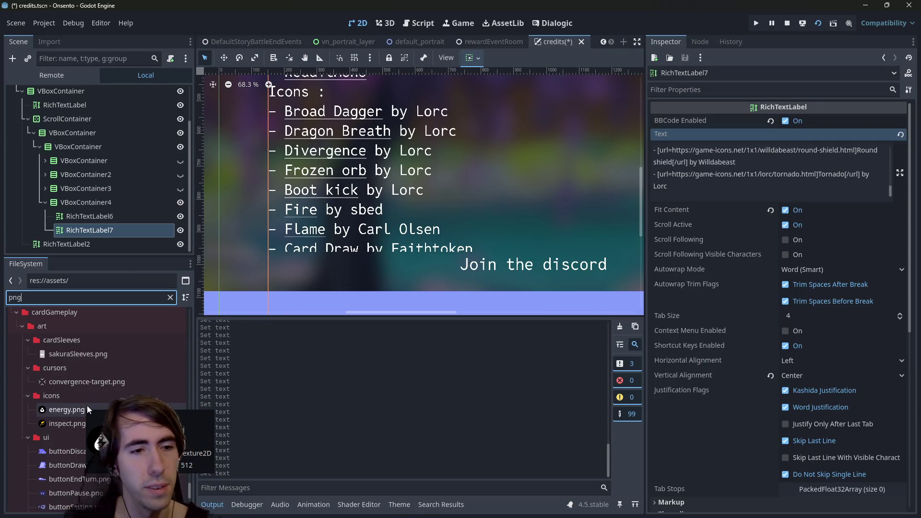
# Step: Make VBoxContainer, VBoxContainer2 and VBoxContainer3 visible to reveal Artists, Programmer & Game Designer and Special thanks
pyautogui.scroll(-5, 87, 413)
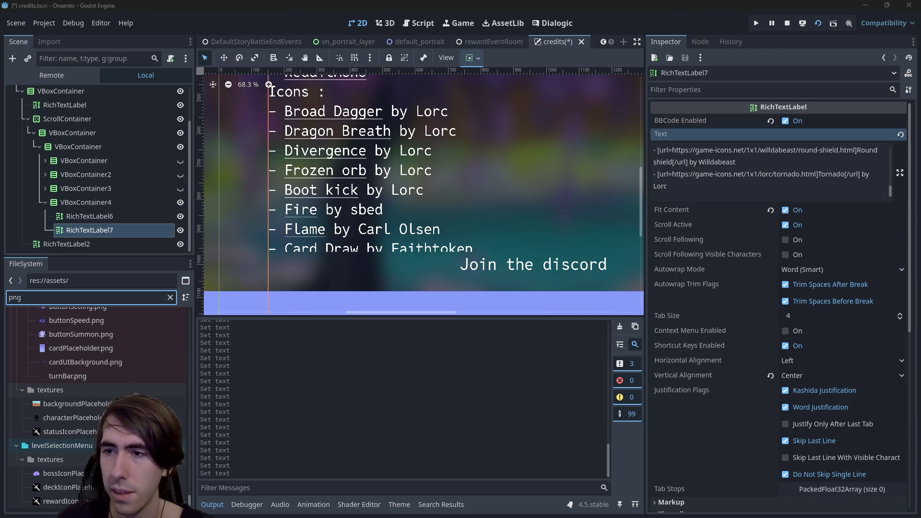
pyautogui.scroll(-1, 412, 229)
pyautogui.scroll(-2, 424, 208)
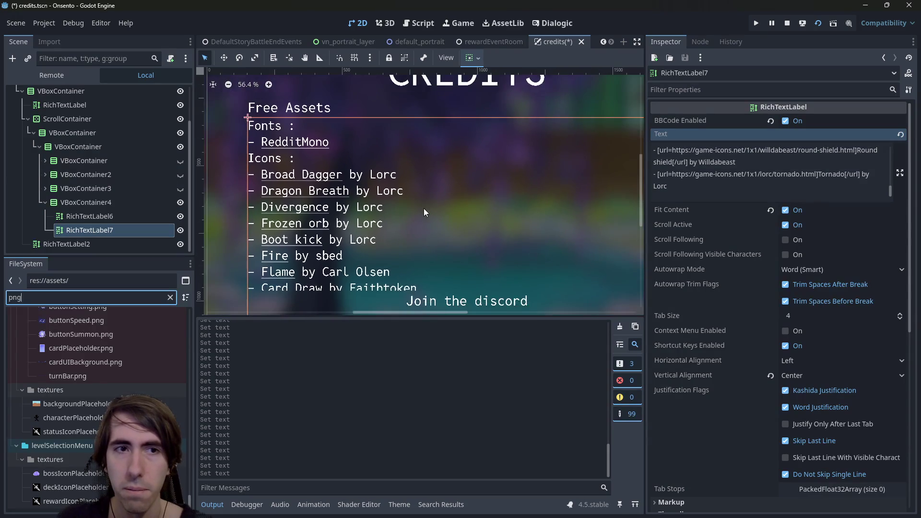
pyautogui.scroll(2, 106, 194)
pyautogui.scroll(-1, 106, 194)
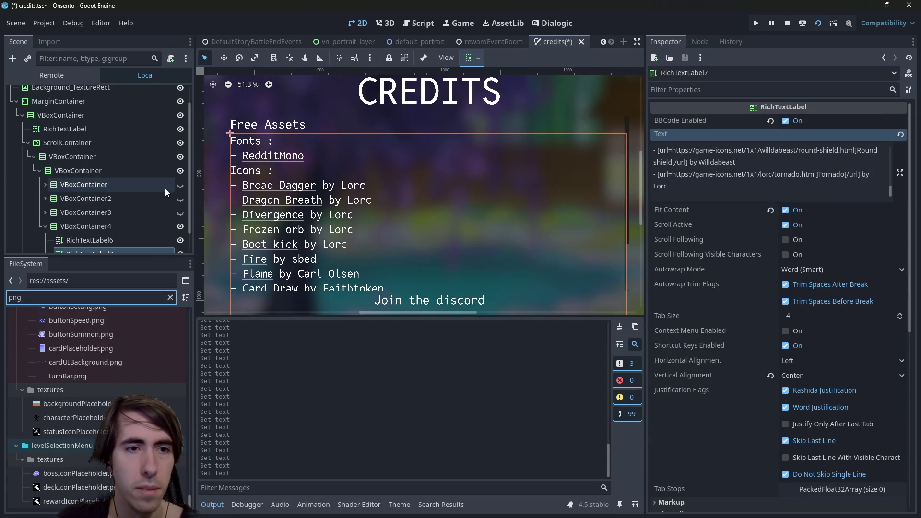
pyautogui.click(180, 184)
pyautogui.click(180, 198)
pyautogui.click(180, 212)
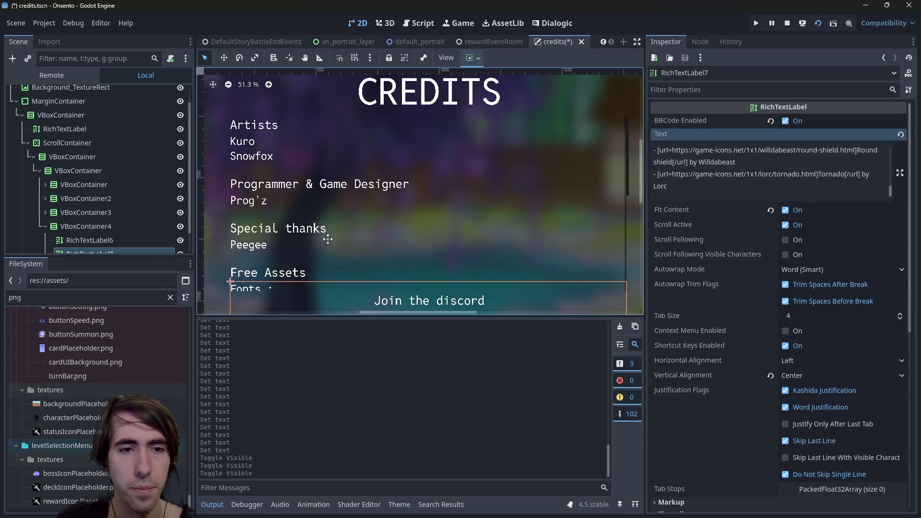
pyautogui.scroll(3, 320, 256)
pyautogui.scroll(-2, 321, 199)
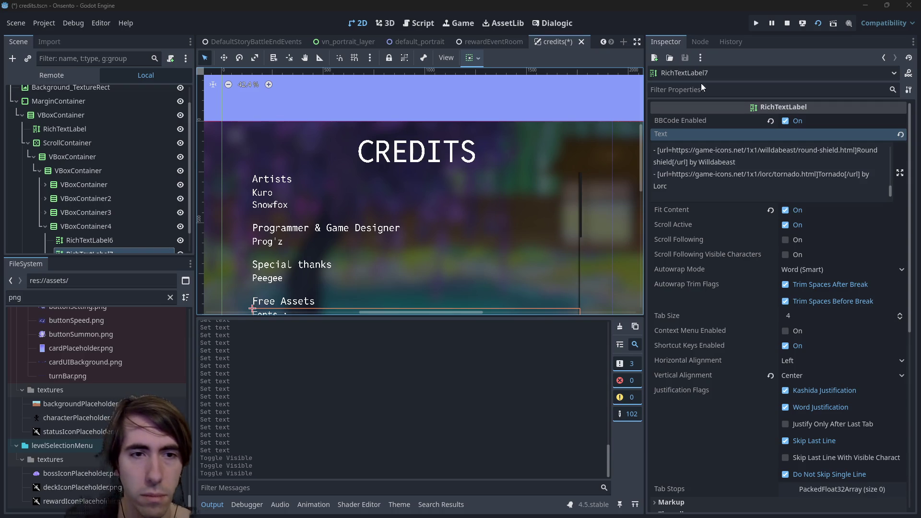
pyautogui.scroll(-3, 352, 185)
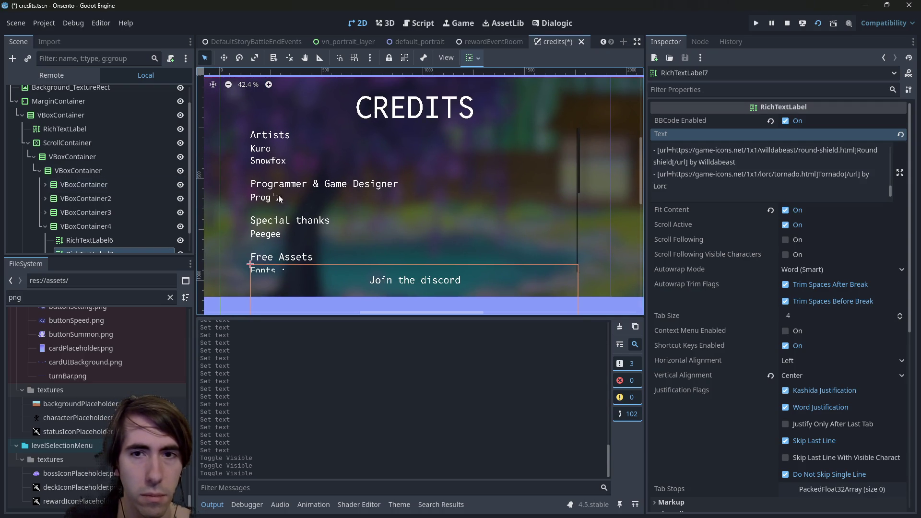
pyautogui.click(181, 186)
pyautogui.click(181, 185)
pyautogui.click(181, 186)
pyautogui.click(180, 185)
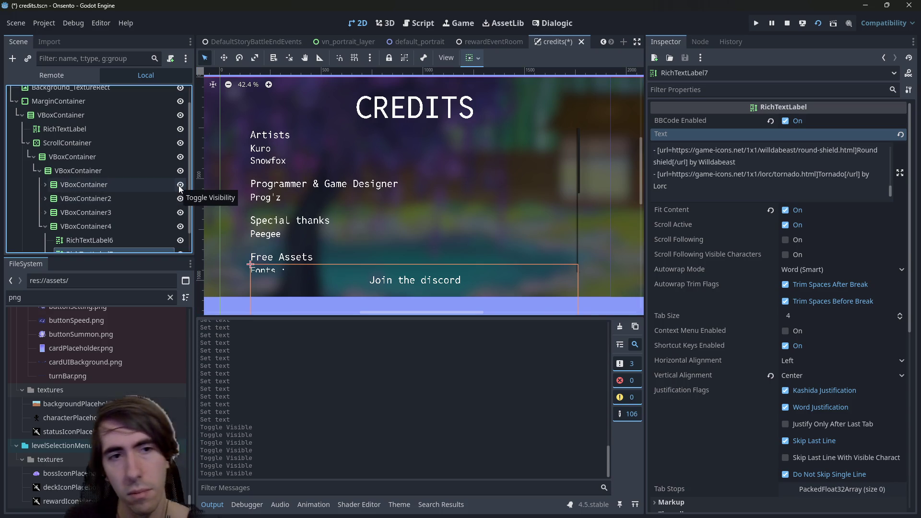
pyautogui.click(180, 186)
pyautogui.click(182, 197)
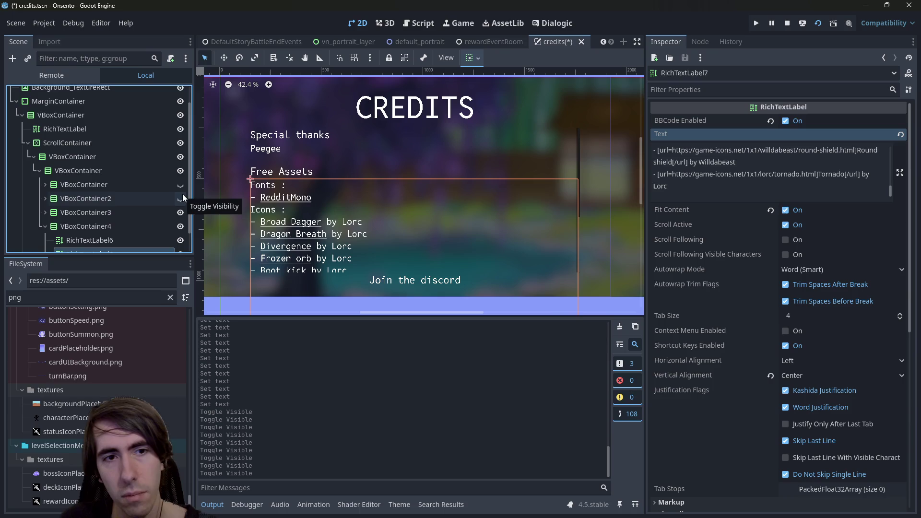
pyautogui.click(182, 196)
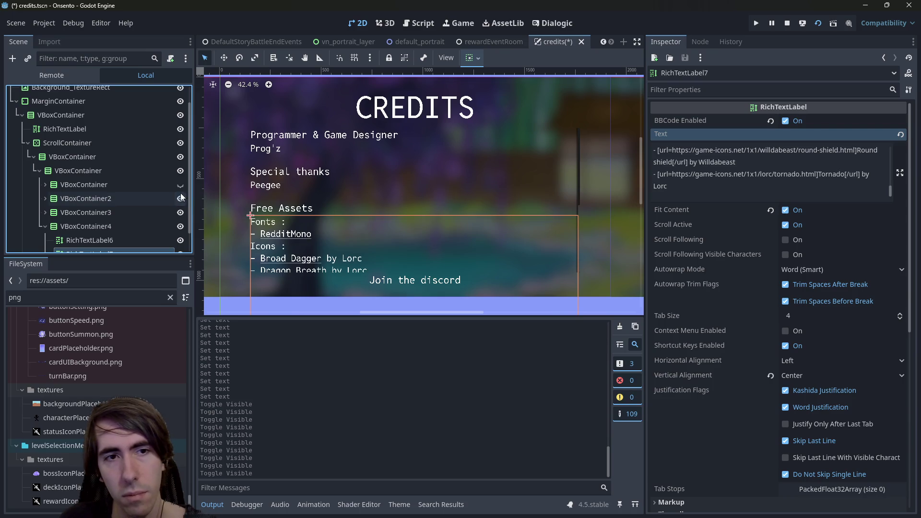
pyautogui.click(180, 186)
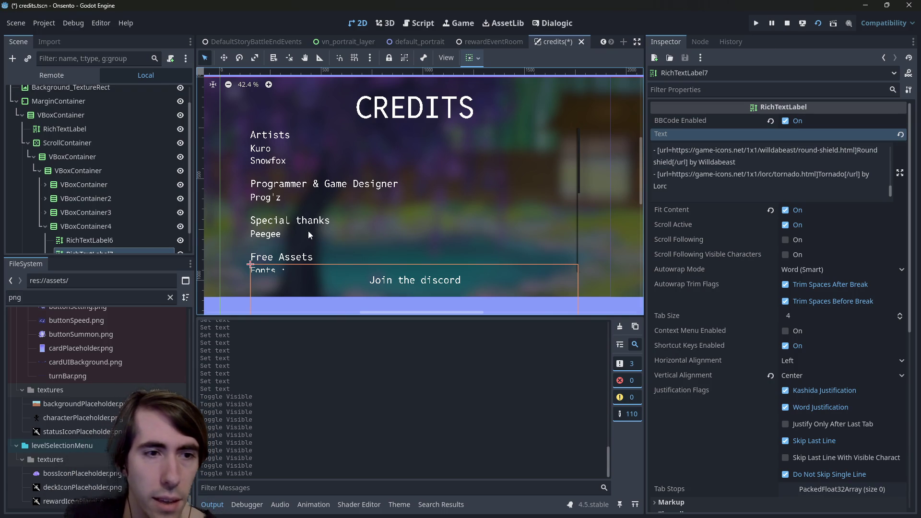
# Step: Preview the layout by toggling the Artists and Programmer sections, then save credits.tscn
pyautogui.scroll(-1, 143, 221)
pyautogui.scroll(-1, 291, 255)
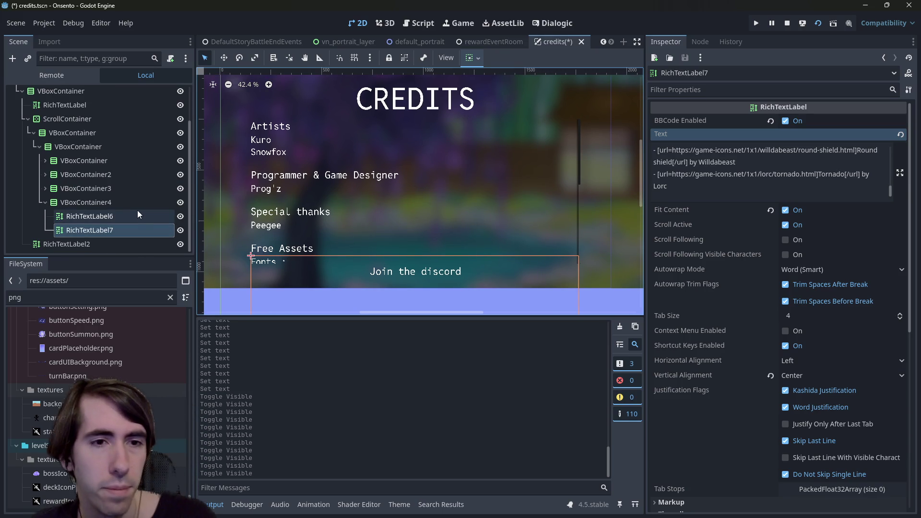
pyautogui.click(180, 161)
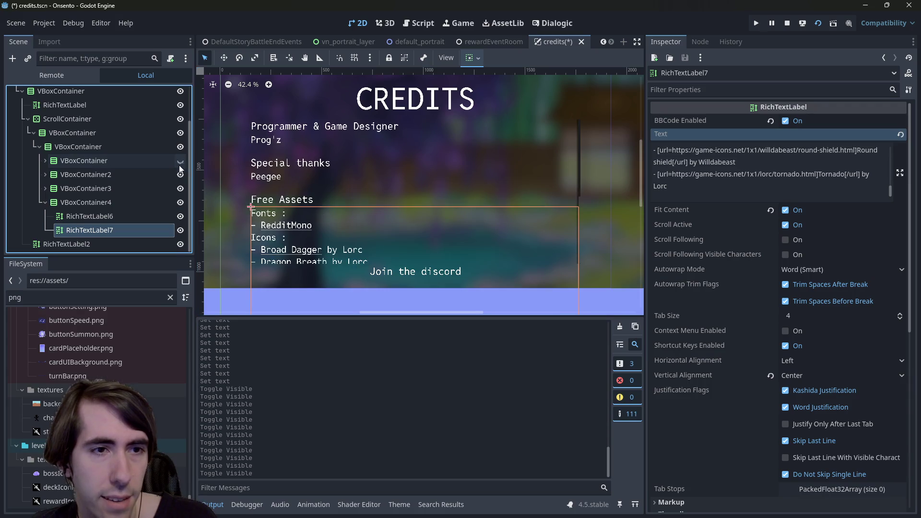
pyautogui.click(180, 175)
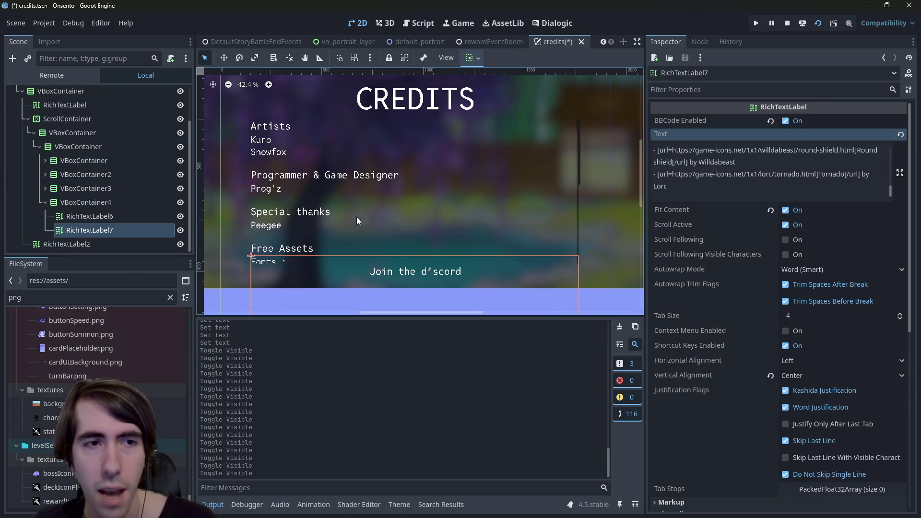
pyautogui.hotkey('ctrl', 's')
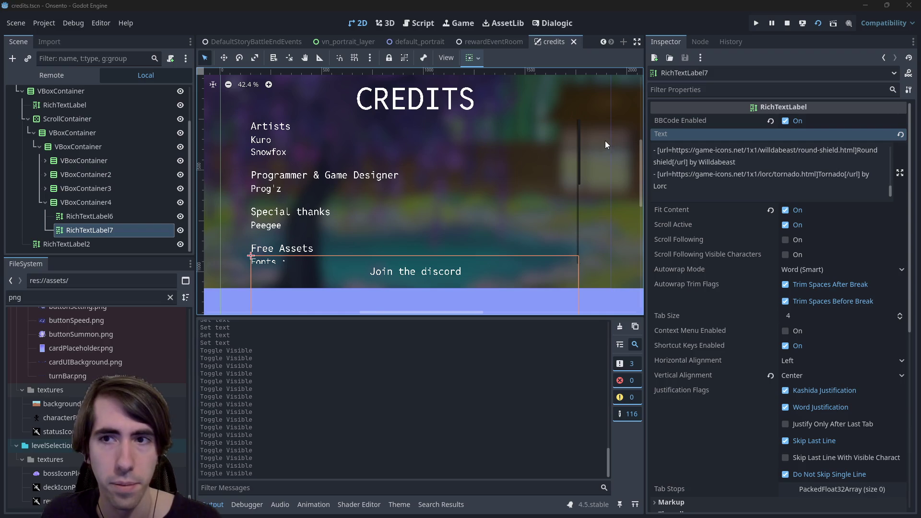
# Step: Paste the programmer's YouTube channel URL after their name in RichTextLabel5's Text field
pyautogui.click(268, 188)
pyautogui.click(693, 159)
pyautogui.write('https://www.youtube.com/@progzyy?sub_confirmation=true')
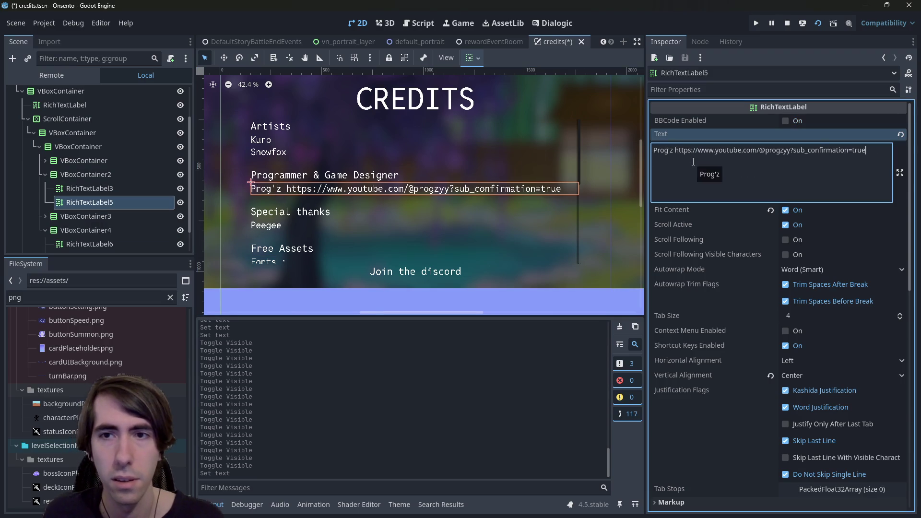
pyautogui.hotkey('alt', 'Tab')
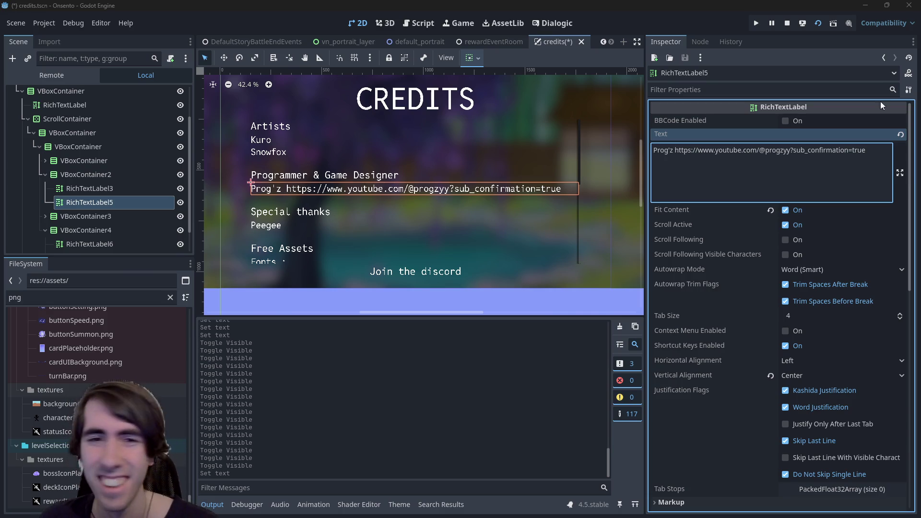
# Step: Select the RedditMono [url] line in the Free Assets label to reuse it
pyautogui.click(266, 225)
pyautogui.scroll(-1, 267, 225)
pyautogui.scroll(-2, 107, 238)
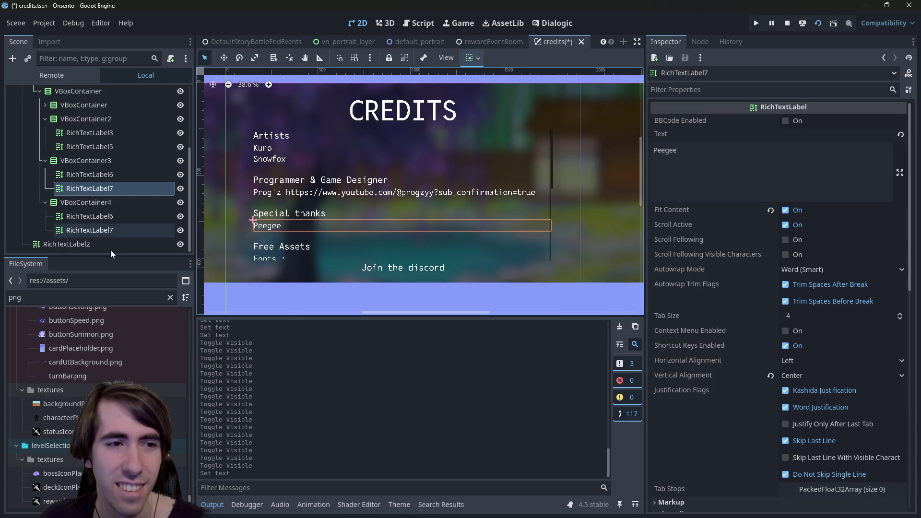
pyautogui.click(110, 233)
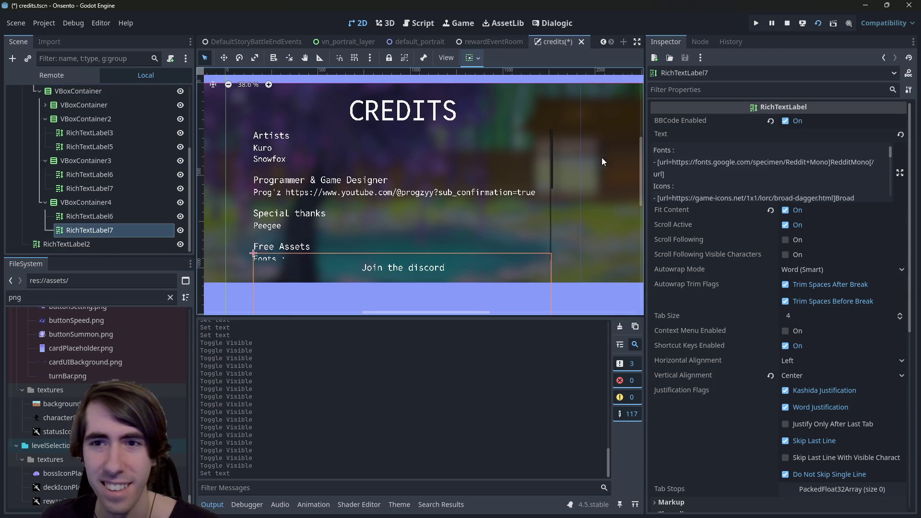
pyautogui.moveTo(685, 173); pyautogui.dragTo(639, 162)
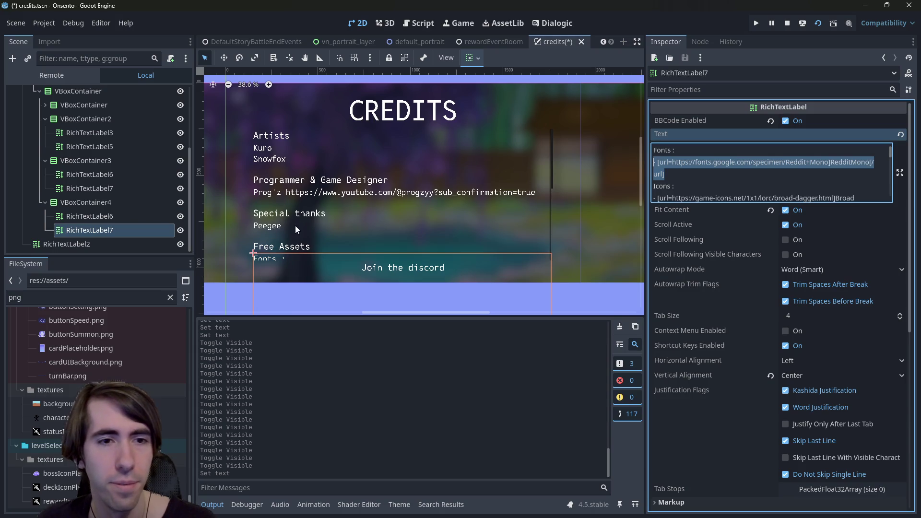
# Step: Paste the [url] line into the programmer label and remove the YouTube URL after the name
pyautogui.click(265, 194)
pyautogui.click(265, 194)
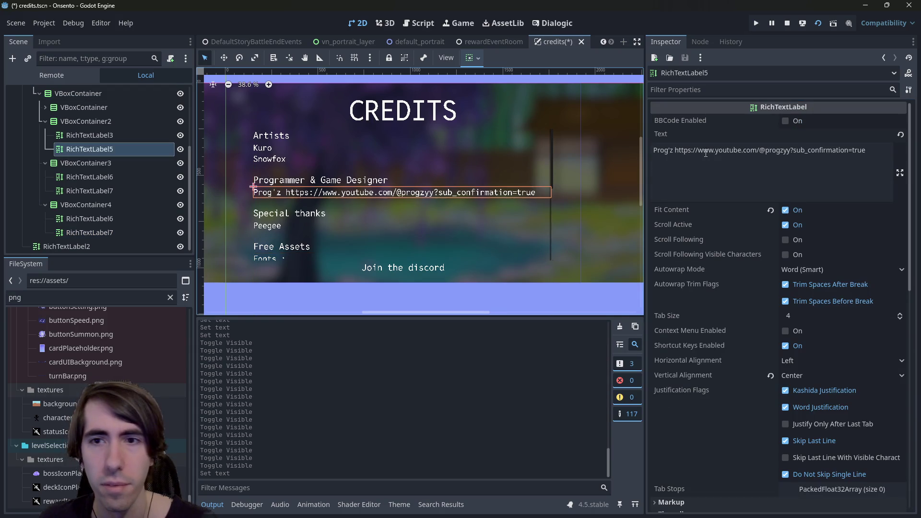
pyautogui.click(655, 150)
pyautogui.hotkey('ctrl', 'v')
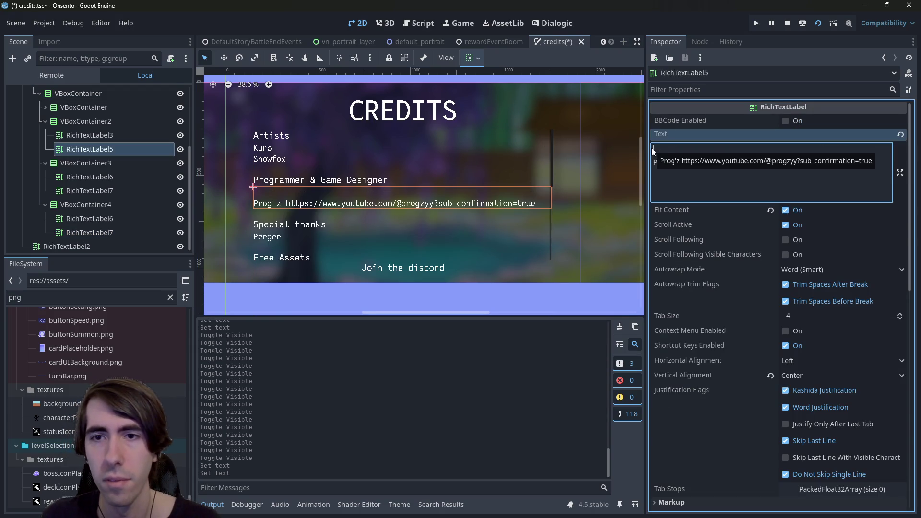
pyautogui.press('Return')
pyautogui.moveTo(866, 163)
pyautogui.mouseDown()
pyautogui.moveTo(663, 165)
pyautogui.moveTo(677, 168)
pyautogui.mouseUp()
pyautogui.hotkey('ctrl', 'c')
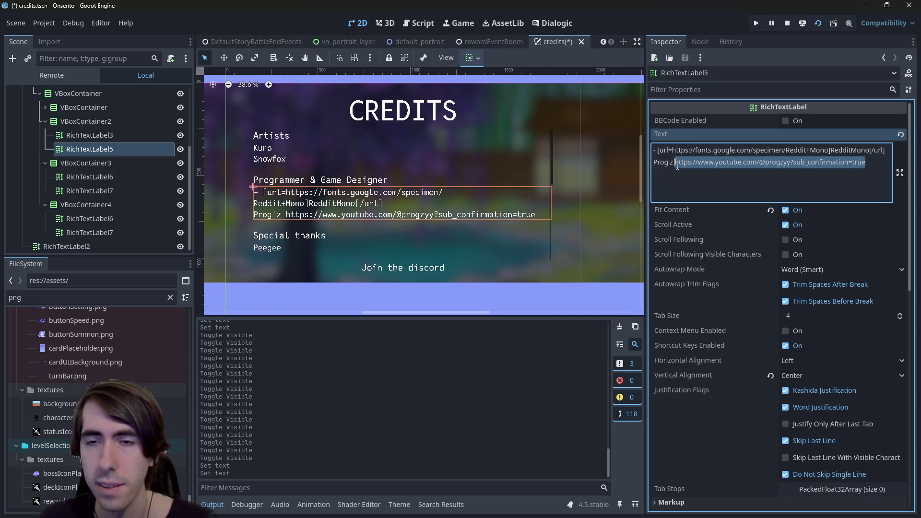
pyautogui.press('BackSpace')
# Step: Point the link to the YouTube channel and relabel it Prog'z
pyautogui.moveTo(672, 150); pyautogui.dragTo(827, 142)
pyautogui.hotkey('ctrl', 'v')
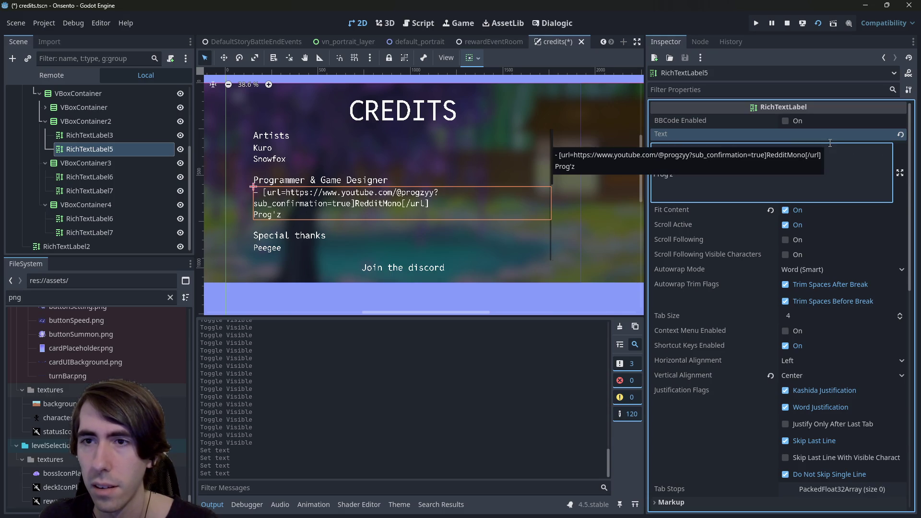
pyautogui.doubleClick(748, 163)
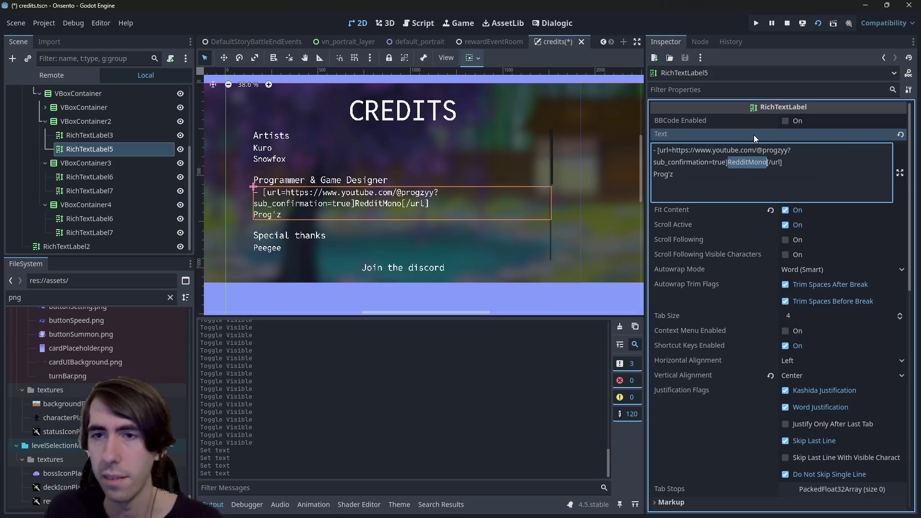
pyautogui.write("Prog'z")
# Step: Delete the leftover plain name line, enable BBCode and save the credits scene
pyautogui.moveTo(677, 175); pyautogui.dragTo(641, 176)
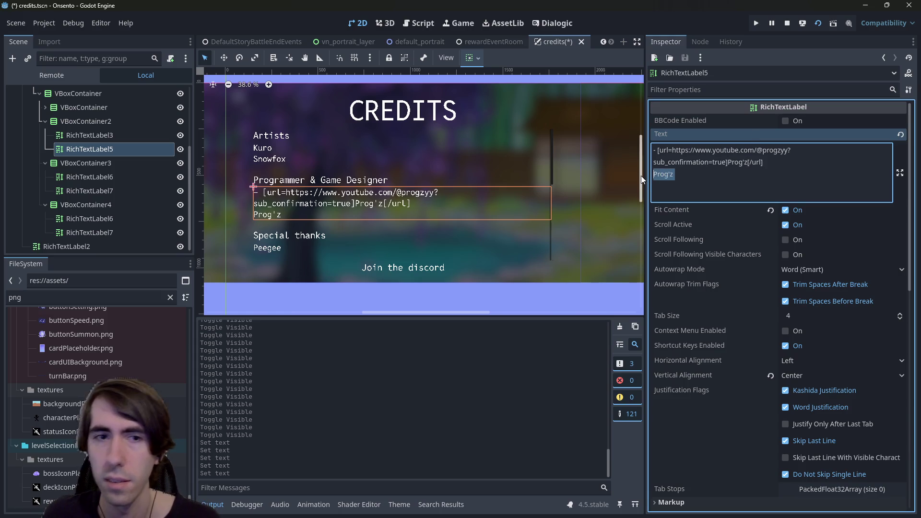
pyautogui.press('BackSpace')
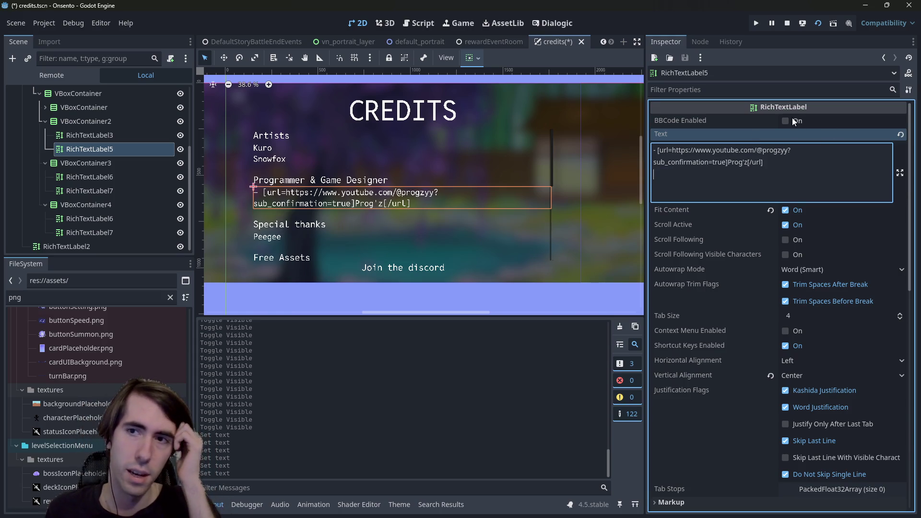
pyautogui.click(792, 119)
pyautogui.hotkey('ctrl', 's')
pyautogui.click(313, 179)
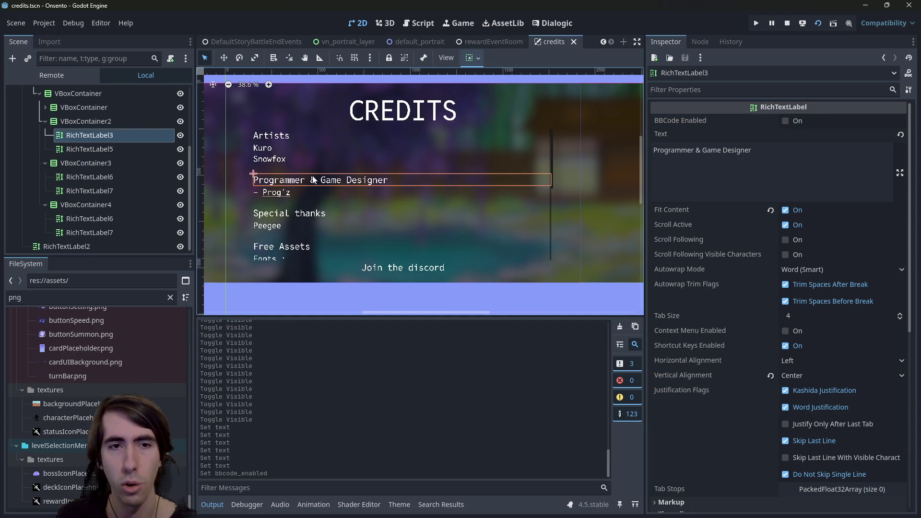
# Step: Append '& Lead' to the Programmer & Game Designer heading text
pyautogui.click(770, 153)
pyautogui.write('& ')
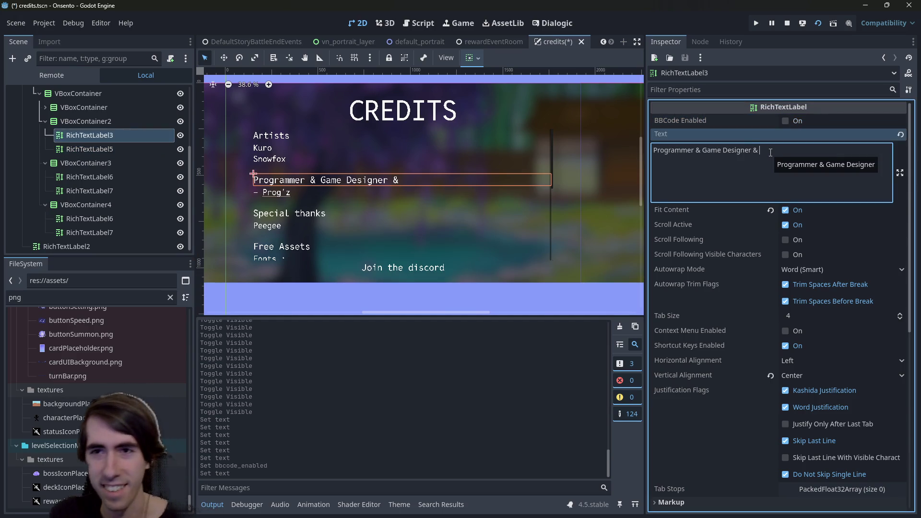
pyautogui.write('Lead')
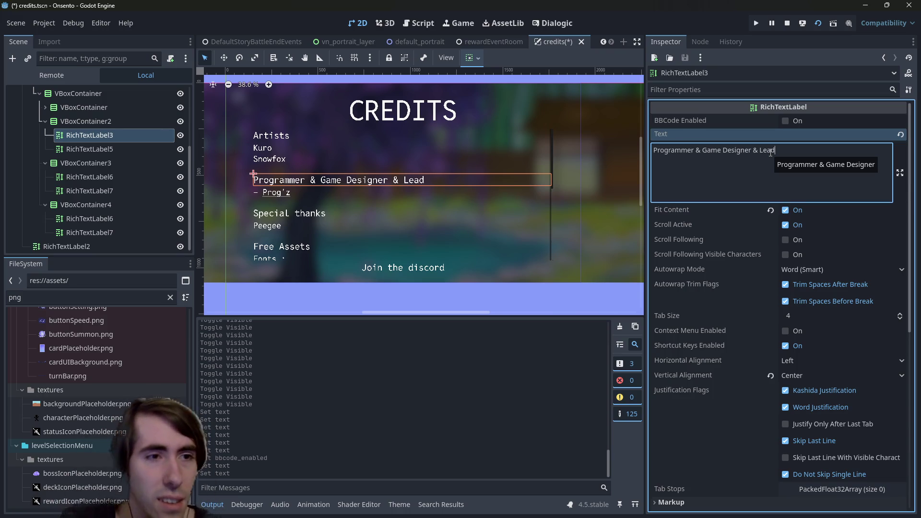
# Step: Delete '& Lead' from RichTextLabel3 so it reads 'Programmer & Game Designer'
pyautogui.moveTo(95, 122)
pyautogui.mouseDown()
pyautogui.moveTo(88, 97)
pyautogui.moveTo(87, 124)
pyautogui.mouseUp()
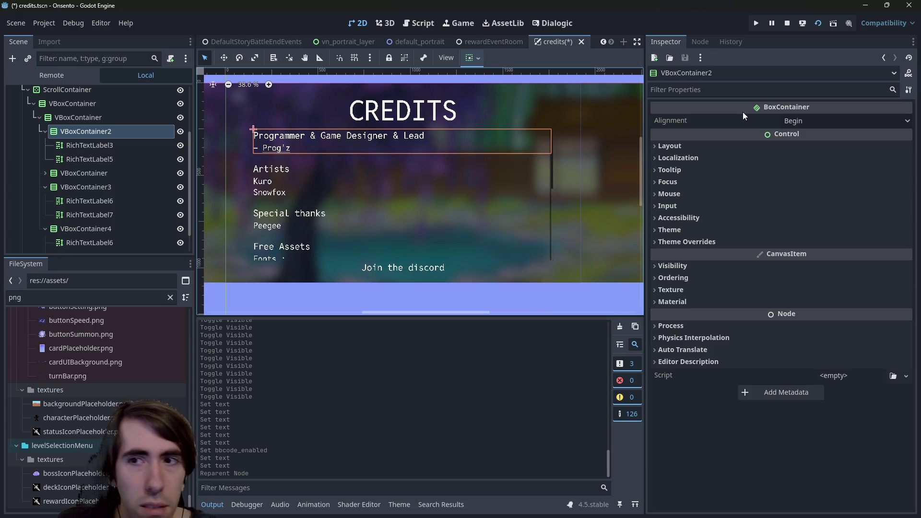
pyautogui.click(373, 139)
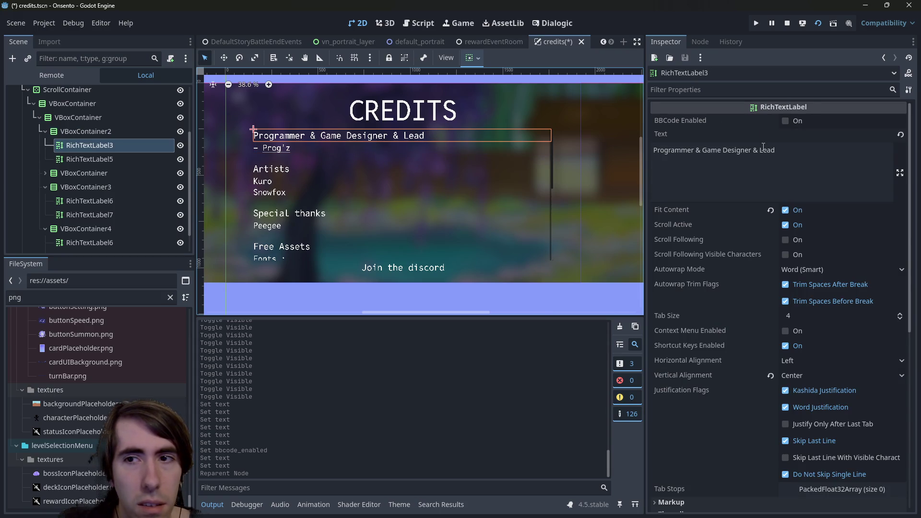
pyautogui.moveTo(760, 150); pyautogui.dragTo(653, 150)
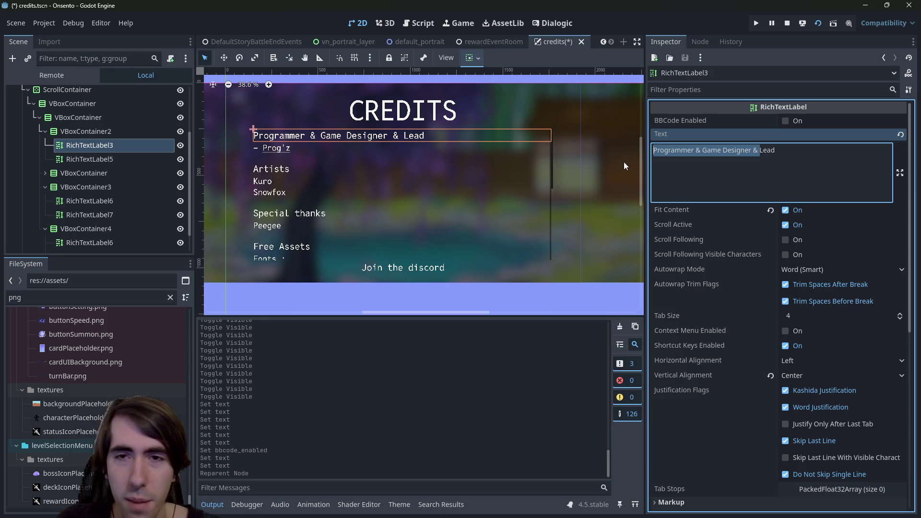
pyautogui.doubleClick(782, 147)
pyautogui.press('BackSpace')
pyautogui.press('BackSpace')
pyautogui.press('BackSpace')
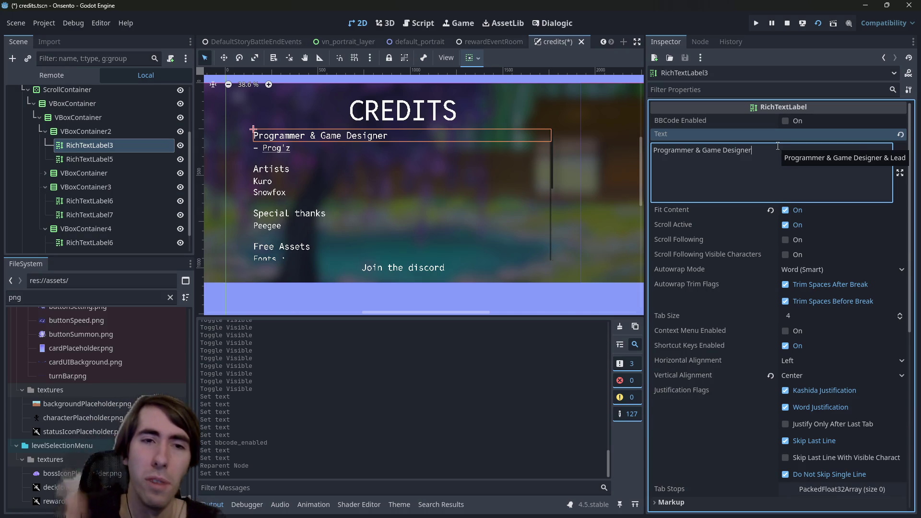
pyautogui.scroll(2, 350, 173)
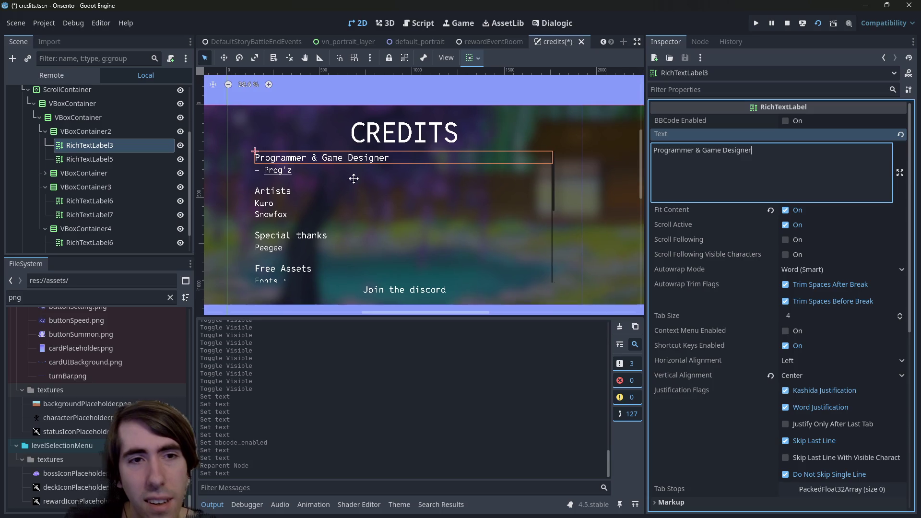
# Step: Delete the leading dash before Prog'z in RichTextLabel5 and preview the credits
pyautogui.click(332, 114)
pyautogui.click(296, 185)
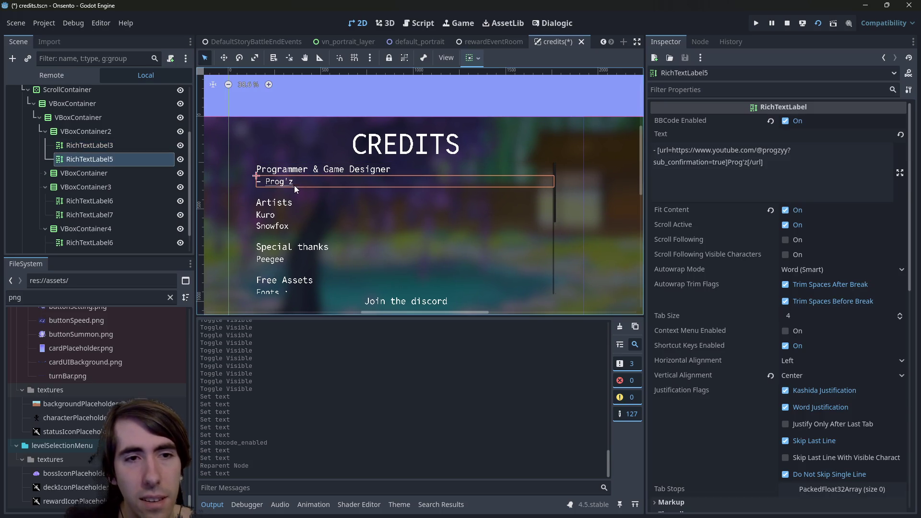
pyautogui.click(658, 151)
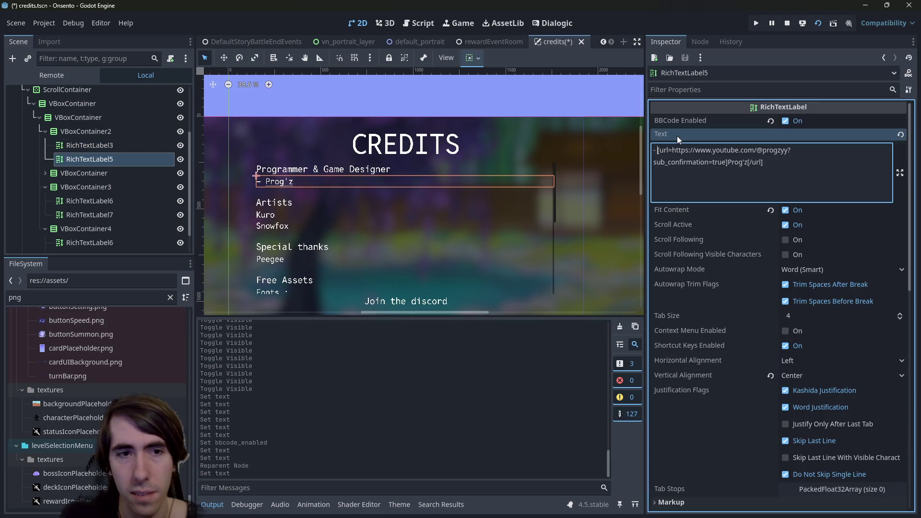
pyautogui.press('BackSpace')
pyautogui.press('BackSpace')
pyautogui.click(414, 108)
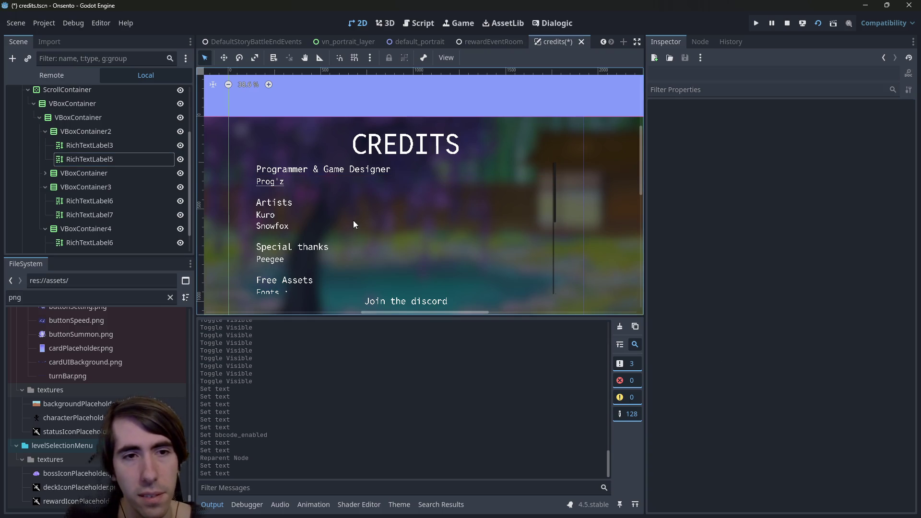
pyautogui.scroll(-2, 355, 194)
pyautogui.scroll(2, 337, 239)
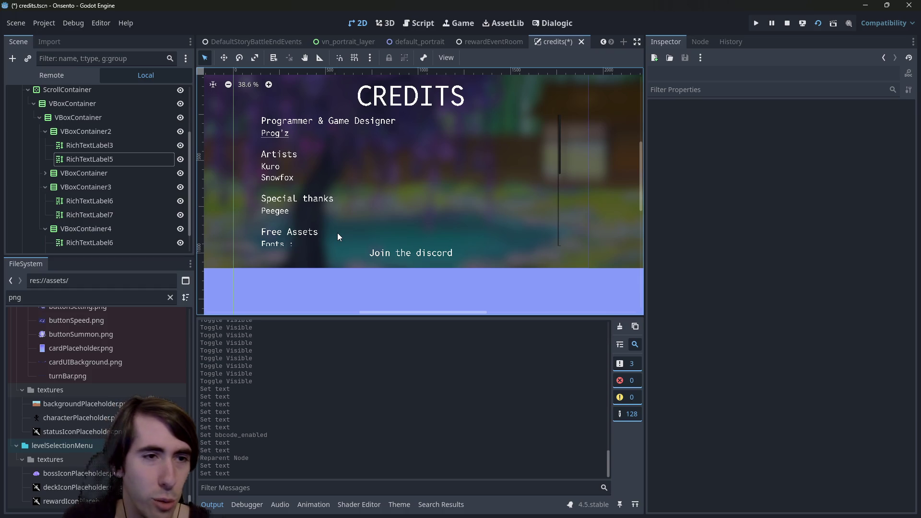
pyautogui.scroll(-2, 108, 191)
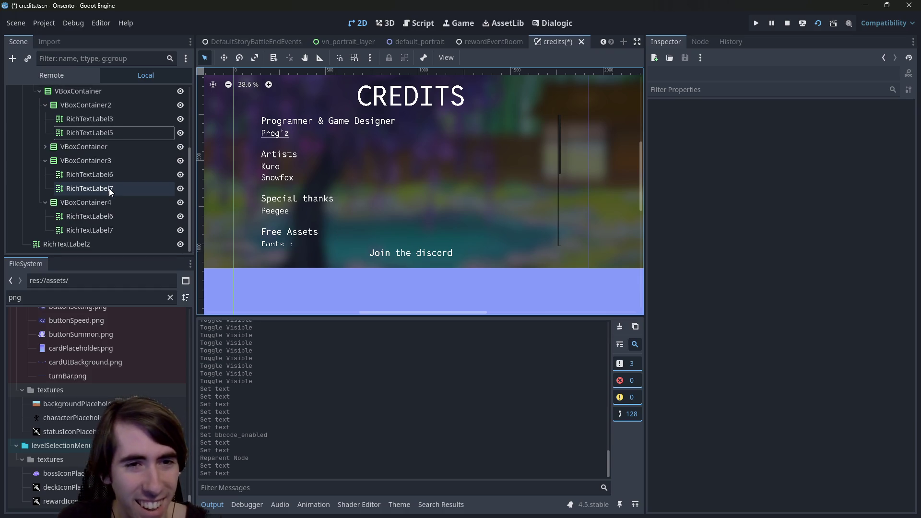
# Step: Find RichTextLabel7 and delete the Tornado attribution line from its Text
pyautogui.click(91, 217)
pyautogui.click(90, 175)
pyautogui.click(87, 148)
pyautogui.click(81, 230)
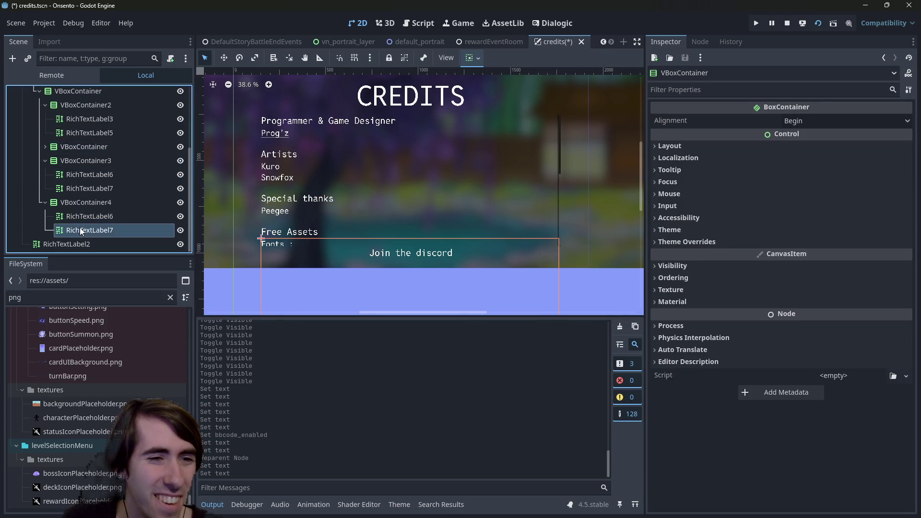
pyautogui.click(81, 219)
pyautogui.click(82, 230)
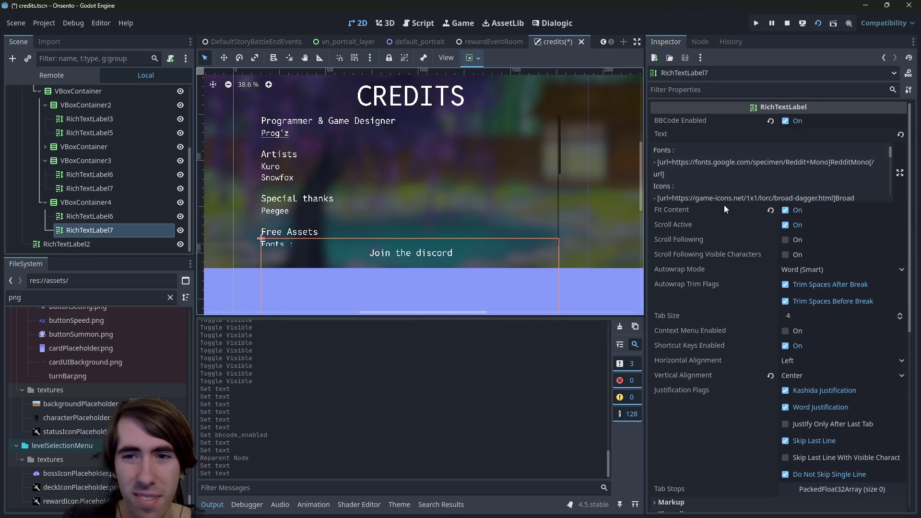
pyautogui.scroll(-3, 728, 190)
pyautogui.click(746, 191)
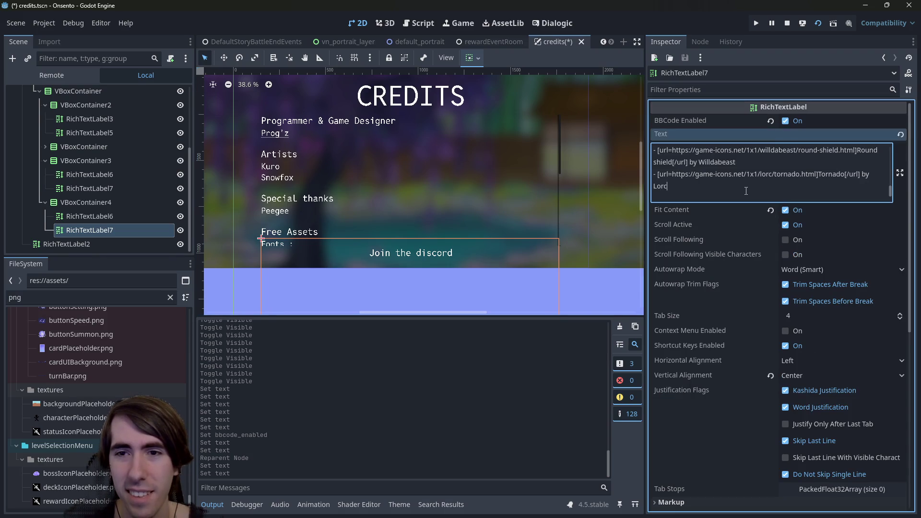
pyautogui.moveTo(746, 191); pyautogui.dragTo(654, 176)
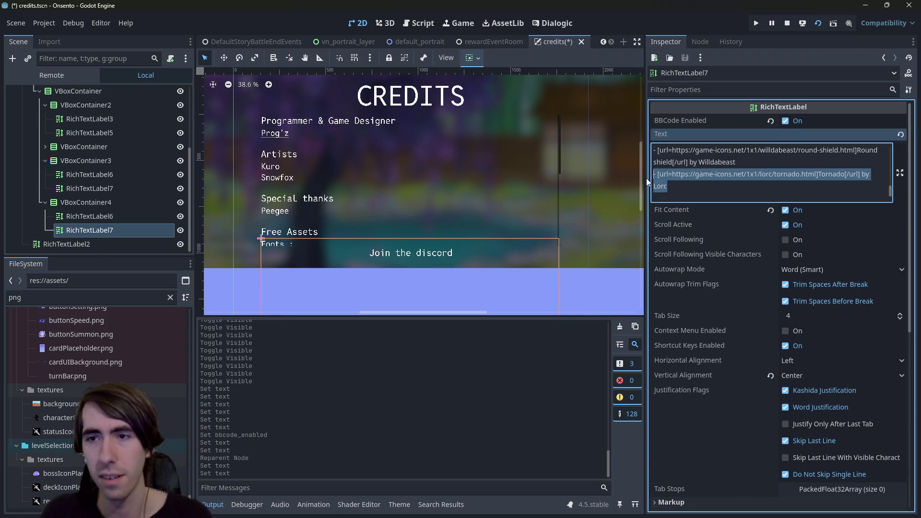
pyautogui.press('BackSpace')
# Step: Delete the Fonts block with the RedditMono entry so the text starts at Icons
pyautogui.scroll(3, 724, 182)
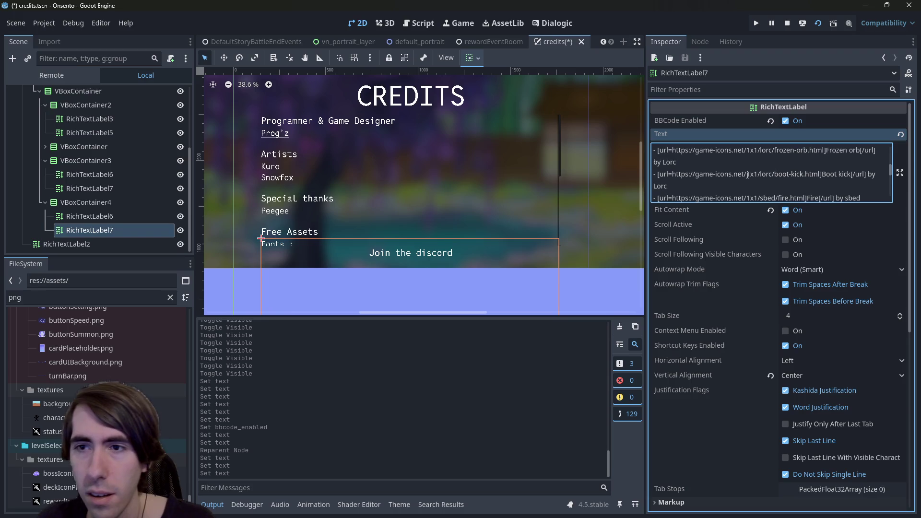
pyautogui.scroll(-5, 725, 181)
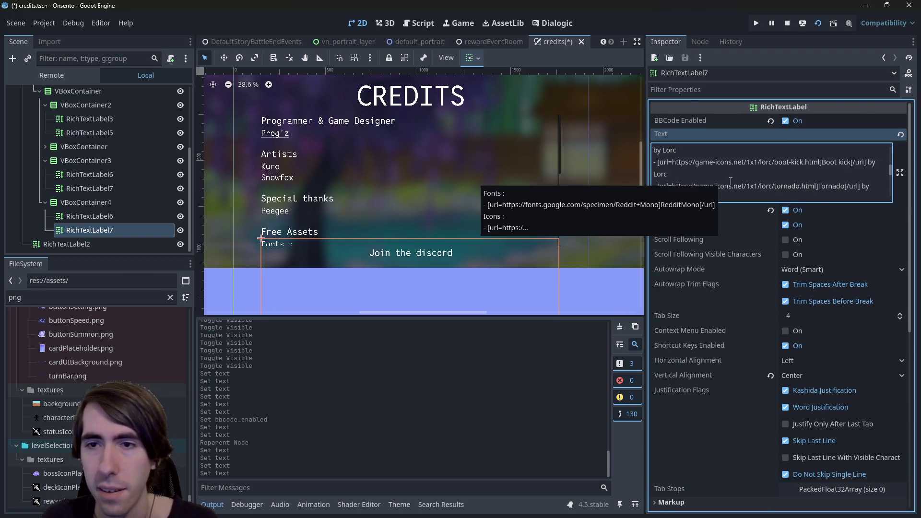
pyautogui.scroll(2, 727, 246)
pyautogui.scroll(3, 151, 388)
pyautogui.scroll(5, 151, 384)
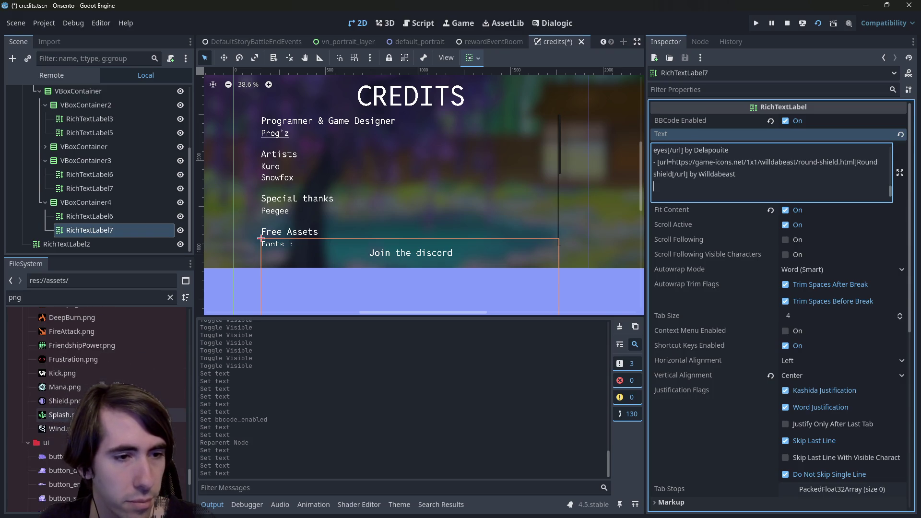
pyautogui.scroll(8, 151, 385)
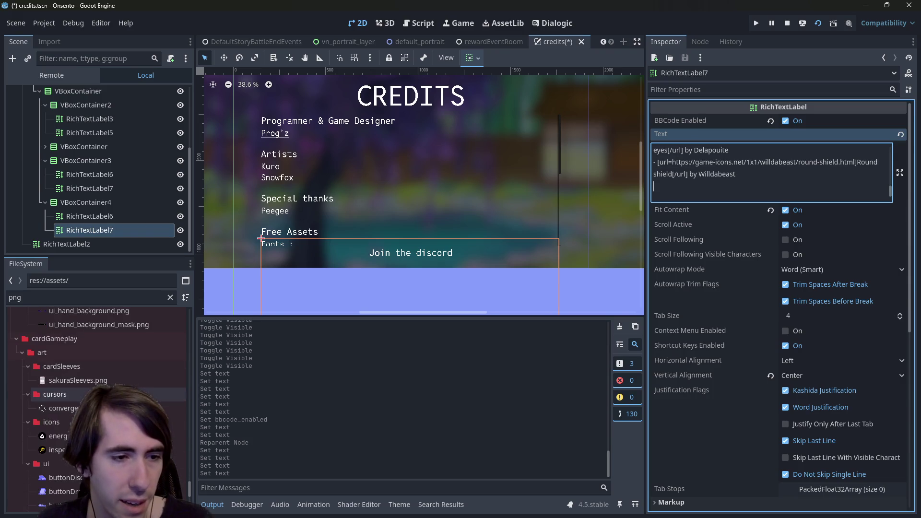
pyautogui.moveTo(189, 492)
pyautogui.mouseDown()
pyautogui.moveTo(190, 412)
pyautogui.moveTo(212, 315)
pyautogui.moveTo(187, 498)
pyautogui.mouseUp()
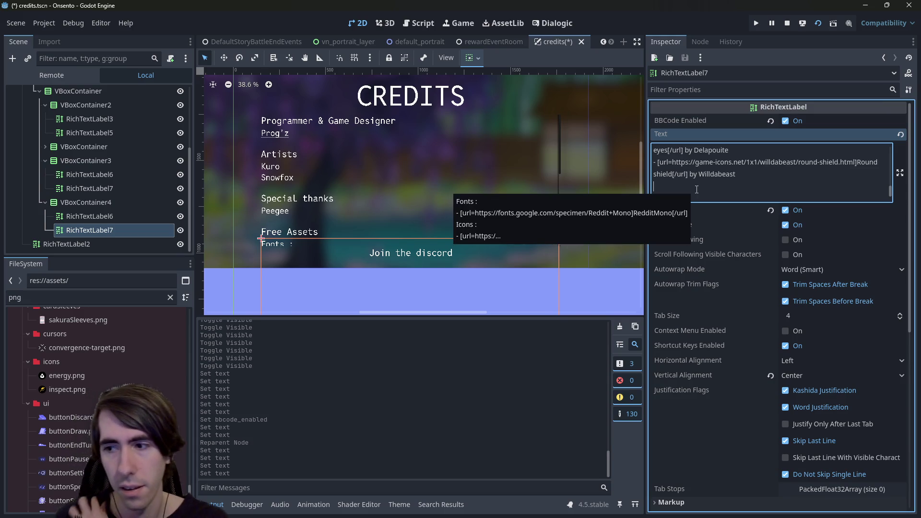
pyautogui.scroll(10, 697, 187)
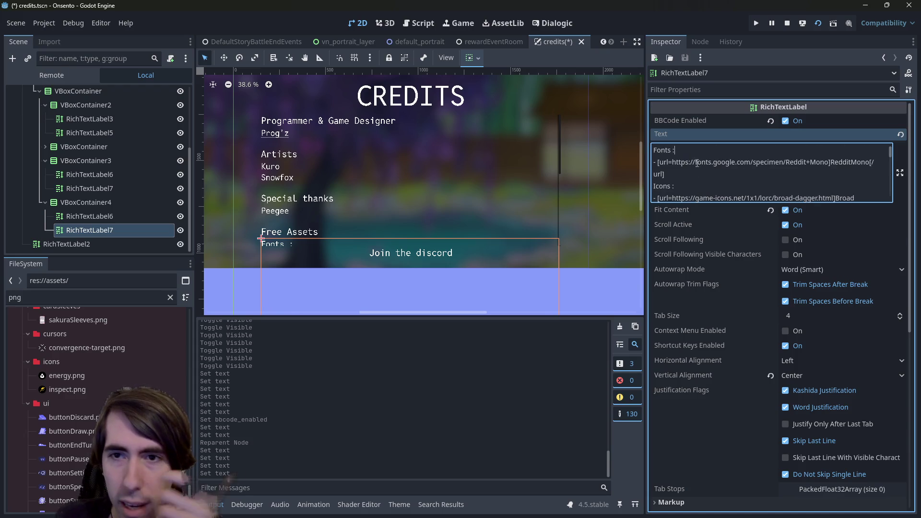
pyautogui.moveTo(665, 175); pyautogui.dragTo(625, 141)
pyautogui.press('BackSpace')
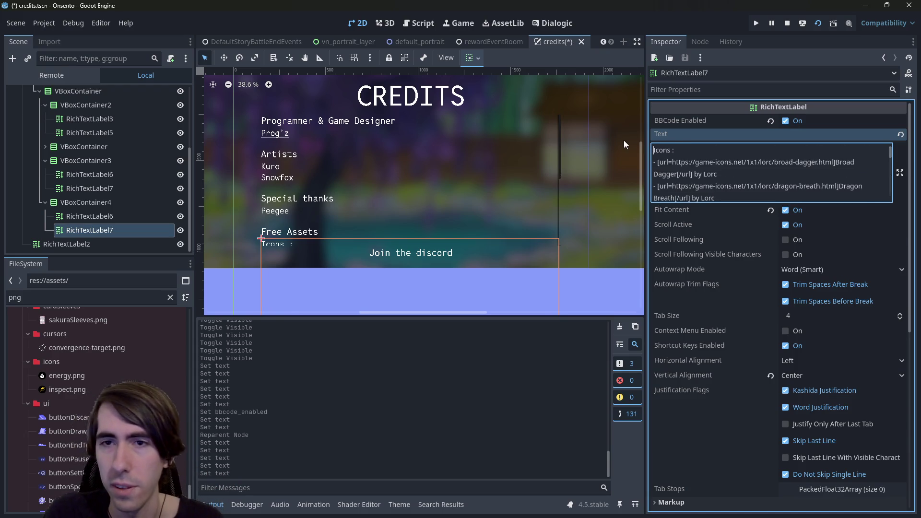
pyautogui.scroll(-15, 720, 177)
pyautogui.scroll(5, 722, 242)
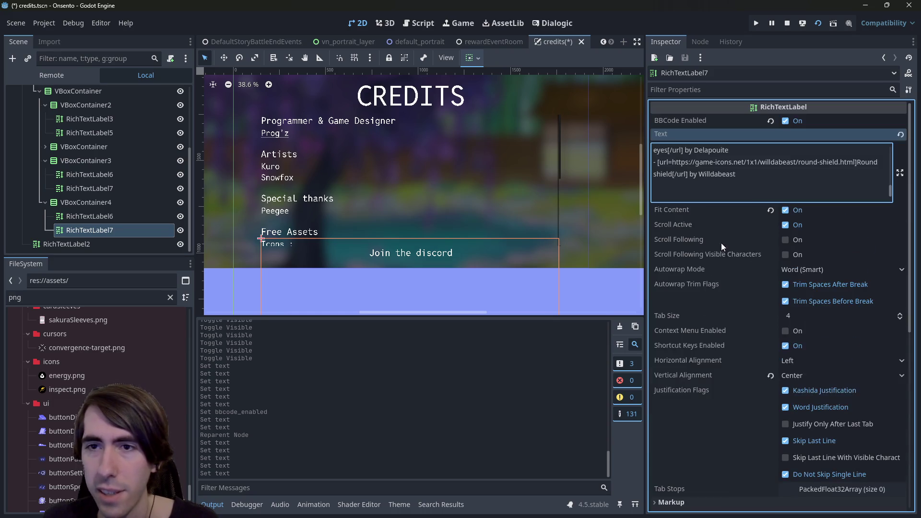
pyautogui.scroll(10, 729, 185)
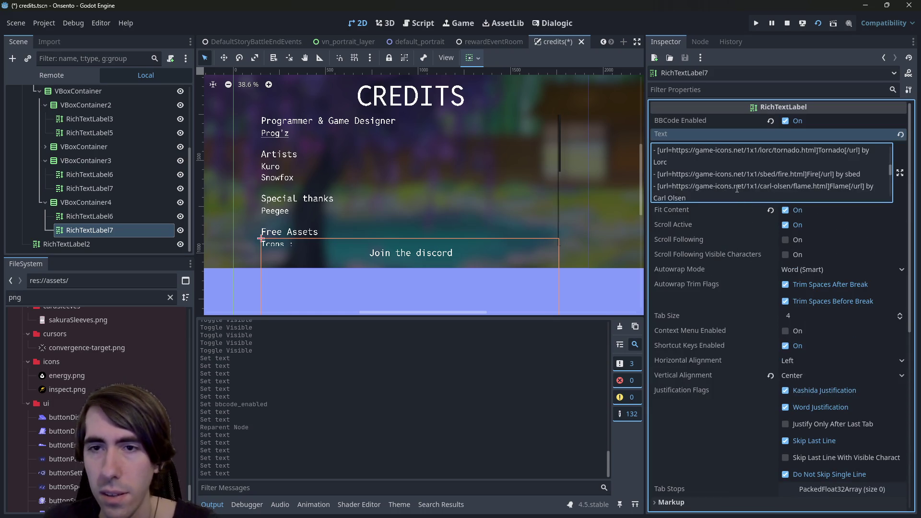
pyautogui.click(653, 152)
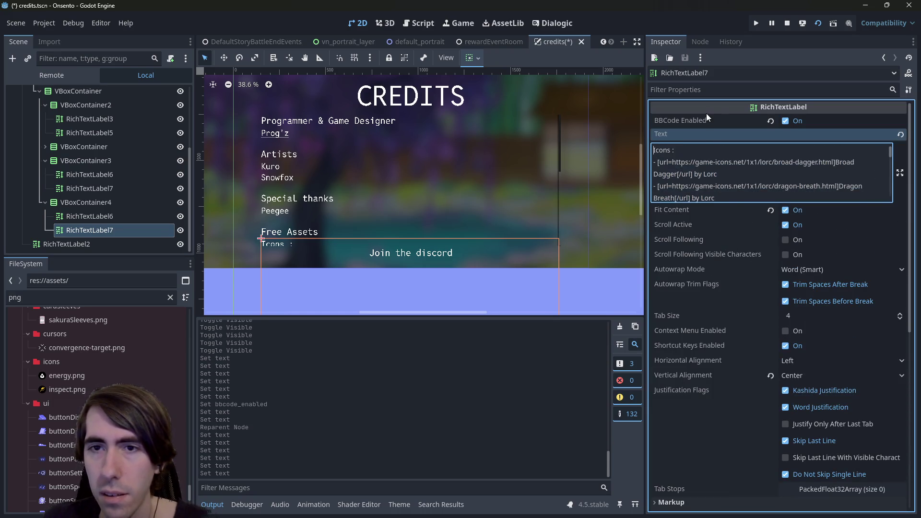
# Step: Insert 'Plugins:' and '- Dialogic' above Icons, followed by the pasted Dialogic GitHub URL
pyautogui.press('Return')
pyautogui.press('Return')
pyautogui.press('Up')
pyautogui.press('Up')
pyautogui.write('Plugins:')
pyautogui.press('Return')
pyautogui.write('- Dialogic')
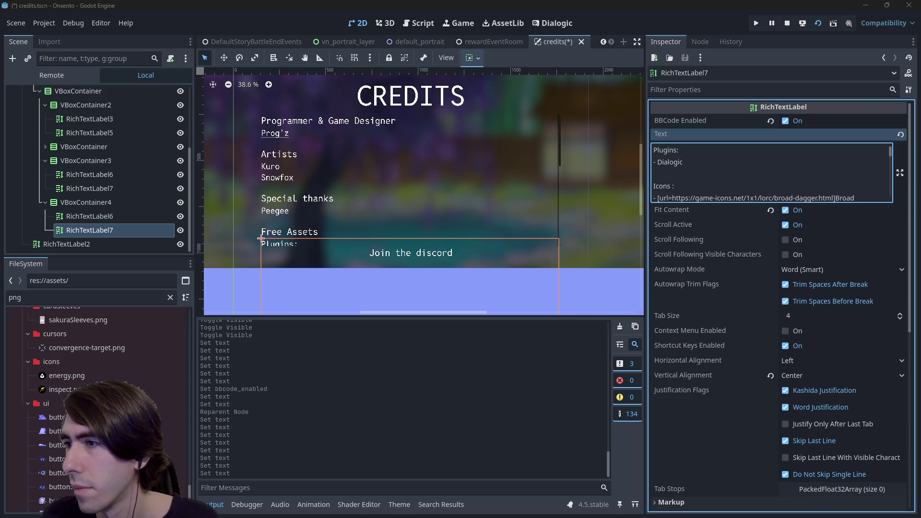
pyautogui.click(722, 174)
pyautogui.write('https://github.com/dialogic-godot/dialogic')
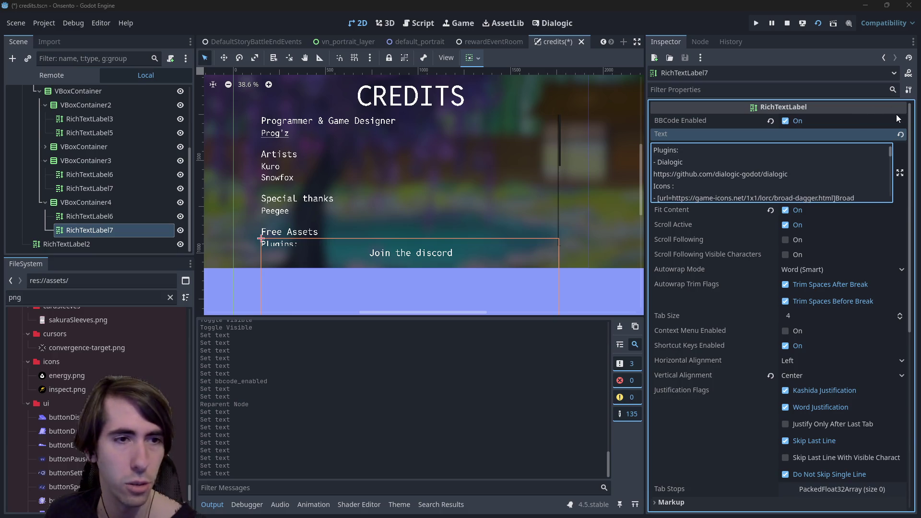
pyautogui.scroll(-3, 804, 179)
pyautogui.scroll(3, 804, 179)
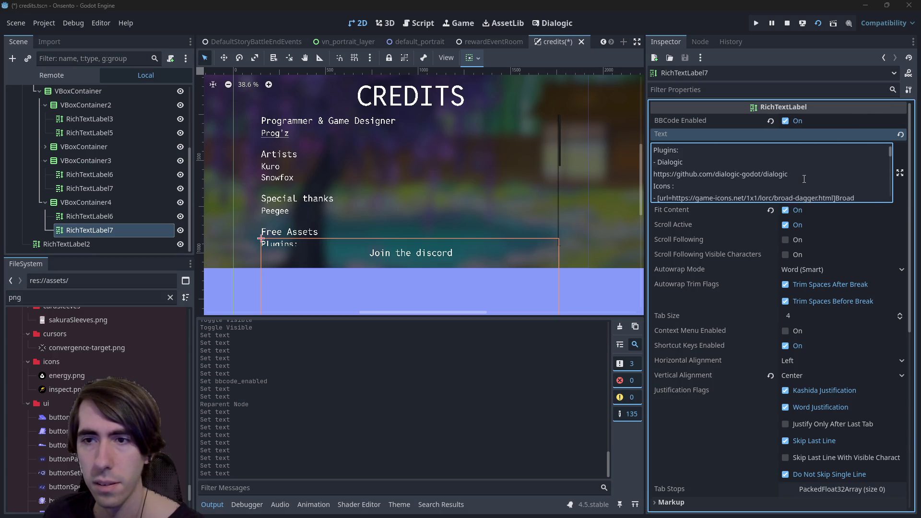
pyautogui.scroll(-1, 804, 179)
# Step: Paste the Broad Dagger [url] line under Plugins and swap in the Dialogic GitHub URL
pyautogui.moveTo(718, 174); pyautogui.dragTo(632, 166)
pyautogui.hotkey('ctrl', 'c')
pyautogui.scroll(3, 718, 172)
pyautogui.click(718, 150)
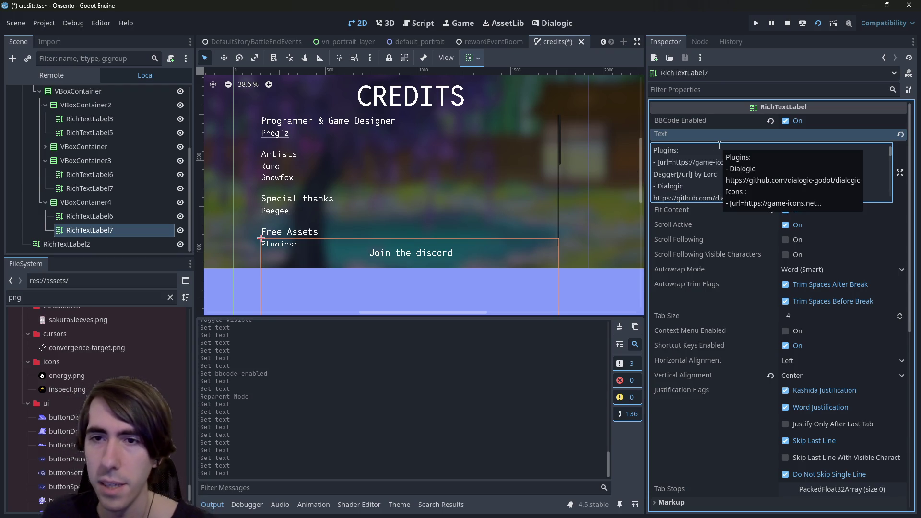
pyautogui.hotkey('ctrl', 'v')
pyautogui.moveTo(790, 198); pyautogui.dragTo(622, 199)
pyautogui.hotkey('ctrl', 'c')
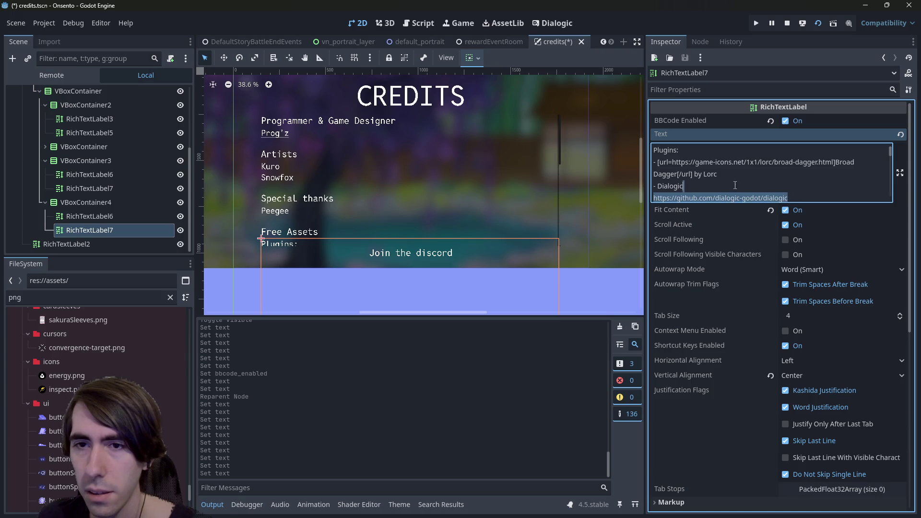
pyautogui.moveTo(673, 162)
pyautogui.mouseDown()
pyautogui.moveTo(852, 163)
pyautogui.moveTo(832, 162)
pyautogui.mouseUp()
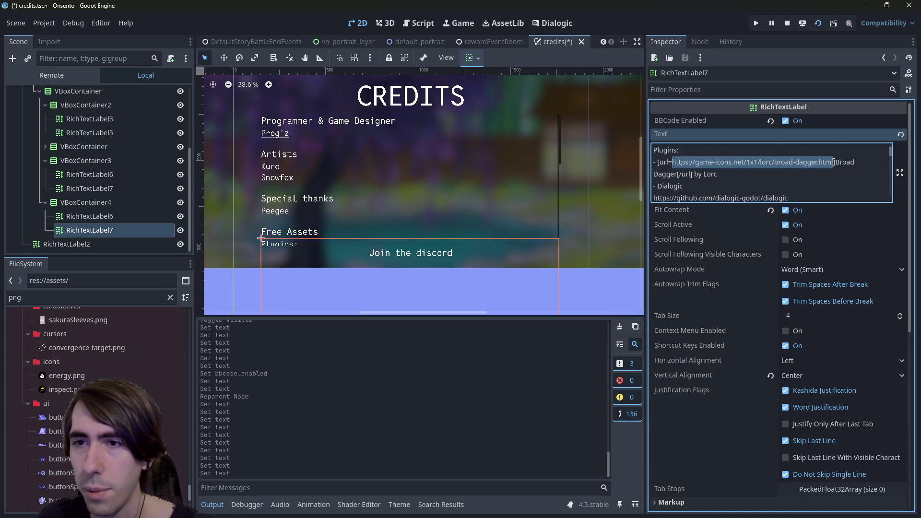
pyautogui.hotkey('ctrl', 'v')
# Step: Relabel the link 'Dialogic', remove the plain Dialogic lines, and view Dialogic issue #2709
pyautogui.doubleClick(840, 163)
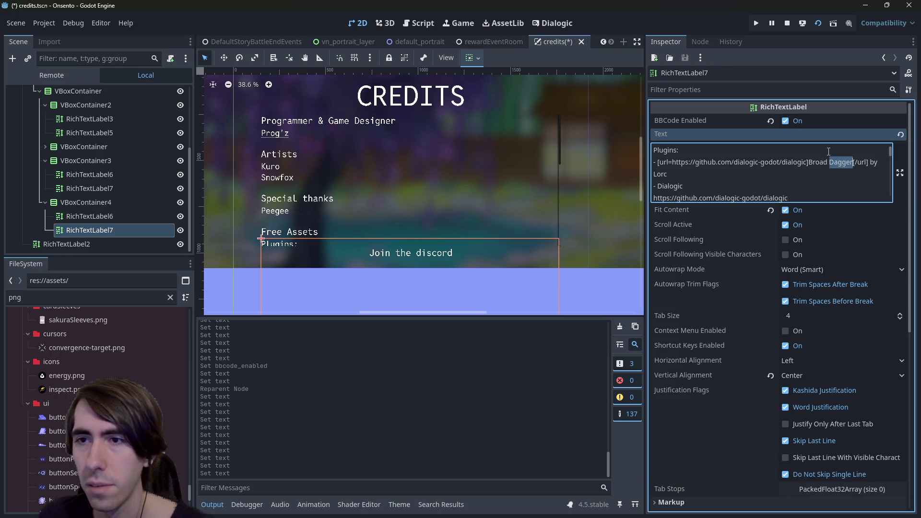
pyautogui.press('BackSpace')
pyautogui.press('BackSpace')
pyautogui.press('BackSpace')
pyautogui.press('BackSpace')
pyautogui.write('Dialogic')
pyautogui.moveTo(804, 186)
pyautogui.mouseDown()
pyautogui.moveTo(693, 162)
pyautogui.moveTo(639, 177)
pyautogui.mouseUp()
pyautogui.press('BackSpace')
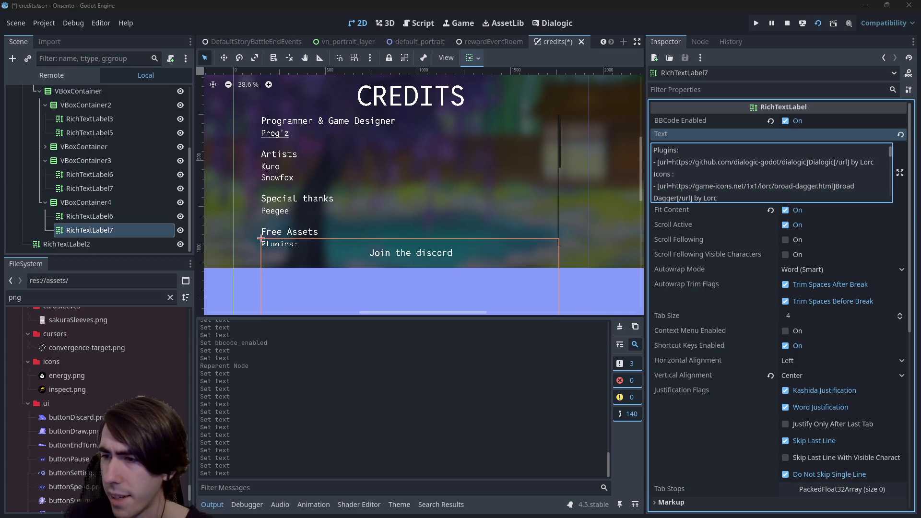
pyautogui.hotkey('alt', 'Tab')
pyautogui.click(417, 9)
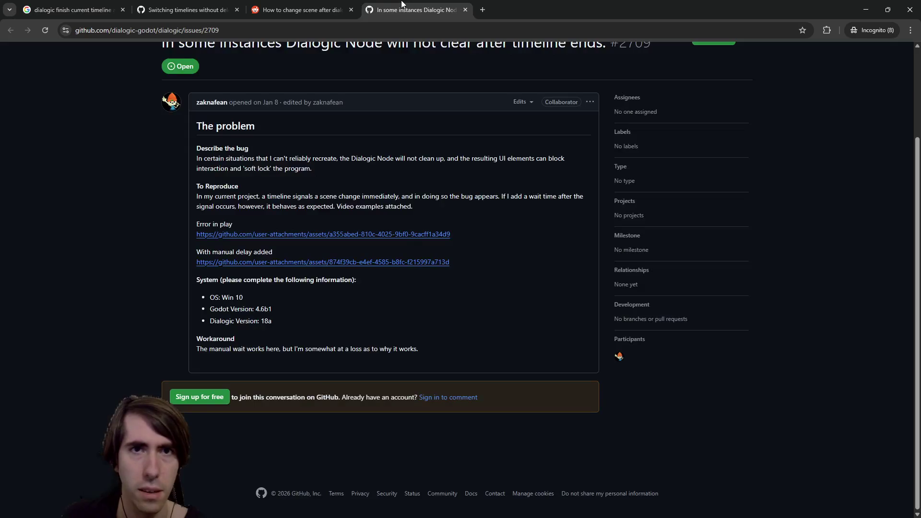
# Step: Reread issue #2709's reproduction steps and check the Switching timelines discussion tab
pyautogui.scroll(2, 415, 193)
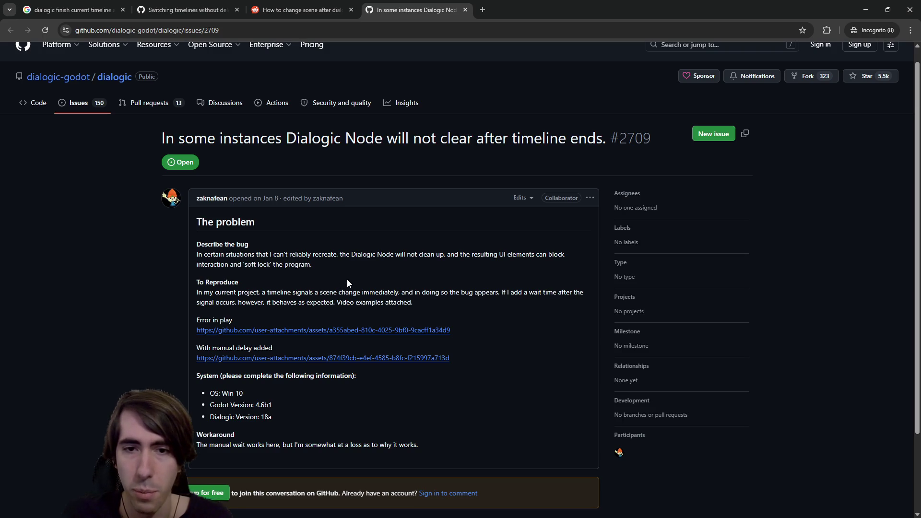
pyautogui.moveTo(350, 283); pyautogui.dragTo(381, 295)
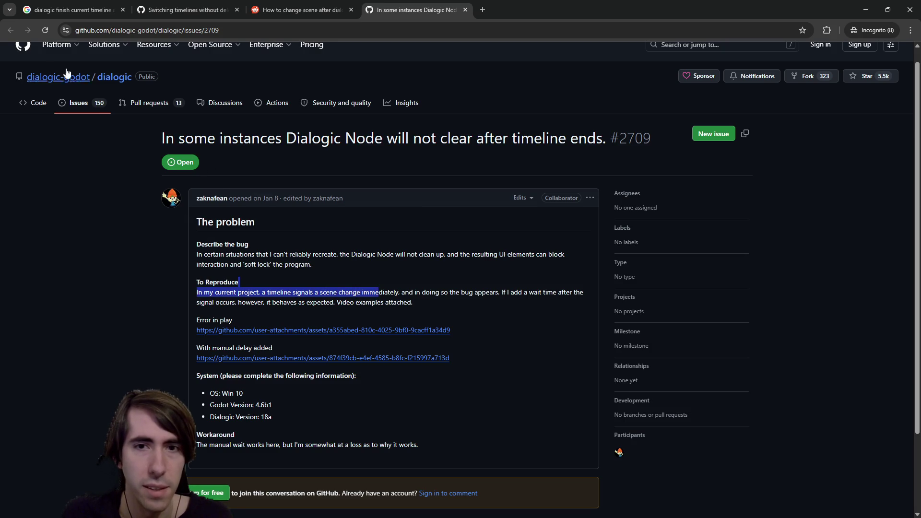
pyautogui.middleClick(45, 32)
pyautogui.click(187, 7)
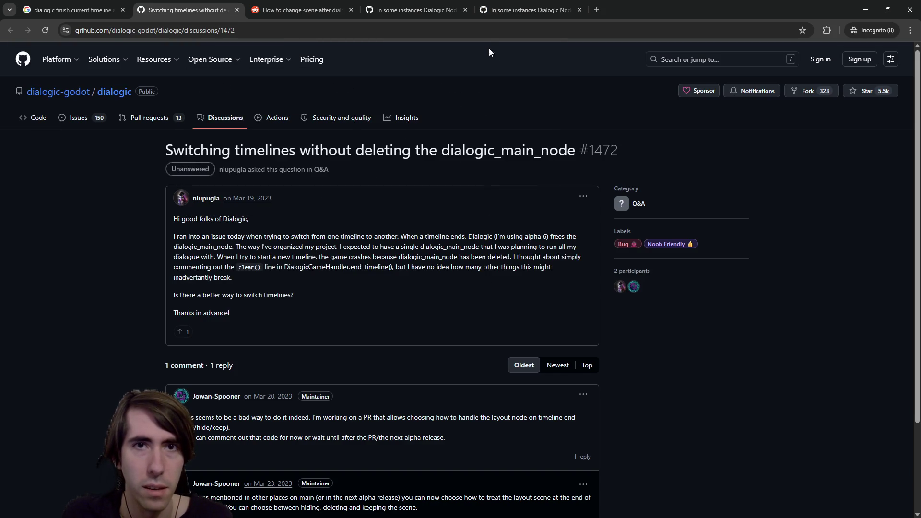
pyautogui.click(504, 8)
pyautogui.middleClick(512, 8)
# Step: In the signed-in browser window, focus the issue's comment box and open the Error in play video separately
pyautogui.scroll(-2, 463, 253)
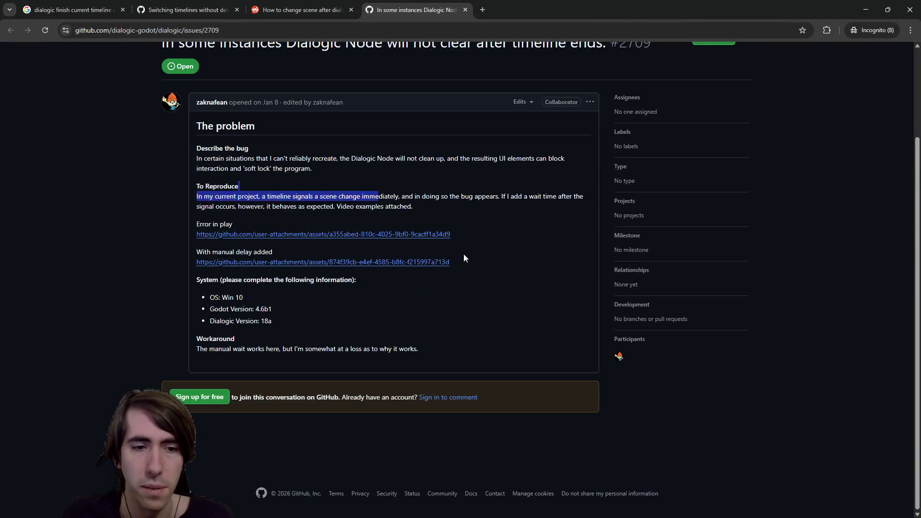
pyautogui.click(650, 30)
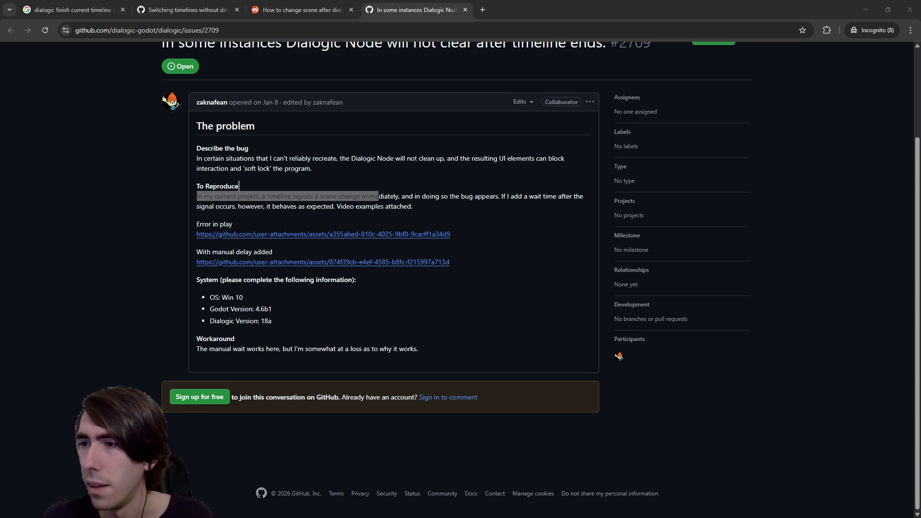
pyautogui.hotkey('alt', 'Tab')
pyautogui.scroll(-2, 323, 381)
pyautogui.click(288, 471)
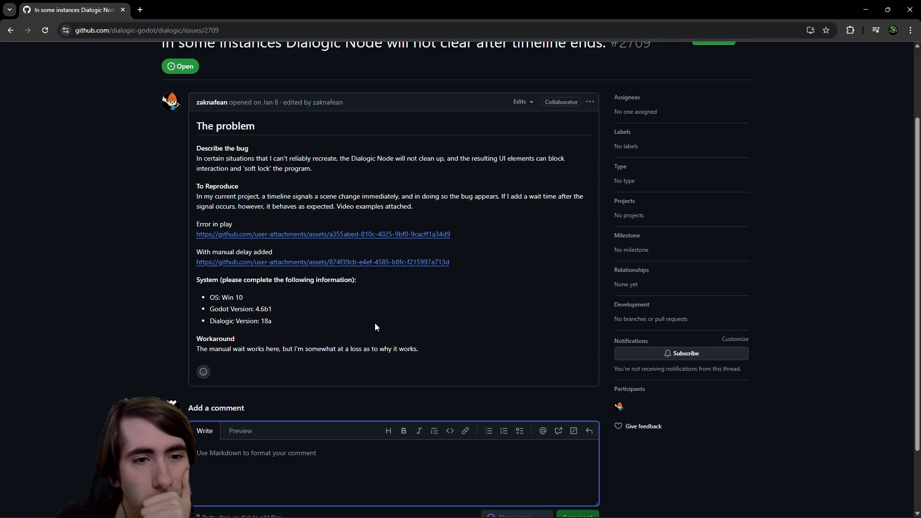
pyautogui.middleClick(279, 235)
# Step: Open the manual delay video in a new tab, then watch and replay the Error in play video
pyautogui.middleClick(289, 265)
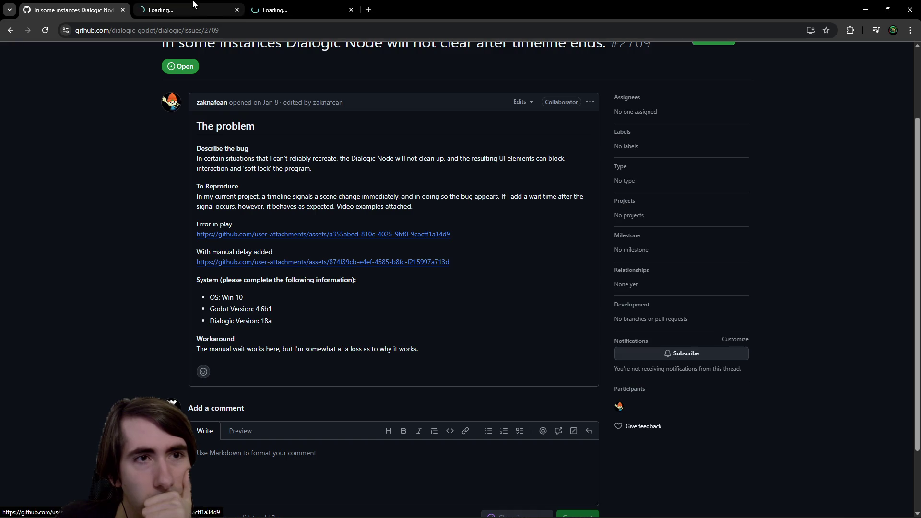
pyautogui.click(190, 10)
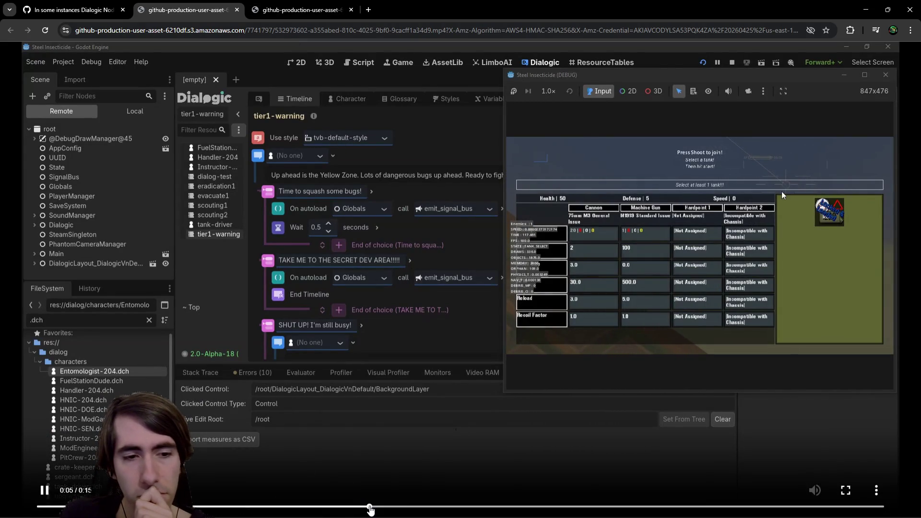
pyautogui.click(533, 507)
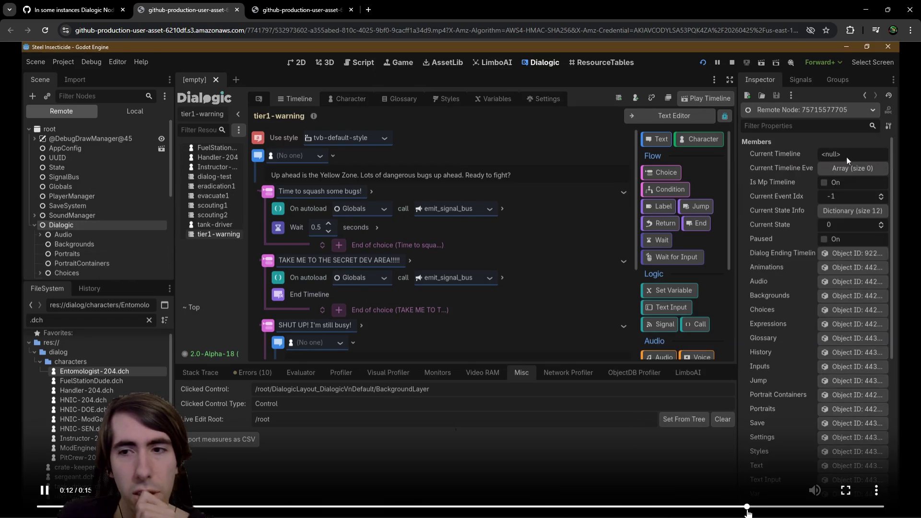
pyautogui.click(888, 458)
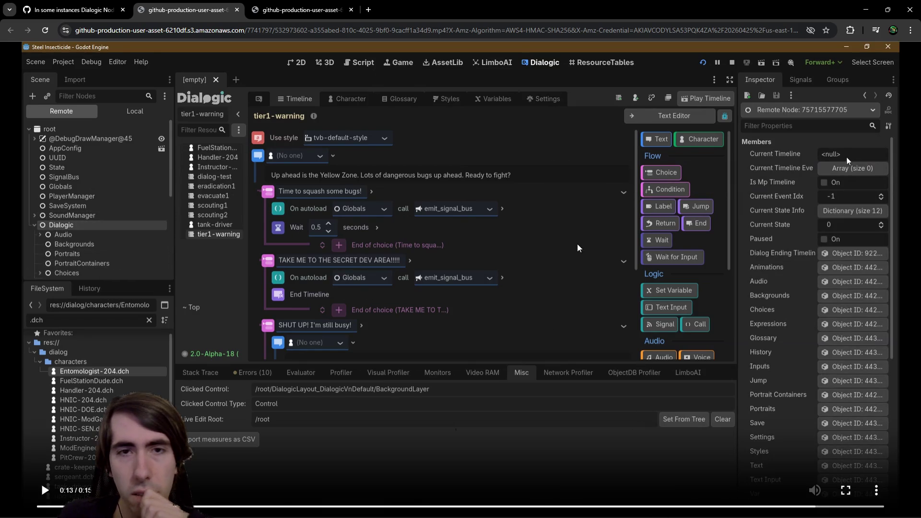
pyautogui.click(72, 507)
pyautogui.press('space')
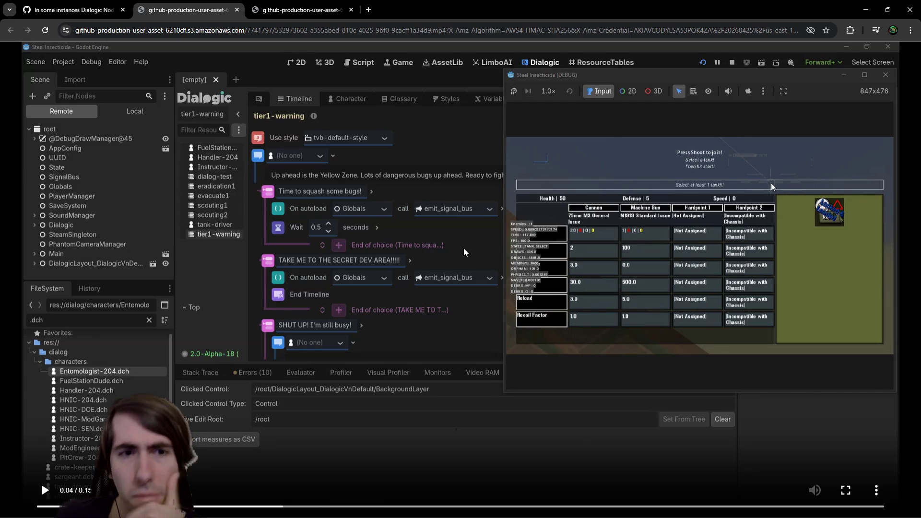
# Step: Play and pause the manual delay video, then go back to the issue #2709 page
pyautogui.click(302, 10)
pyautogui.click(398, 294)
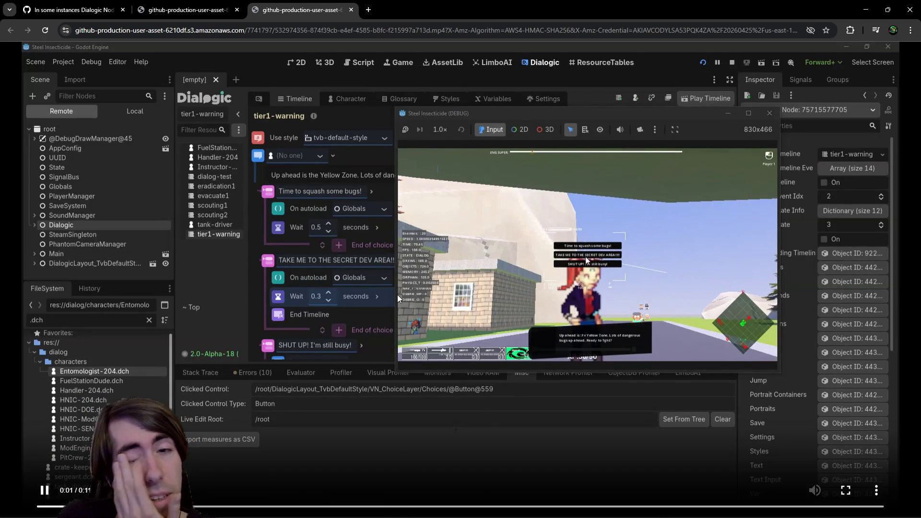
pyautogui.moveTo(397, 293)
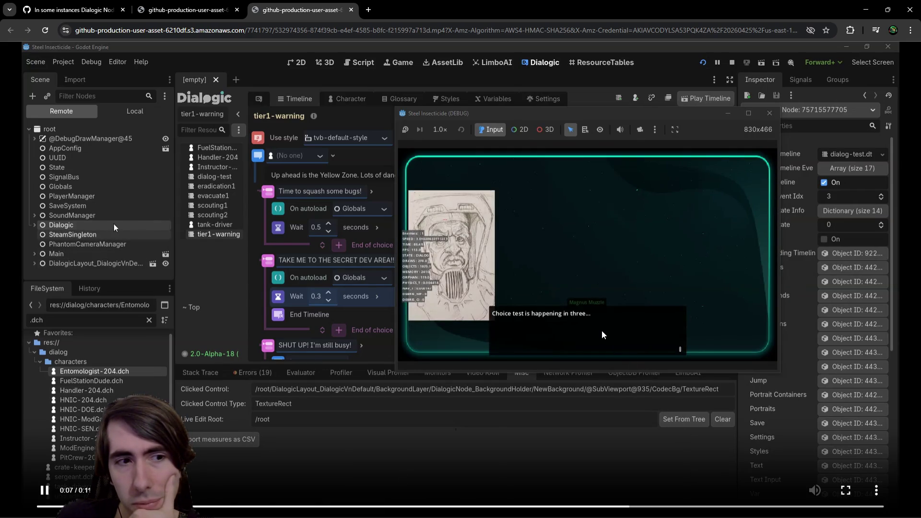
pyautogui.click(602, 330)
pyautogui.click(84, 10)
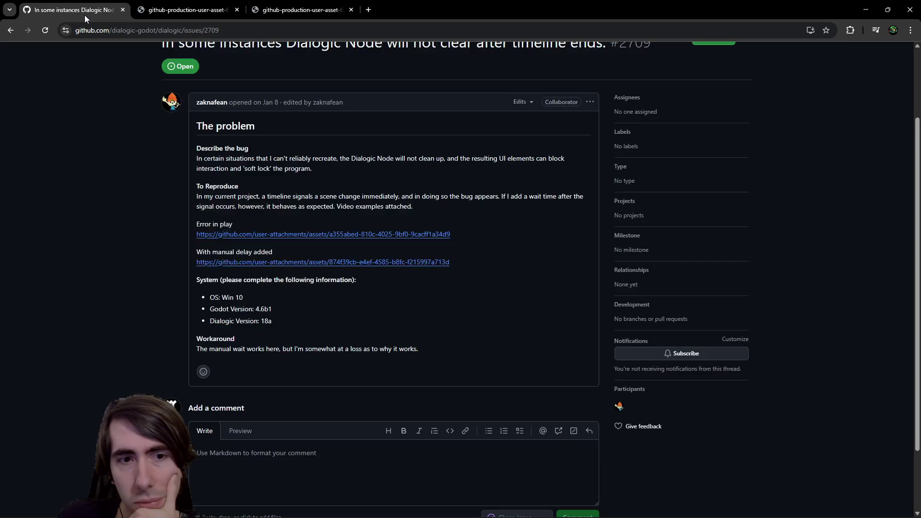
# Step: Start the comment, rewriting its opening as 'When Dialogic finishes a timeline, by default, the'
pyautogui.scroll(-1, 415, 400)
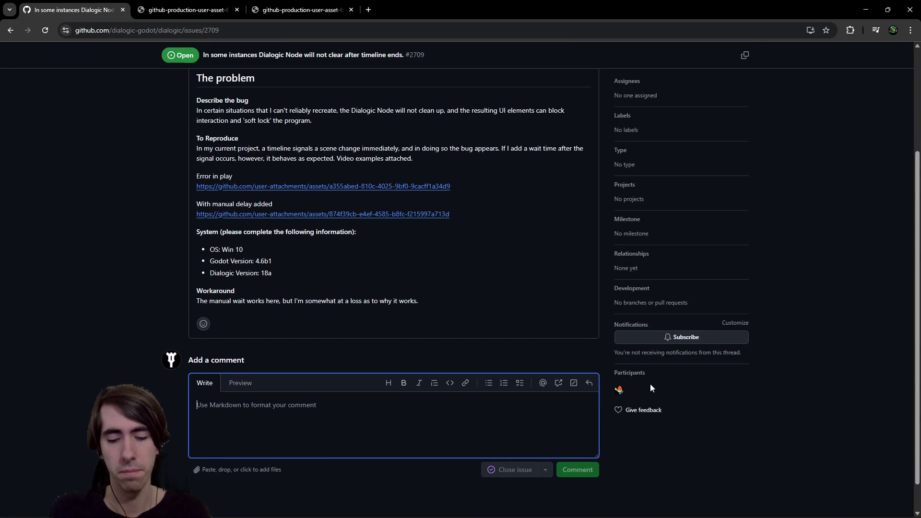
pyautogui.write('One issue ')
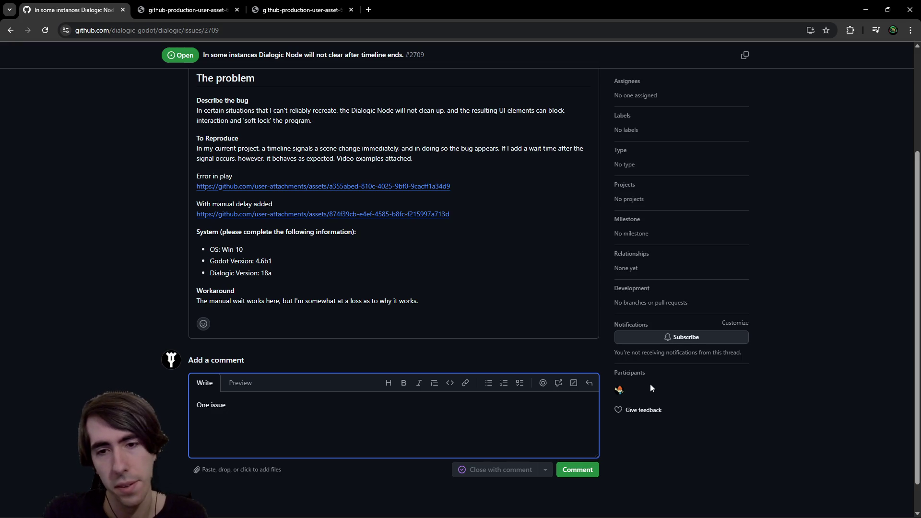
pyautogui.write('when Dial')
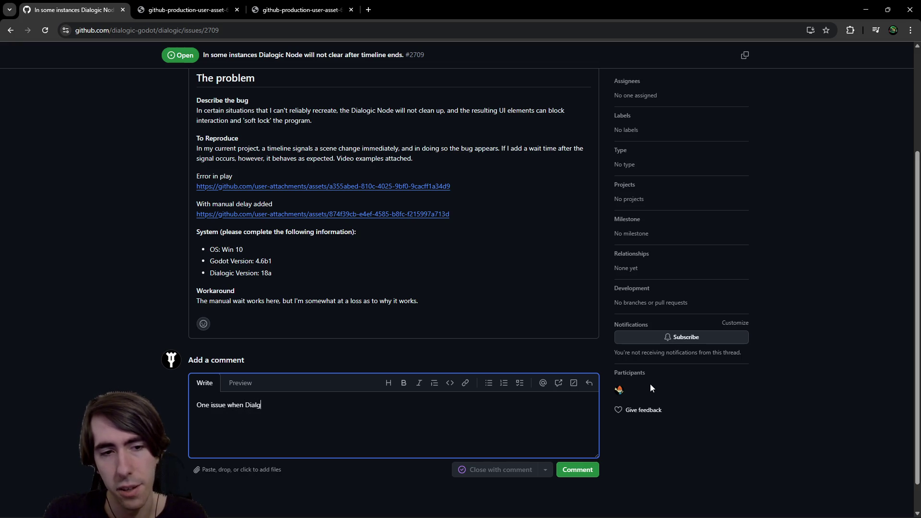
pyautogui.write('ogic')
pyautogui.hotkey('ctrl', 'a')
pyautogui.write('When Dialogic finishes a timeline, ')
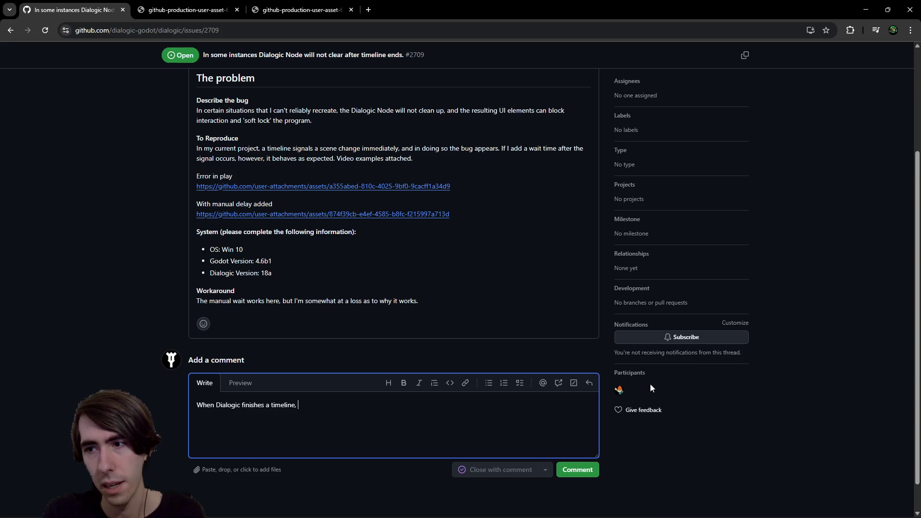
pyautogui.write('by default,')
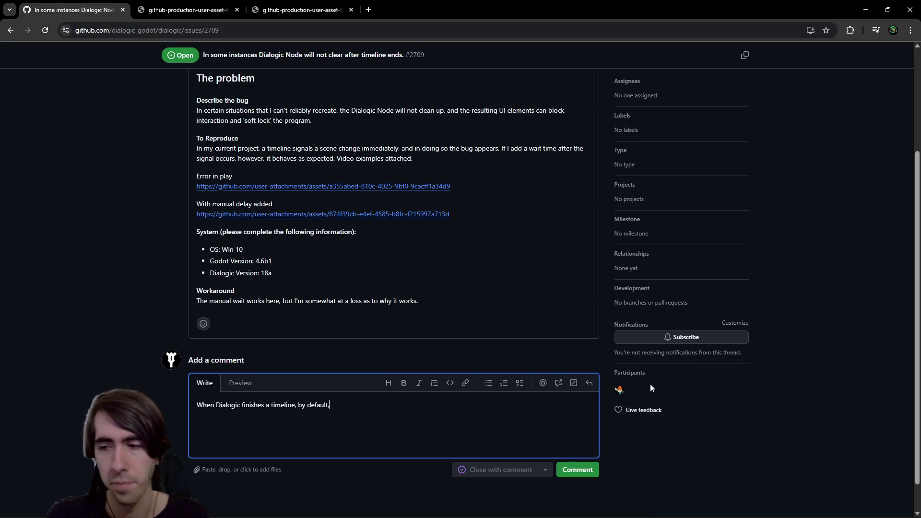
pyautogui.write(' the')
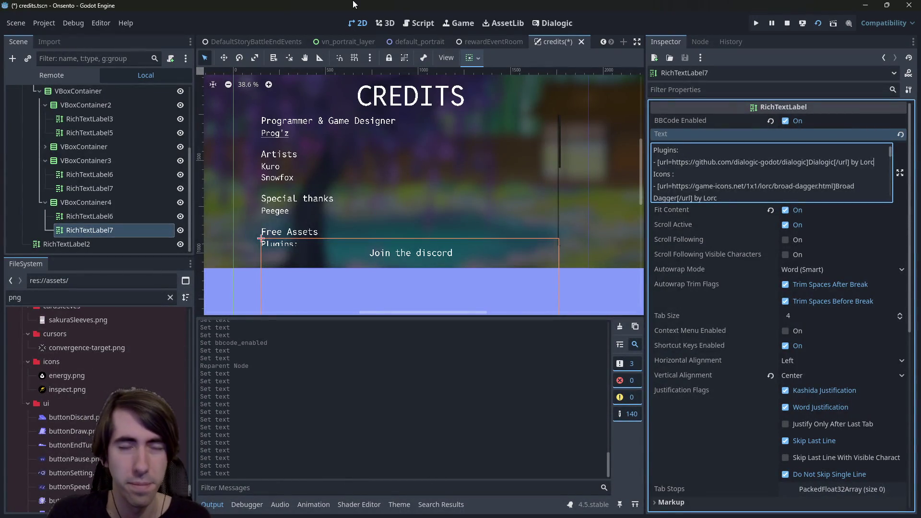
# Step: Open playerDataScript.gd via quick search, jump to the end_timeline definition, then minimize Godot
pyautogui.hotkey('shift', 'alt', 'o')
pyautogui.write('playerdata')
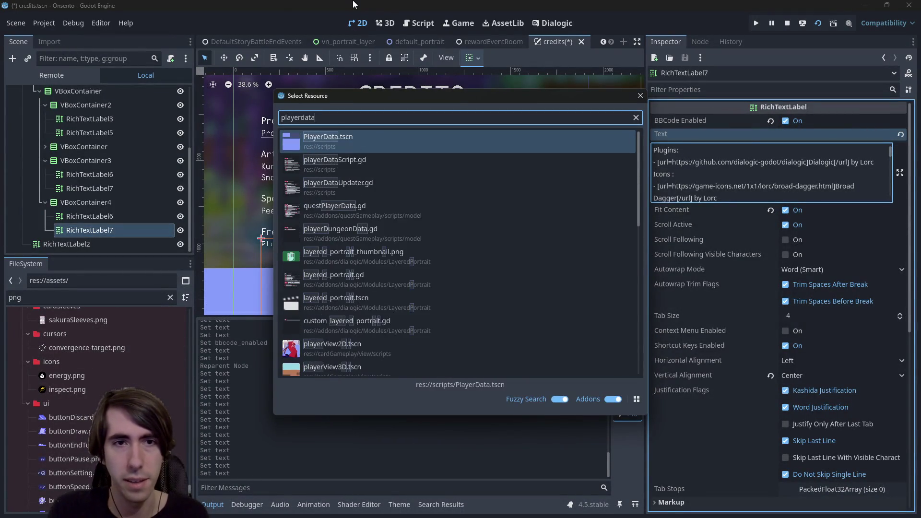
pyautogui.press('Return')
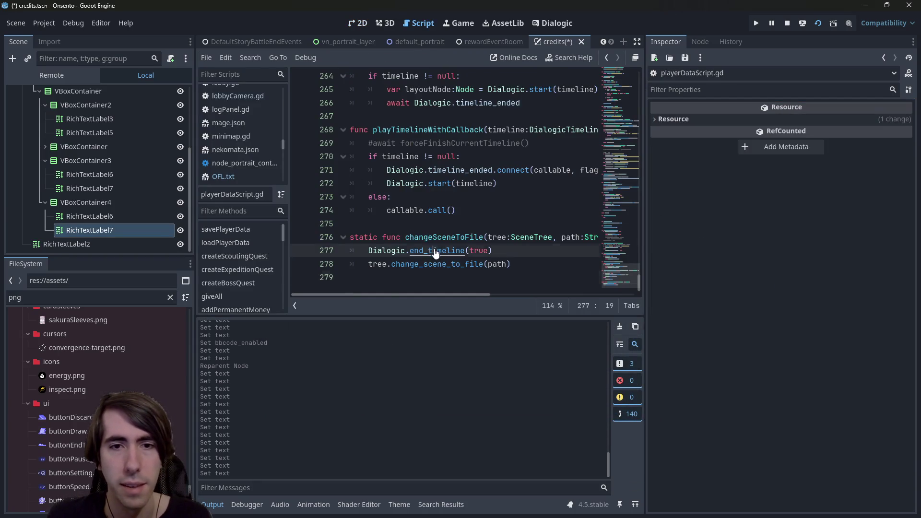
pyautogui.keyDown('ctrl'); pyautogui.click(434, 251); pyautogui.keyUp('ctrl')
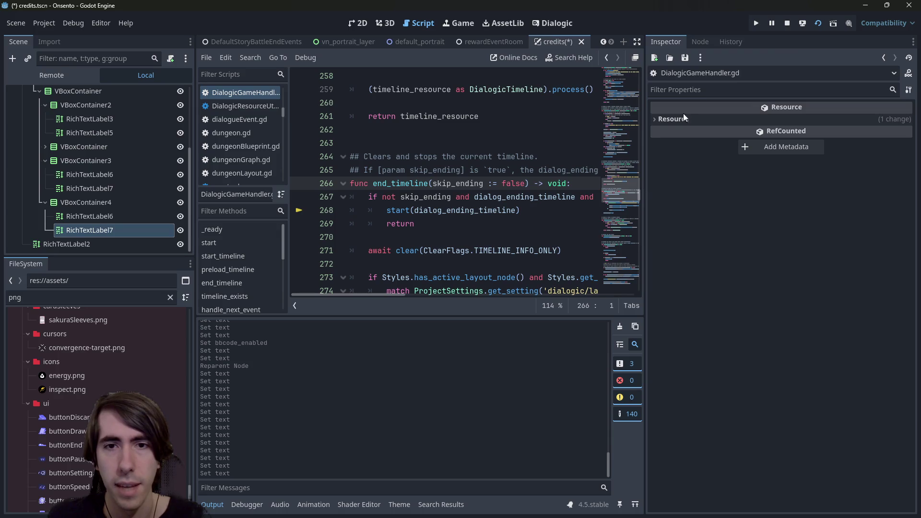
pyautogui.click(866, 6)
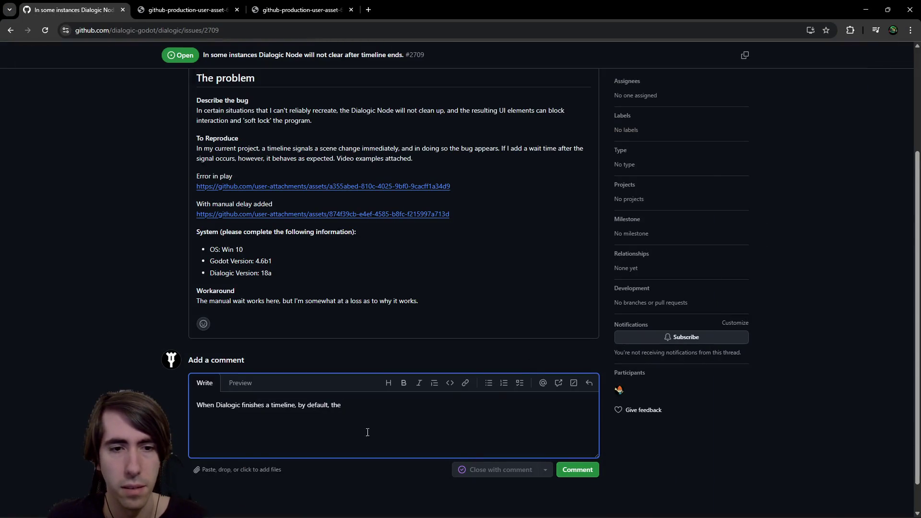
# Step: Change 'finishes' to 'ends', add that `dialogic_ending_timeline` gets played, and begin 'This new timeline triggers a'
pyautogui.doubleClick(253, 405)
pyautogui.write('ends')
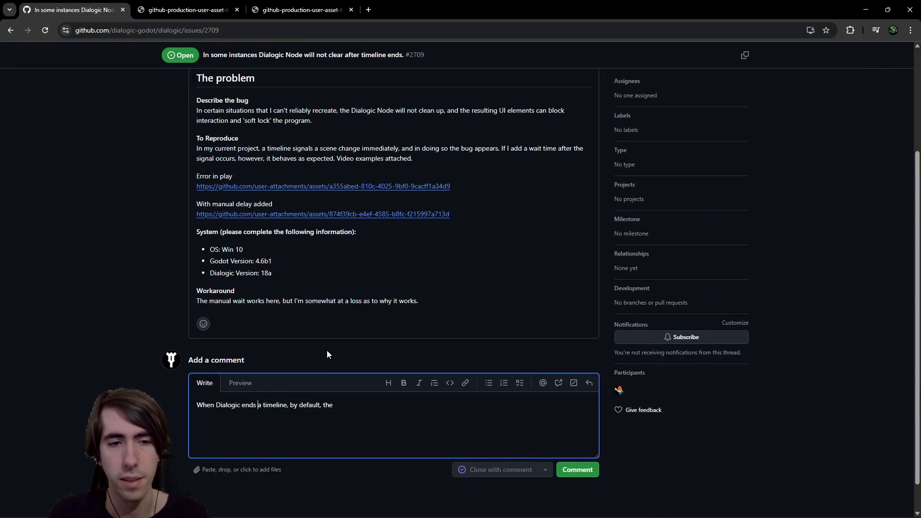
pyautogui.press('End')
pyautogui.write('dialogic')
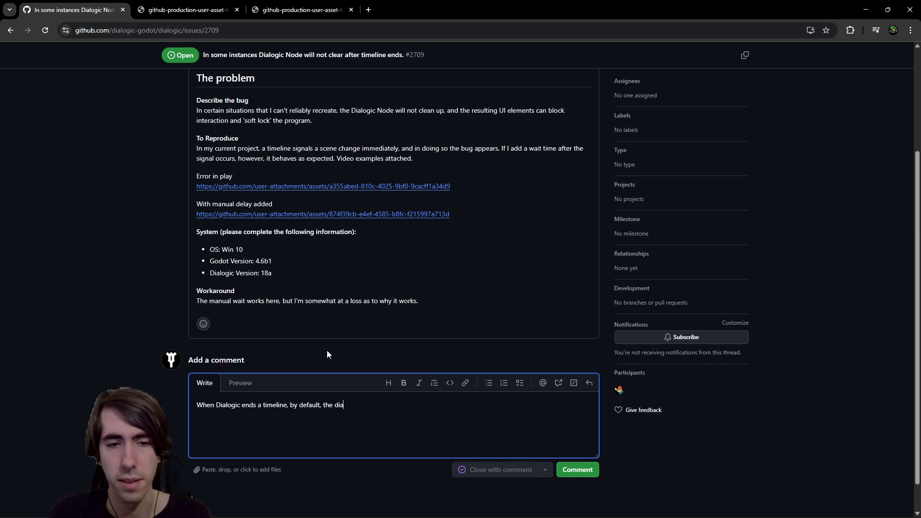
pyautogui.write('-')
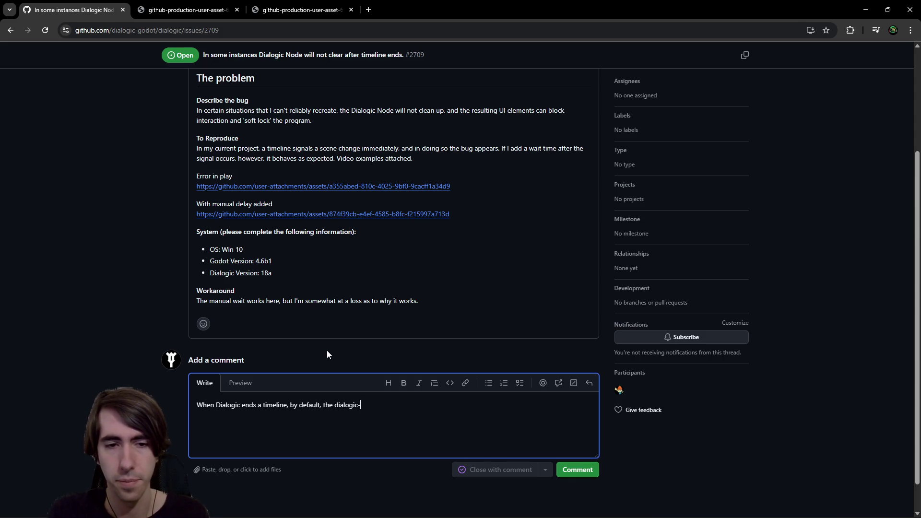
pyautogui.write('ending_timeline `')
pyautogui.hotkey('ctrl', 'Left')
pyautogui.write('` gets played.')
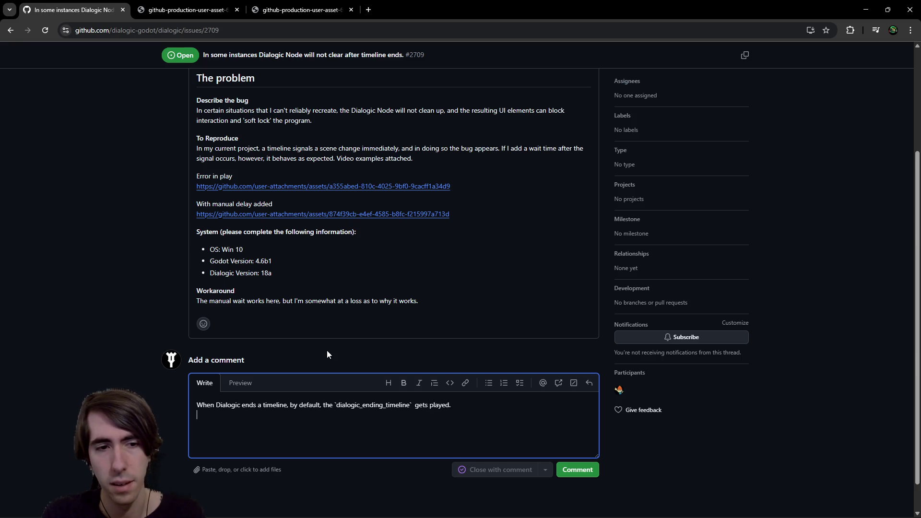
pyautogui.press('Return')
pyautogui.write('This ')
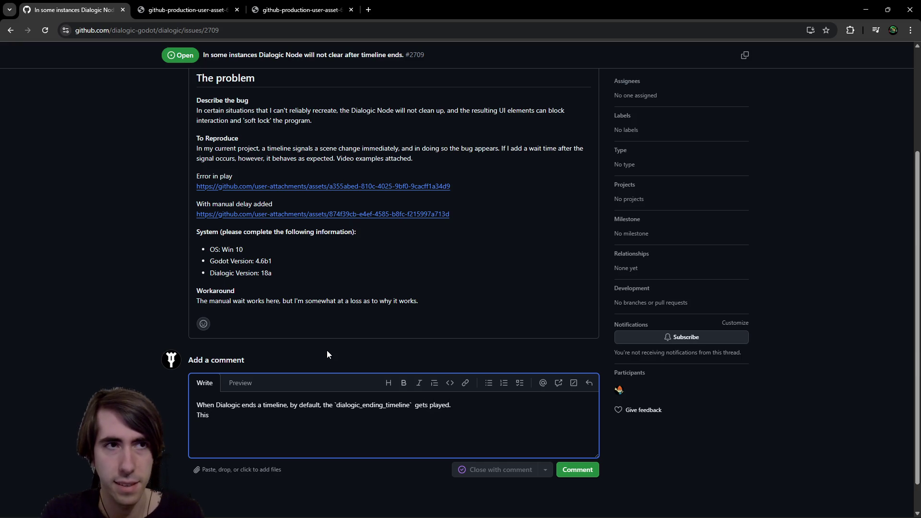
pyautogui.write('new timeline t')
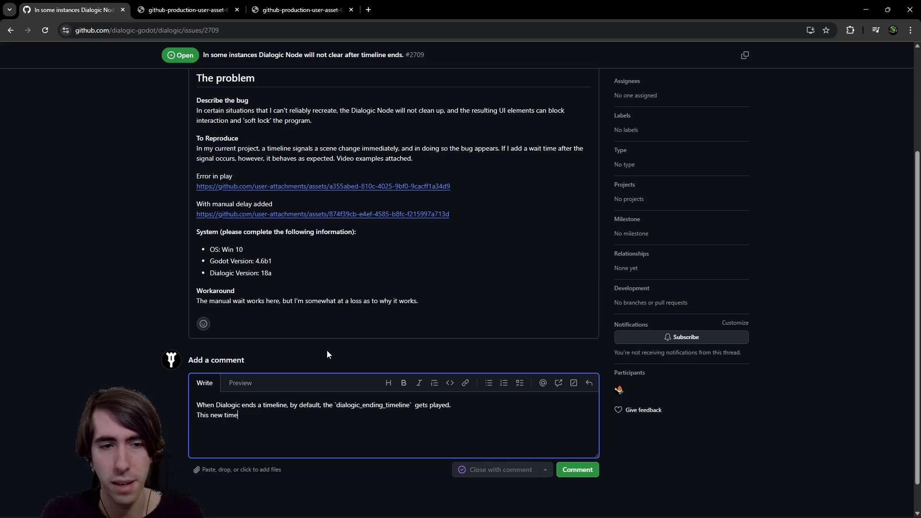
pyautogui.write('riggers a')
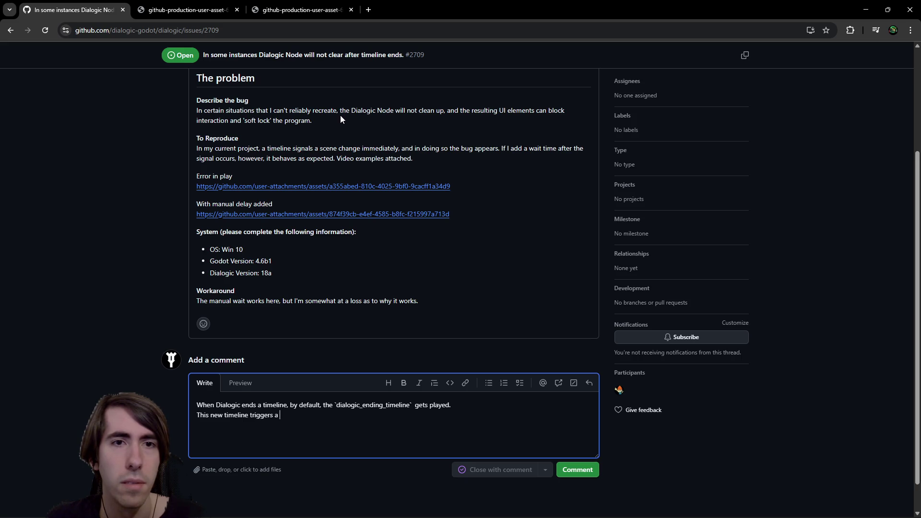
# Step: Reread the bug description and reproduction steps, then add 'Clear event, which has a delay of 1 second'
pyautogui.moveTo(248, 111)
pyautogui.mouseDown()
pyautogui.moveTo(358, 121)
pyautogui.moveTo(366, 110)
pyautogui.mouseUp()
pyautogui.click(368, 110)
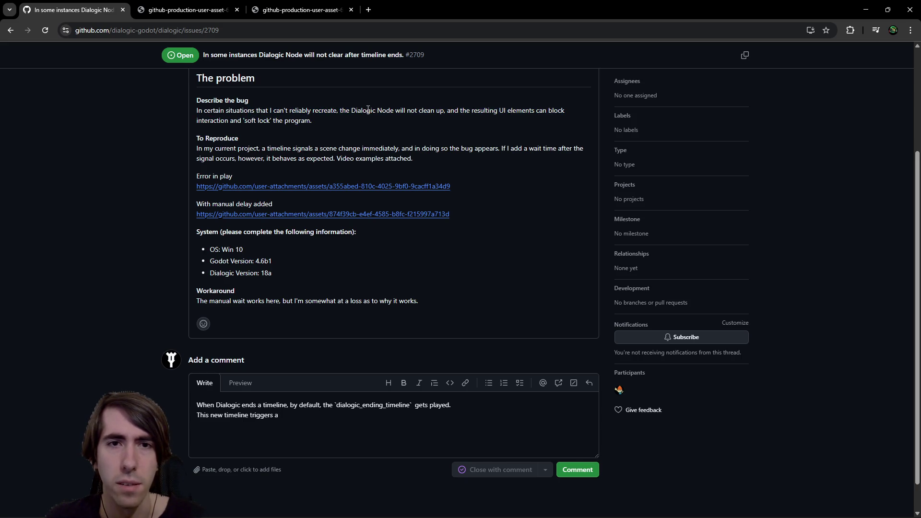
pyautogui.moveTo(196, 138)
pyautogui.mouseDown()
pyautogui.moveTo(368, 149)
pyautogui.moveTo(196, 148)
pyautogui.mouseUp()
pyautogui.click(380, 150)
pyautogui.click(503, 157)
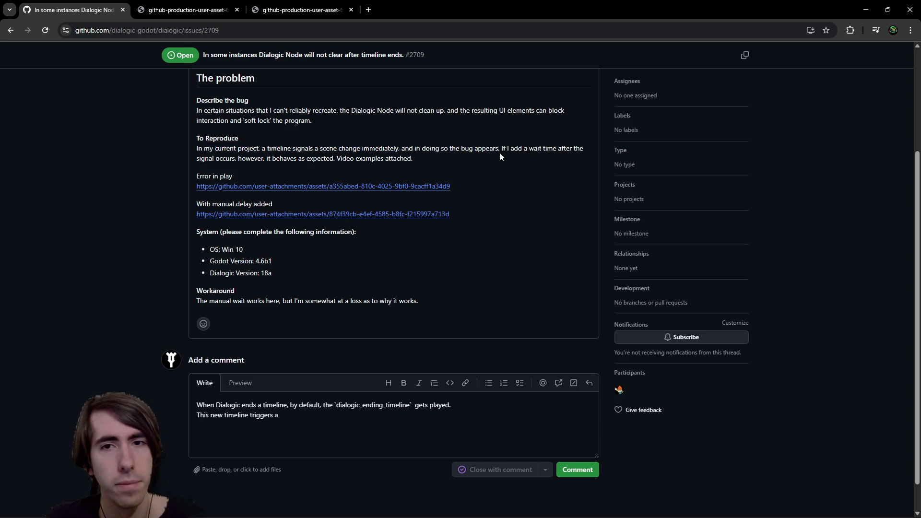
pyautogui.click(317, 432)
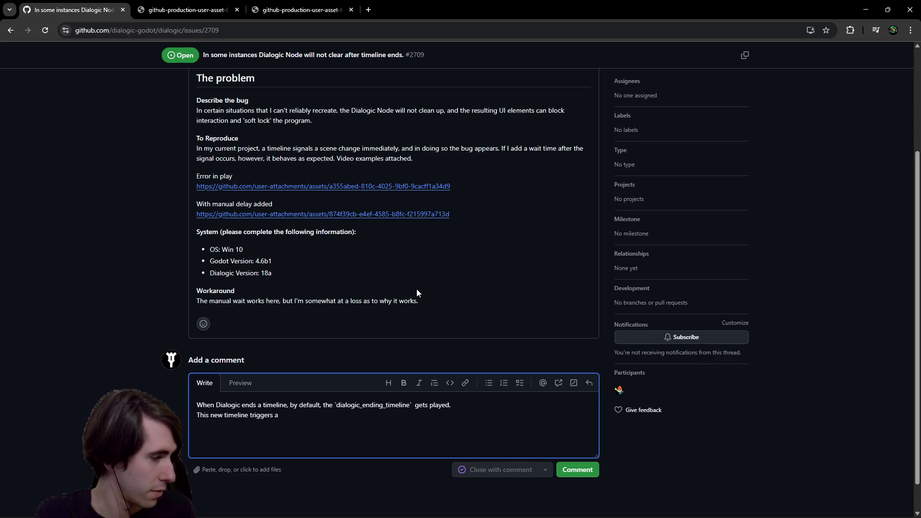
pyautogui.write('Clear event')
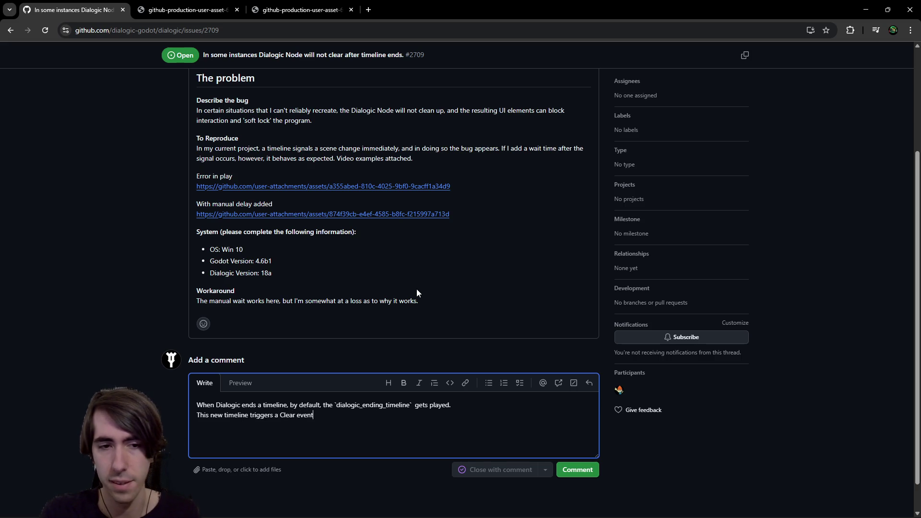
pyautogui.write(', which has a ')
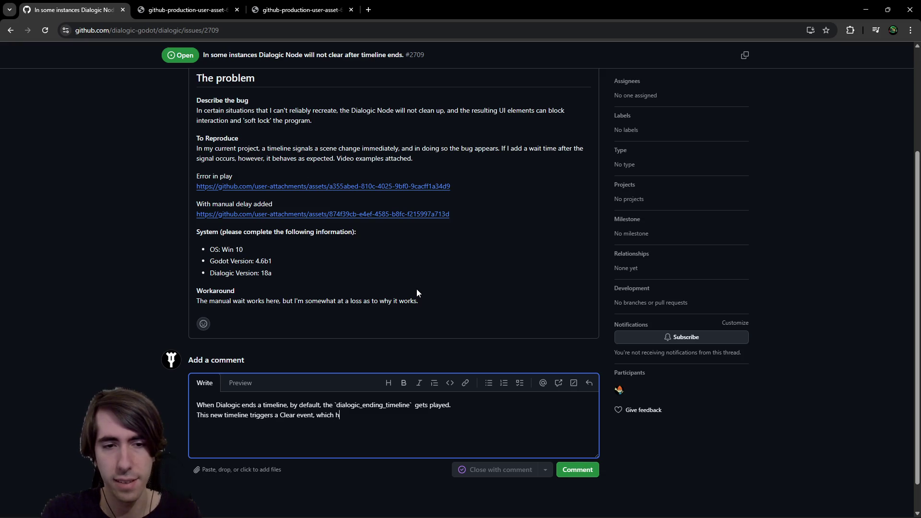
pyautogui.write('delay of 1 second,')
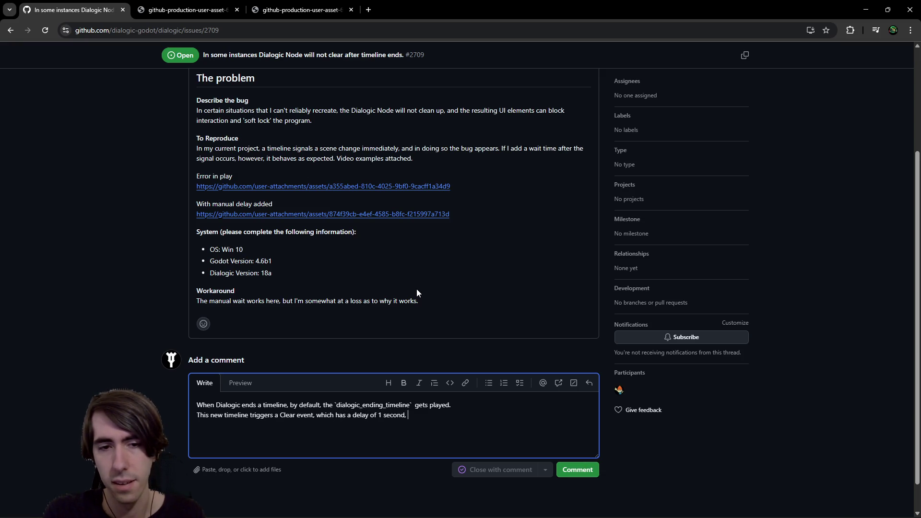
# Step: Add that the delay is by default and can affect future dialogic timelines, then begin the solution sentence
pyautogui.press('BackSpace')
pyautogui.write('by default, ')
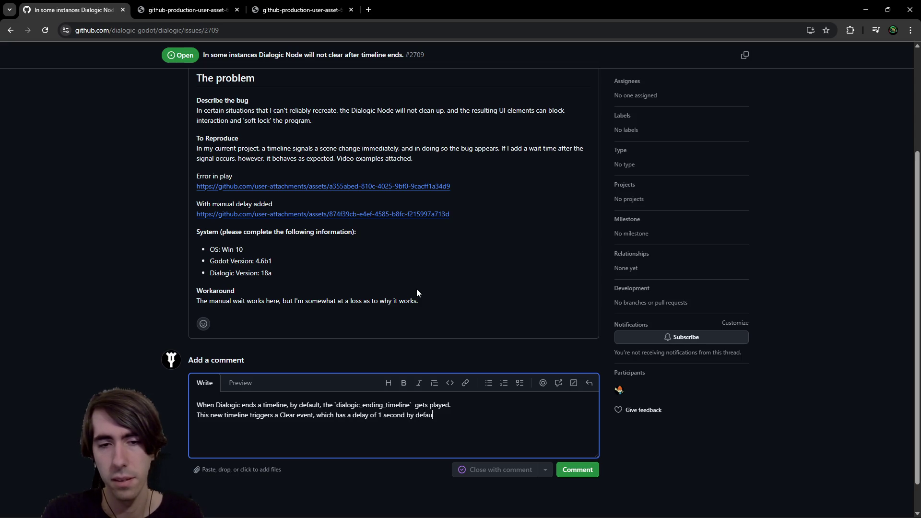
pyautogui.write('and can affect ')
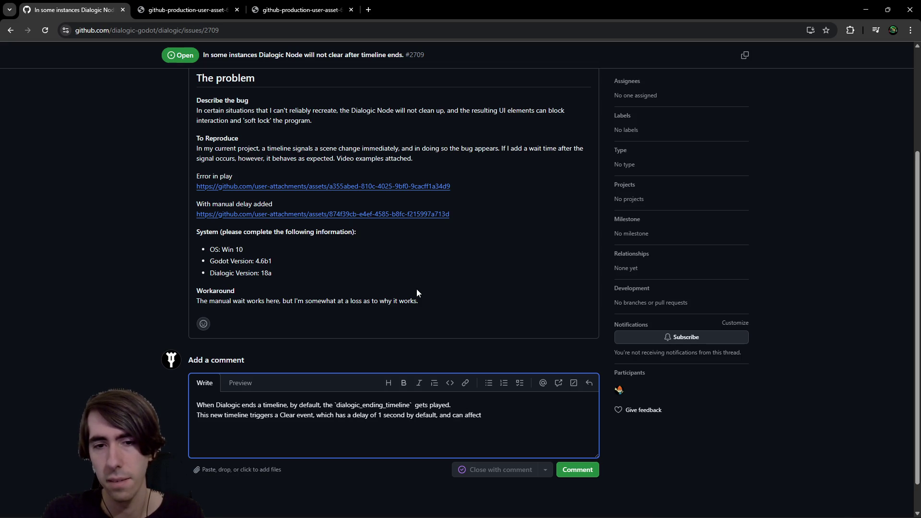
pyautogui.write('future dialogic ')
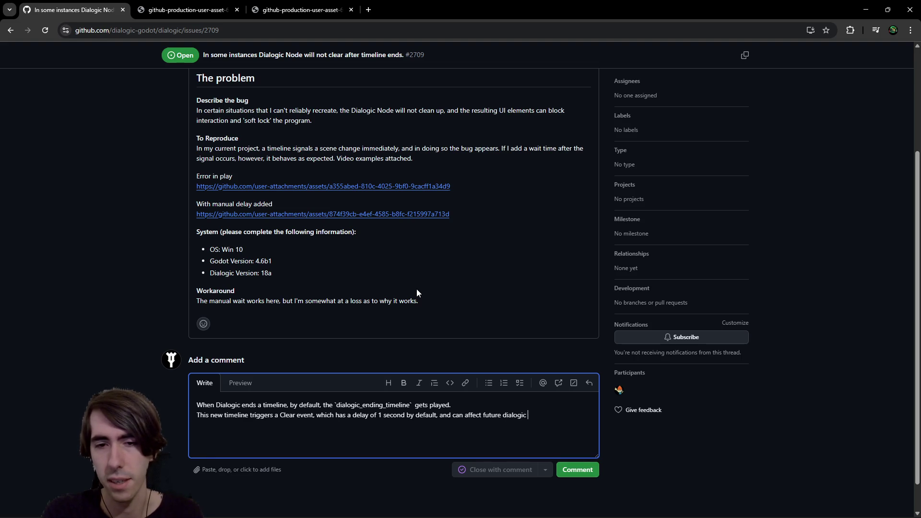
pyautogui.write('timelines')
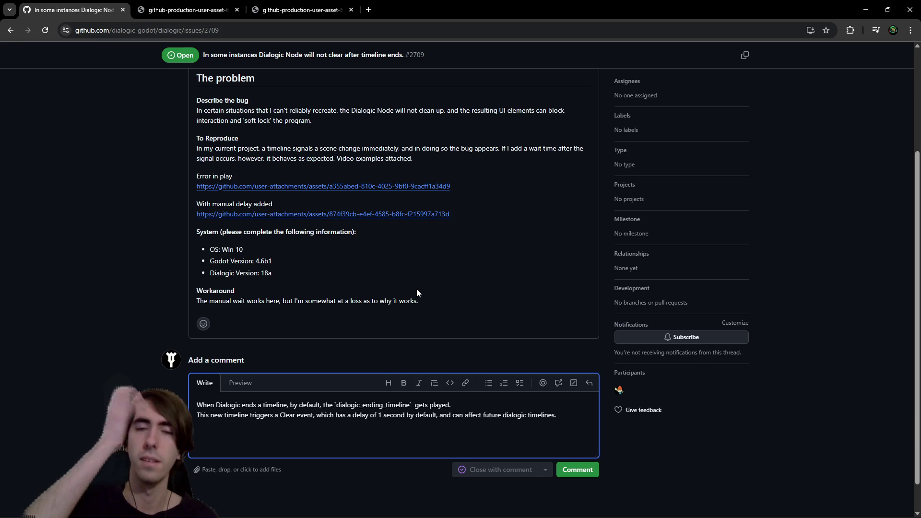
pyautogui.write(', leading to bugs')
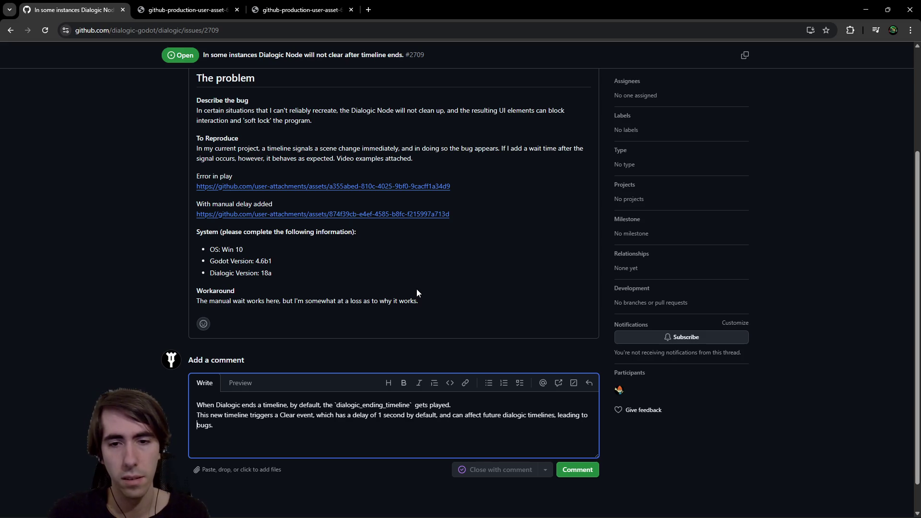
pyautogui.write(' that start dur')
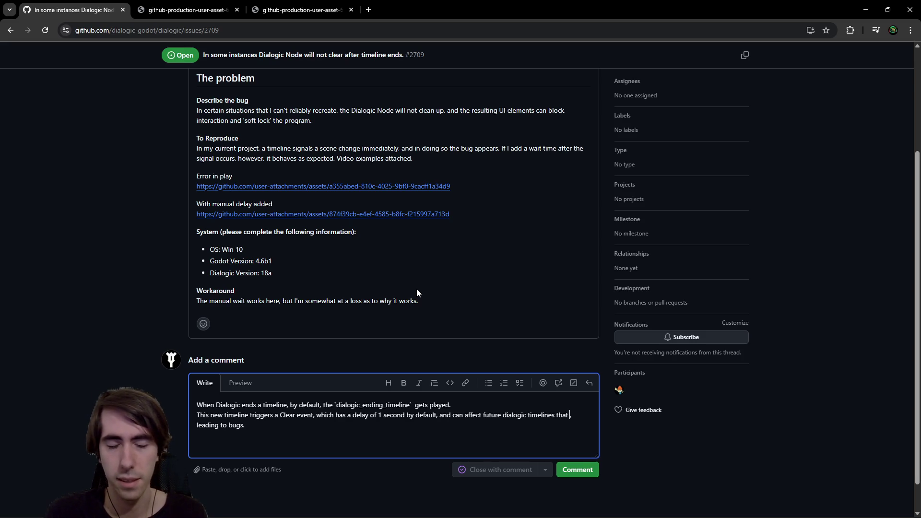
pyautogui.write('ing that time')
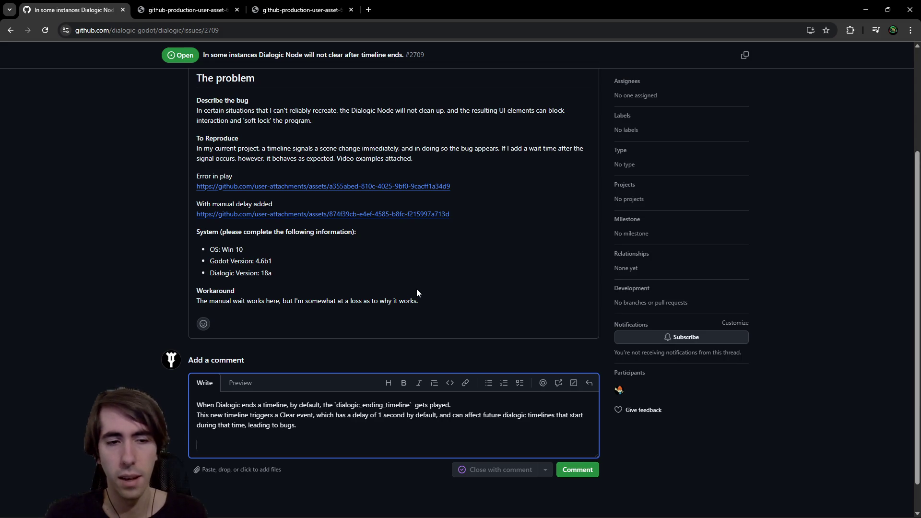
pyautogui.write('ne solution I fou')
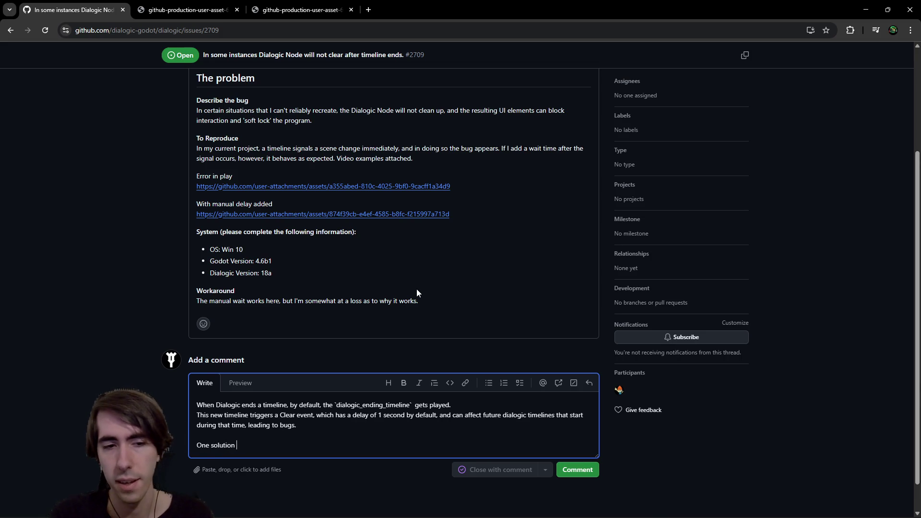
pyautogui.write('nd was to call')
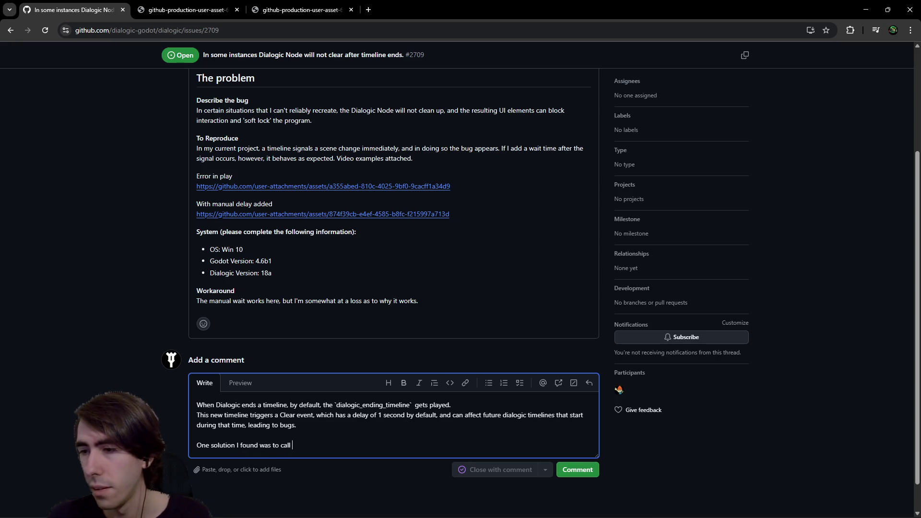
pyautogui.hotkey('alt', 'Tab')
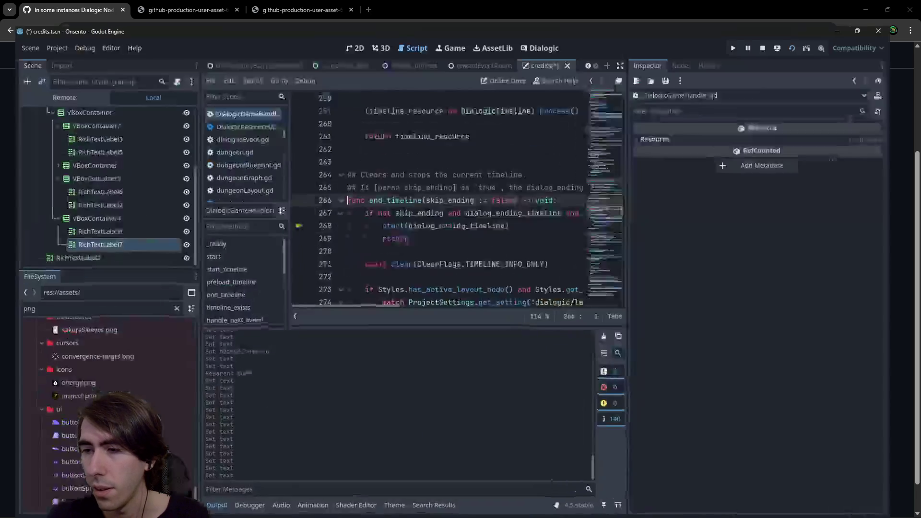
# Step: Return to line 277 of playerDataScript.gd and copy the Dialogic.end_timeline(true) call
pyautogui.click(487, 215)
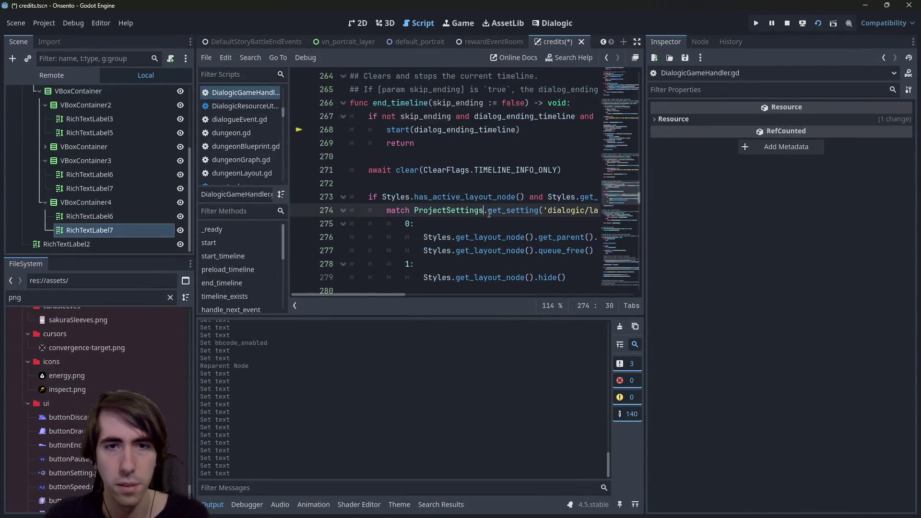
pyautogui.hotkey('alt', 'Left')
pyautogui.hotkey('alt', 'Left')
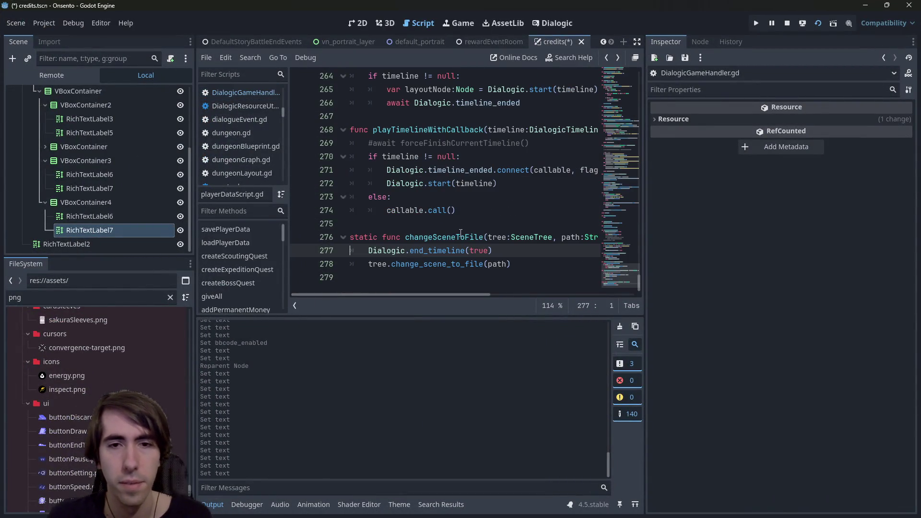
pyautogui.moveTo(493, 251); pyautogui.dragTo(368, 251)
pyautogui.hotkey('ctrl', 'c')
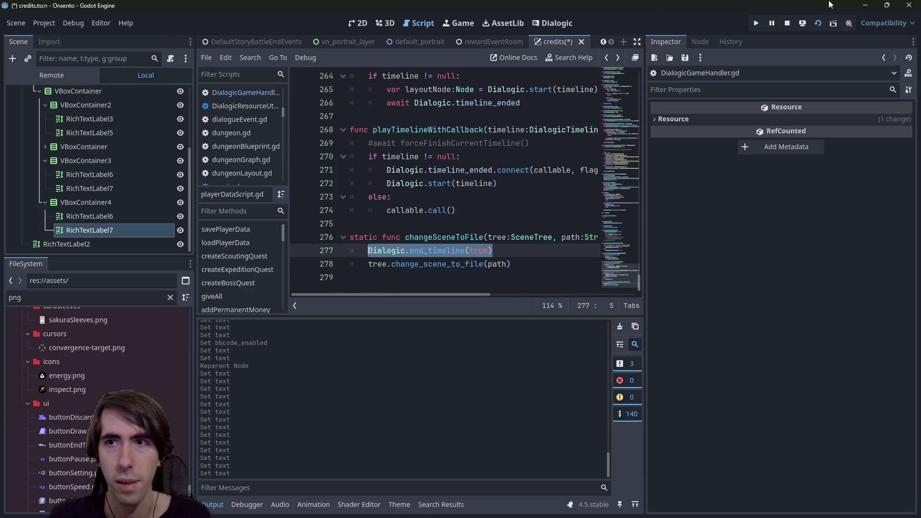
pyautogui.hotkey('alt', 'Tab')
# Step: Paste `Dialogic.end_timeline(true)` into the comment, followed by 'before changing scenes'
pyautogui.write('`')
pyautogui.hotkey('ctrl', 'v')
pyautogui.write('` before changing scenes;')
pyautogui.write('.')
pyautogui.press('Return')
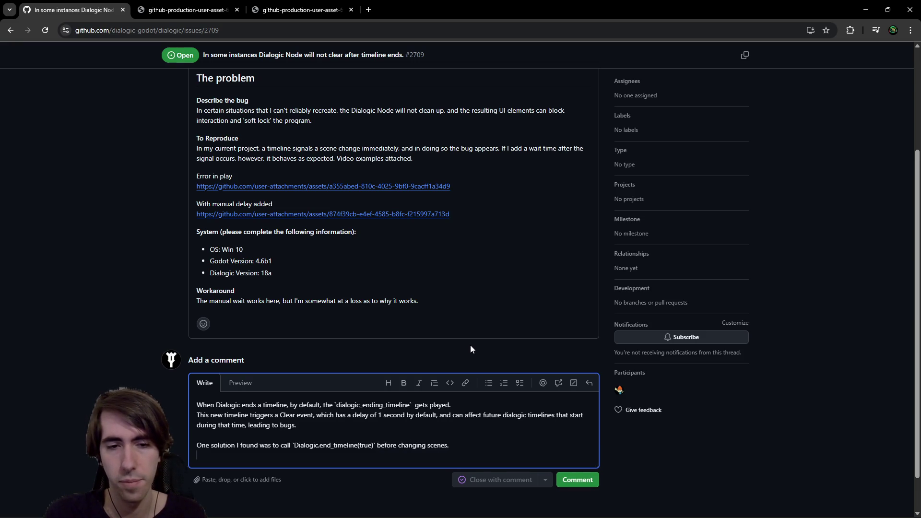
# Step: Explain that `true` is to not play the `dialogic_ending_timeline` and takes care of the problem
pyautogui.write('`true` is to not have the dialogic_en')
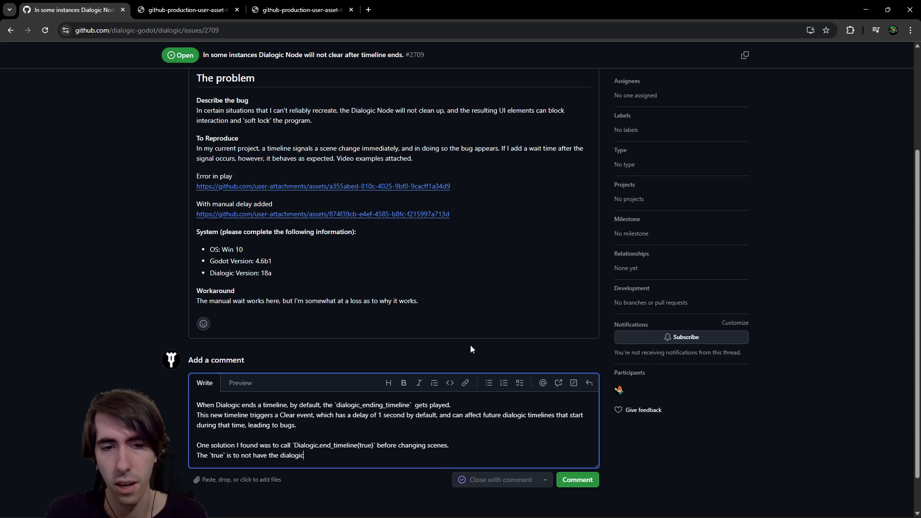
pyautogui.hotkey('ctrl', 'BackSpace')
pyautogui.hotkey('ctrl', 'BackSpace')
pyautogui.hotkey('ctrl', 'BackSpace')
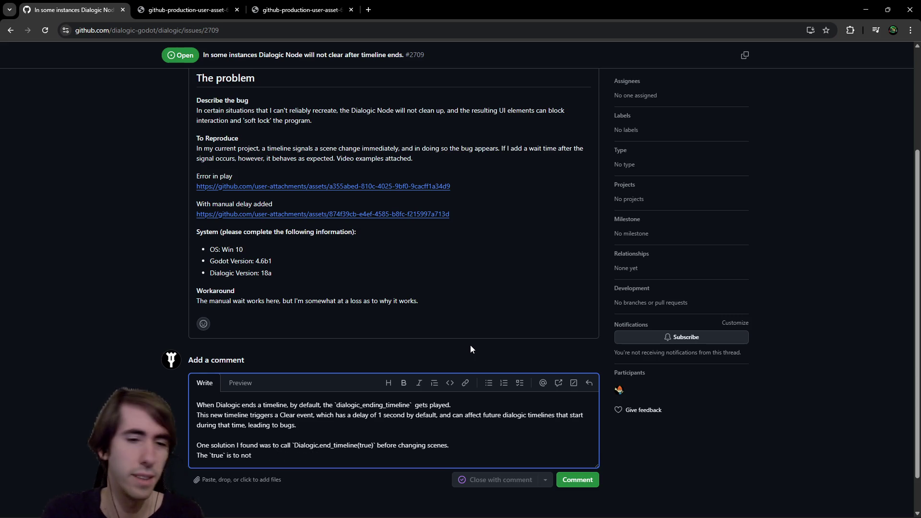
pyautogui.write('for')
pyautogui.hotkey('ctrl', 'BackSpace')
pyautogui.write('not ins')
pyautogui.write('tantly')
pyautogui.hotkey('ctrl', 'BackSpace')
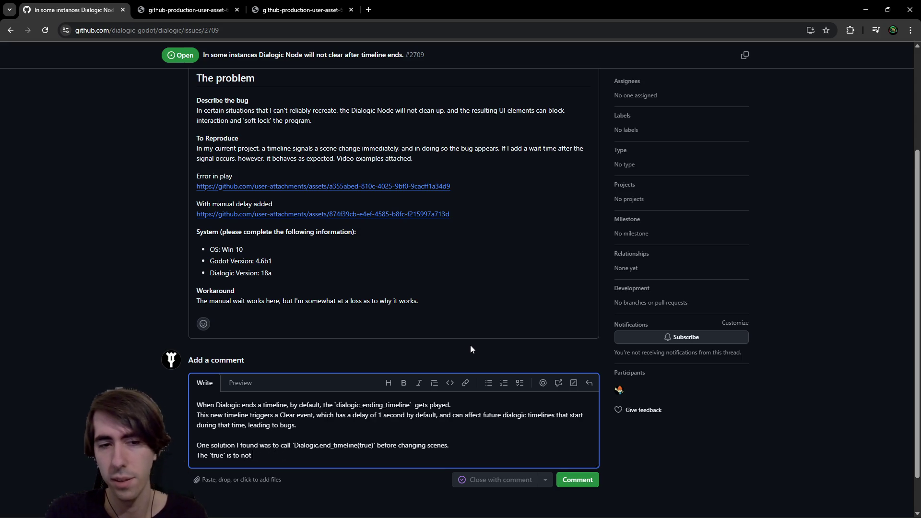
pyautogui.write('kip')
pyautogui.hotkey('ctrl', 'BackSpace')
pyautogui.write('play the')
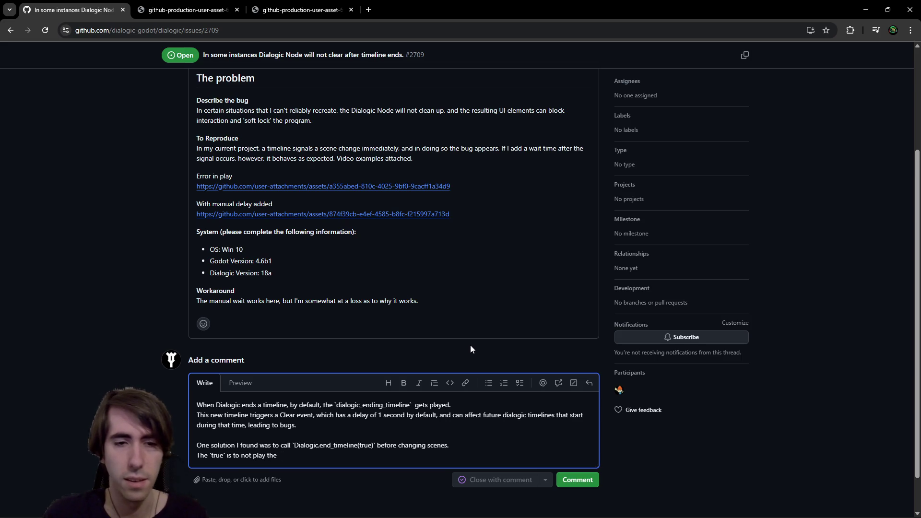
pyautogui.moveTo(334, 406); pyautogui.dragTo(412, 406)
pyautogui.hotkey('ctrl', 'c')
pyautogui.click(335, 464)
pyautogui.hotkey('ctrl', 'v')
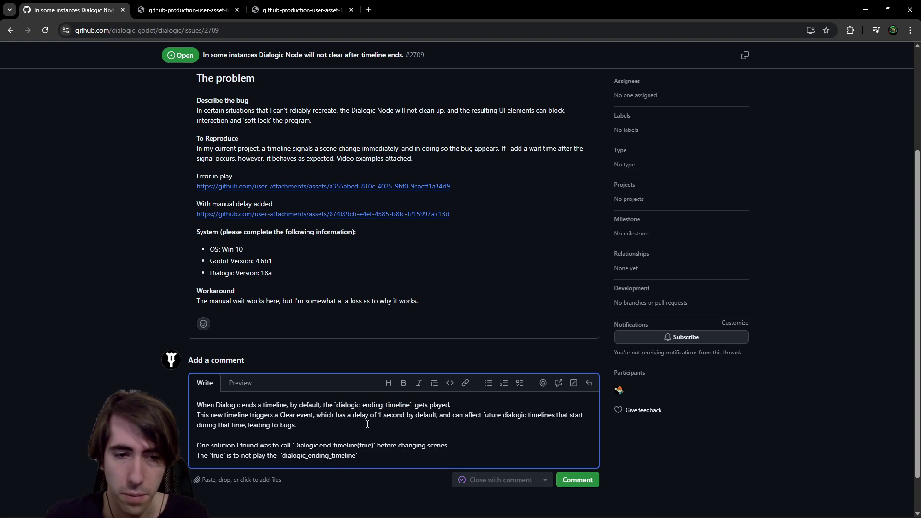
pyautogui.write('and takes care of the problem.')
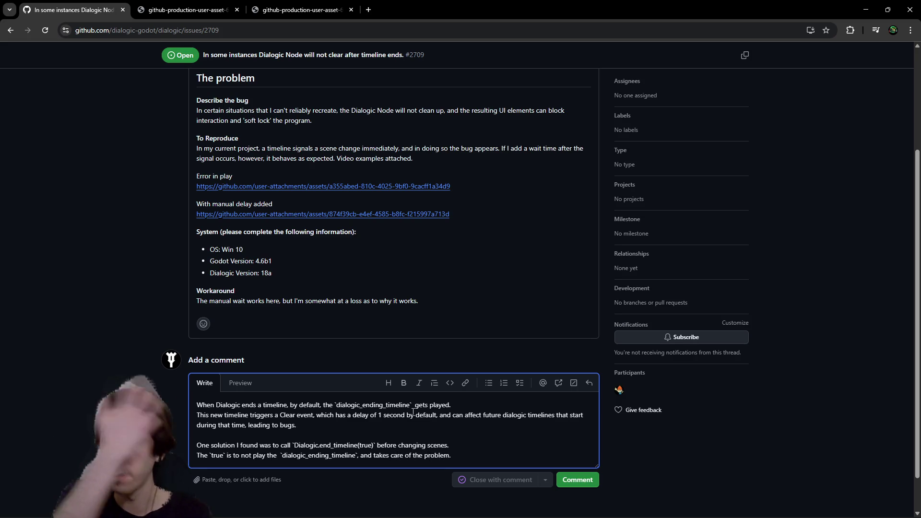
# Step: Add a line linking the problem to having to put a delay, and fix the 'even in new scenes' clause
pyautogui.press('Up')
pyautogui.press('Up')
pyautogui.press('Up')
pyautogui.press('Return')
pyautogui.write('Th')
pyautogui.write('is probably where you ')
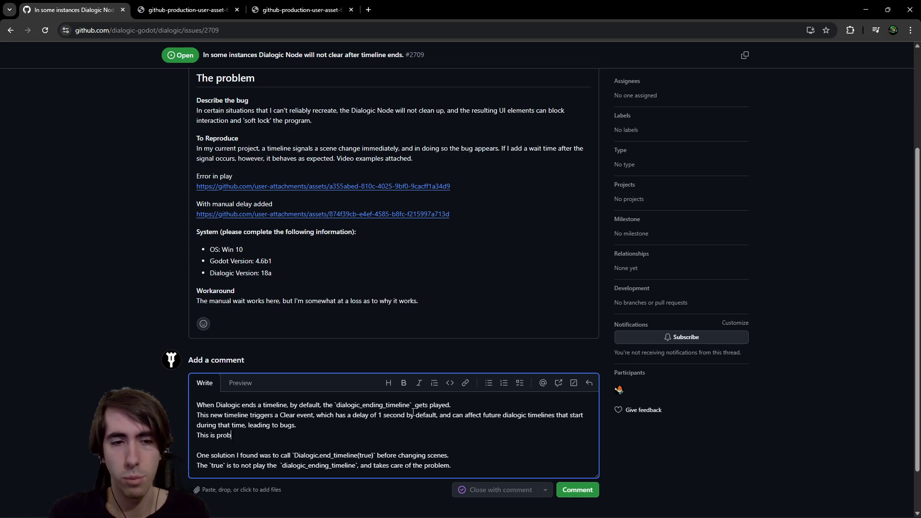
pyautogui.write('r problem is from ')
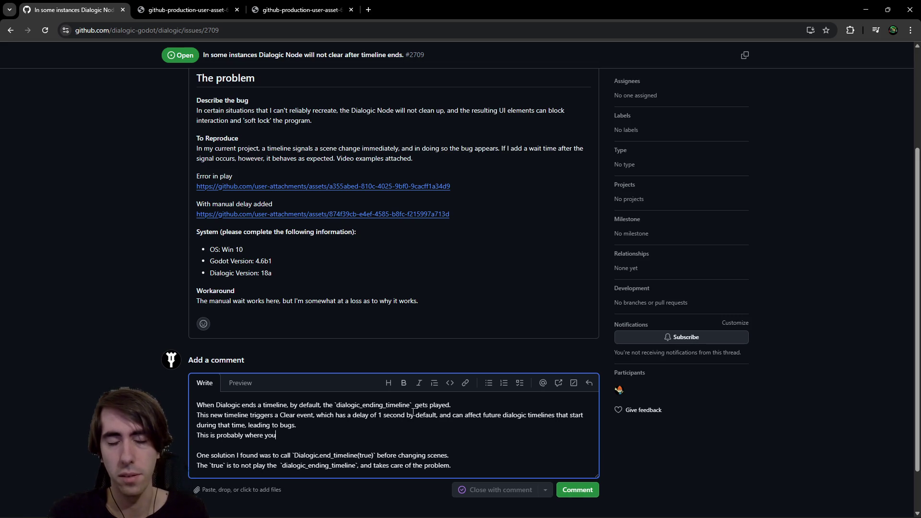
pyautogui.write('since you')
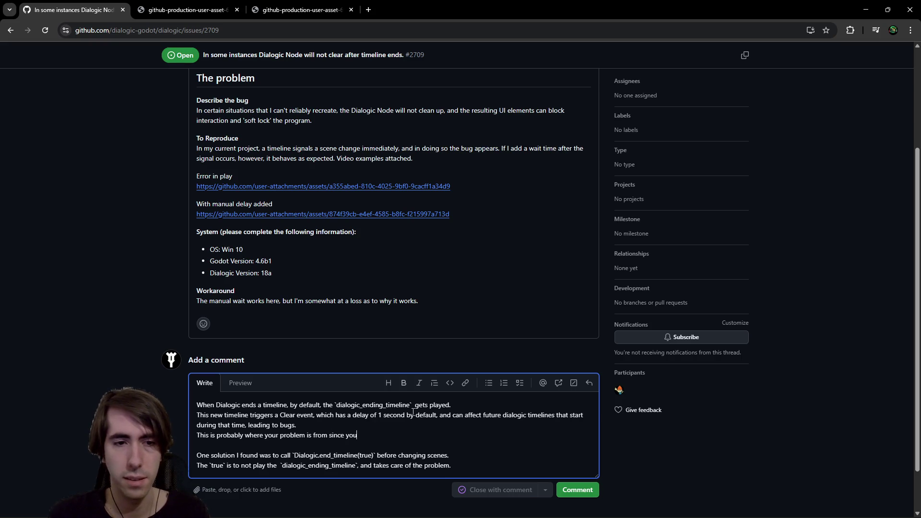
pyautogui.hotkey('ctrl', 'Left')
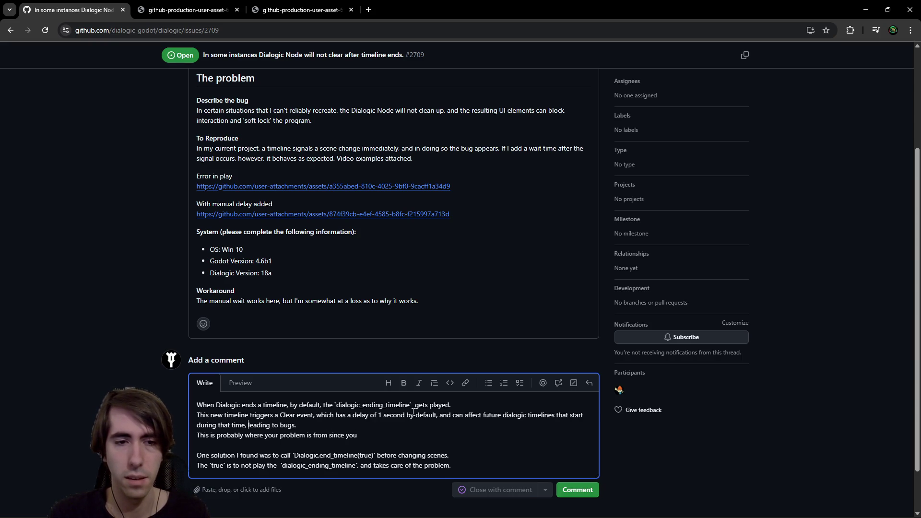
pyautogui.write('even ')
pyautogui.write('in new s')
pyautogui.write('cenes,')
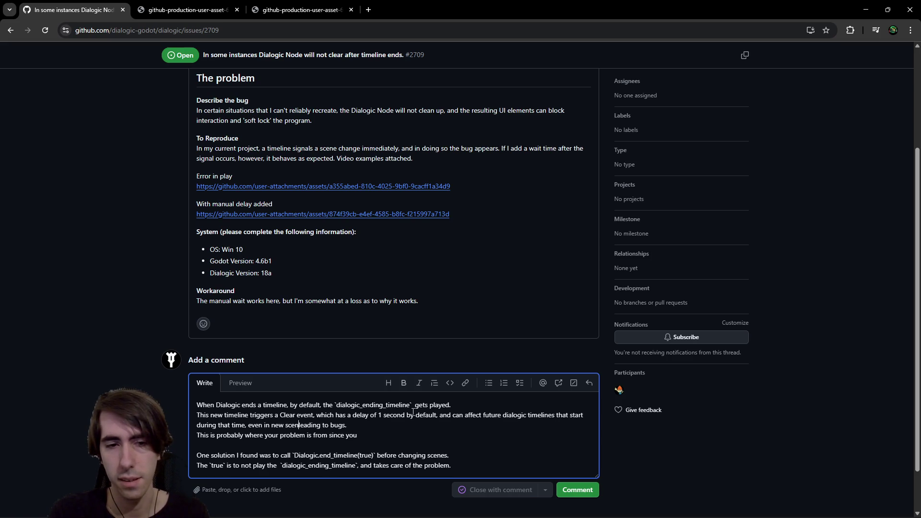
pyautogui.press('Down')
pyautogui.press('Down')
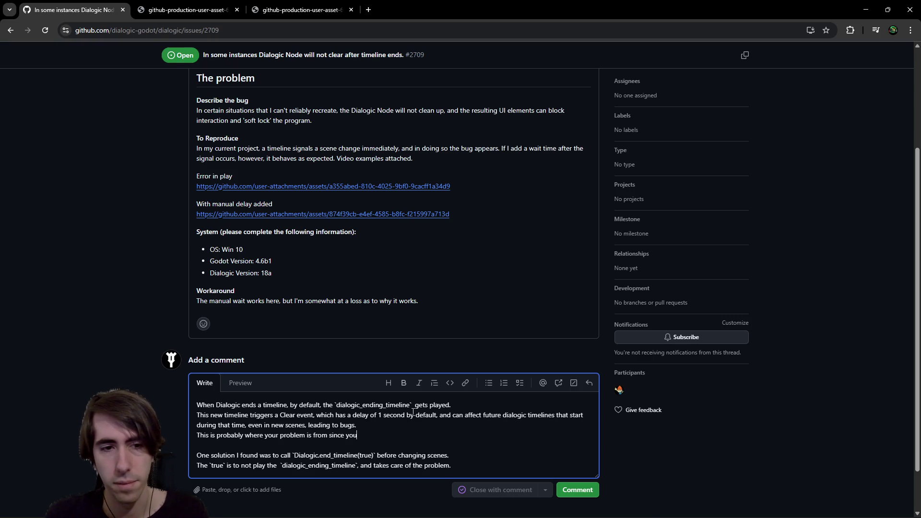
pyautogui.press('Up')
pyautogui.press('Up')
pyautogui.hotkey('ctrl', 'Left')
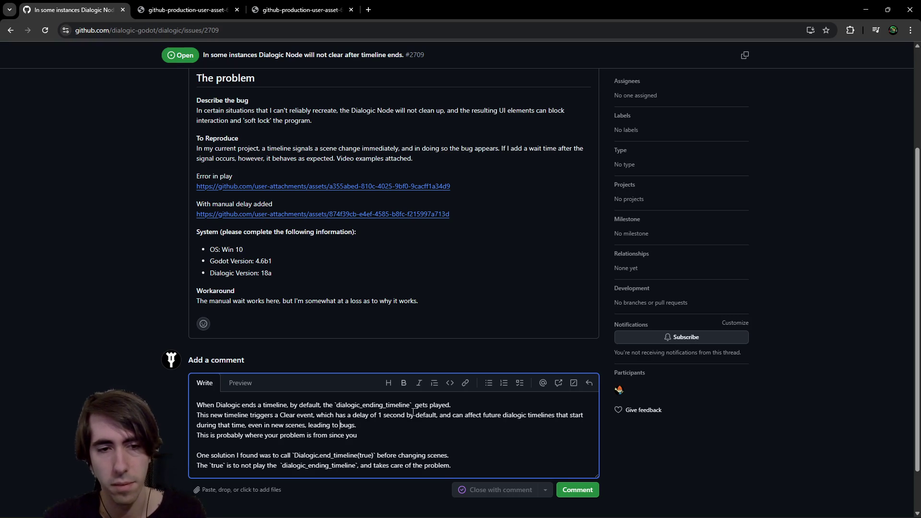
pyautogui.press('BackSpace')
pyautogui.press('BackSpace')
pyautogui.press('BackSpace')
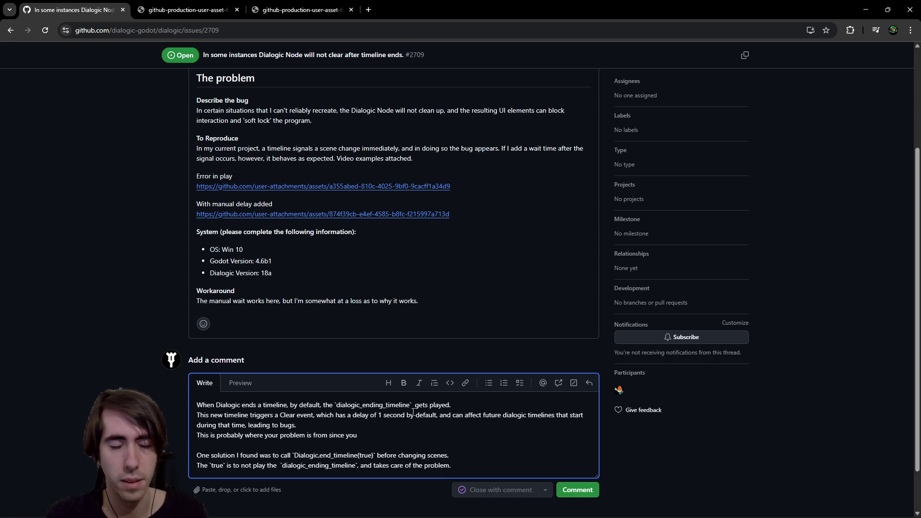
pyautogui.press('Down')
pyautogui.press('Down')
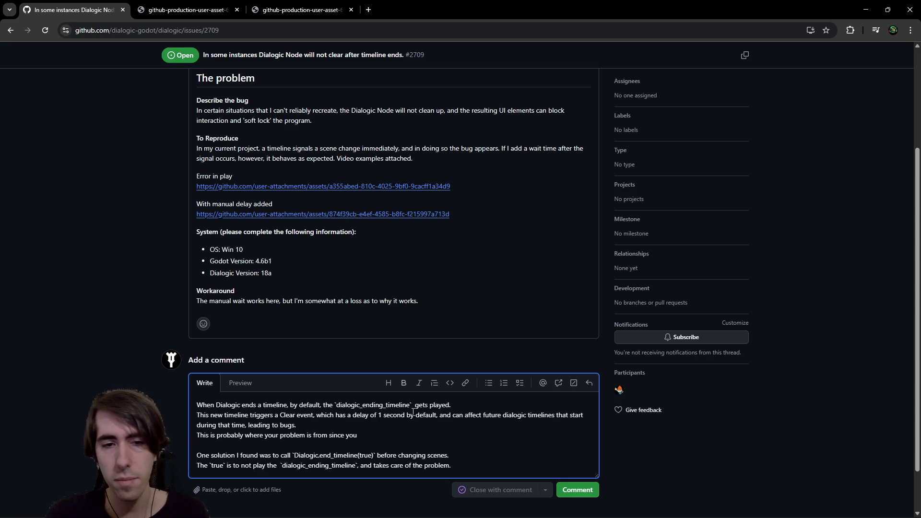
pyautogui.write('have to put a delay')
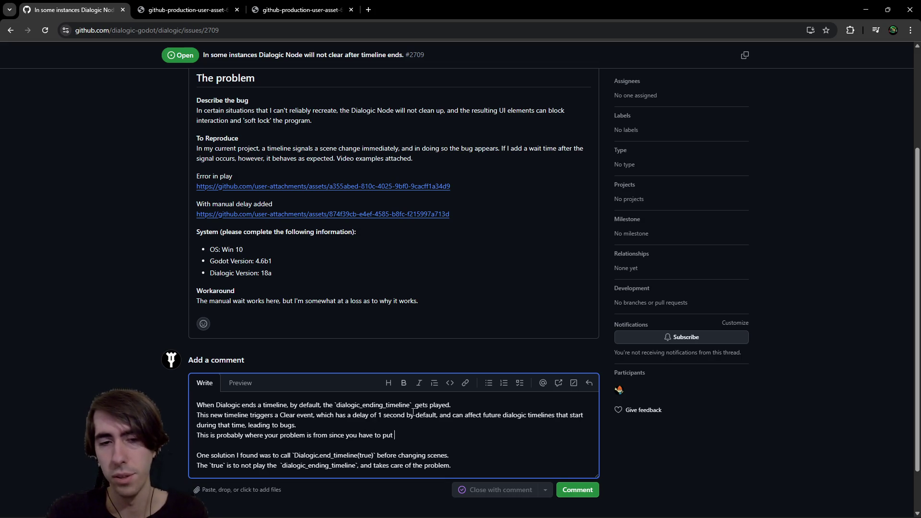
pyautogui.write('.')
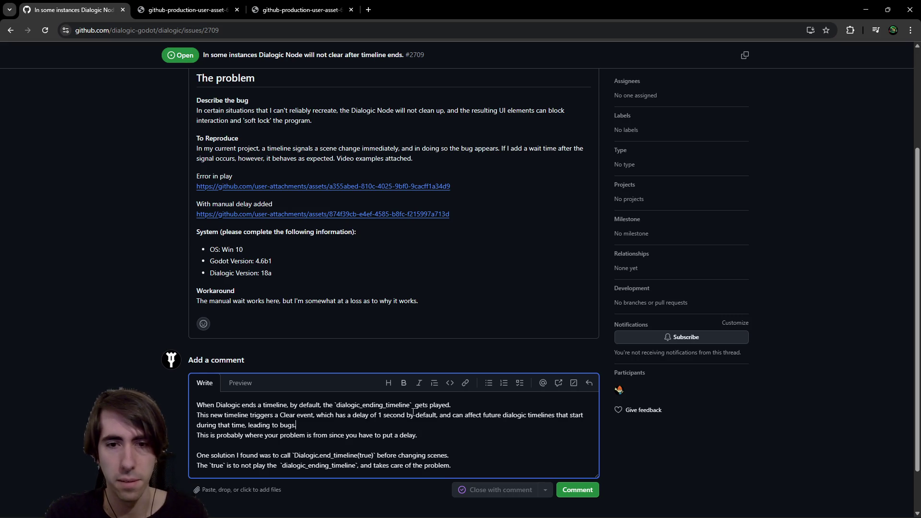
pyautogui.write(', even in new sc')
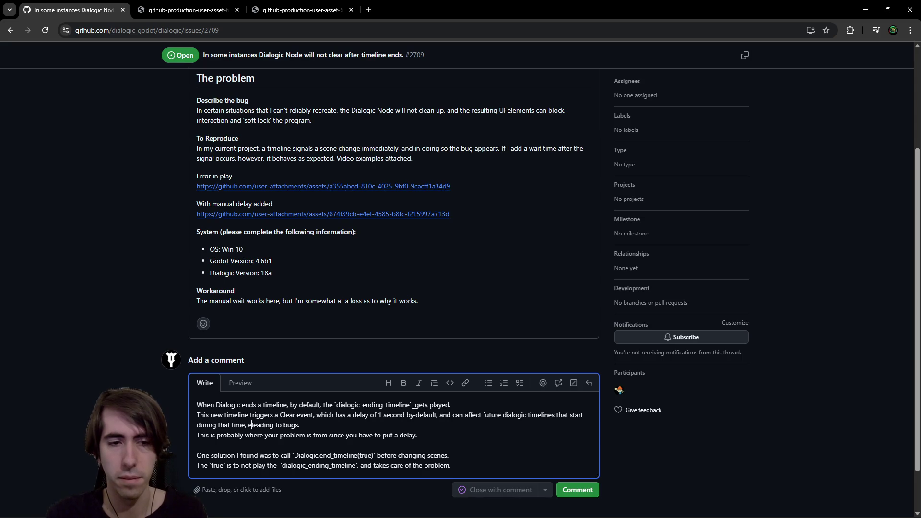
pyautogui.write('enes, l')
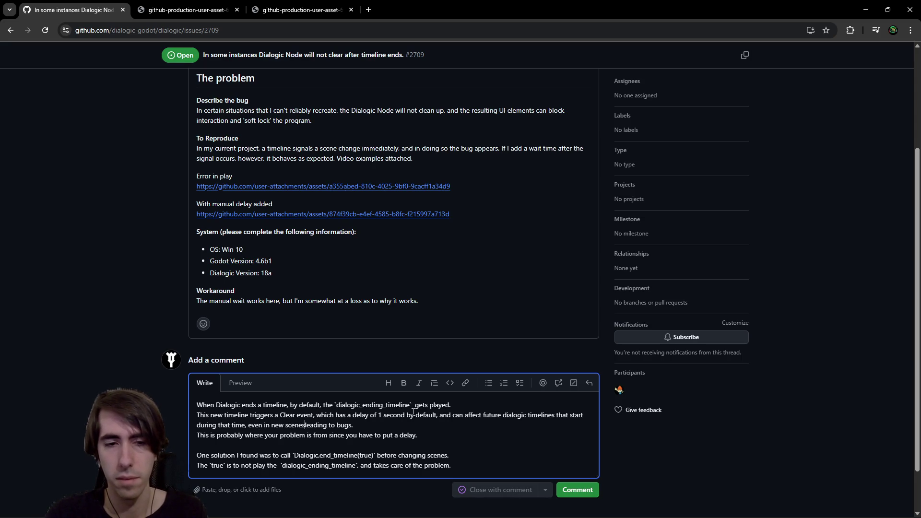
pyautogui.hotkey('ctrl', 'a')
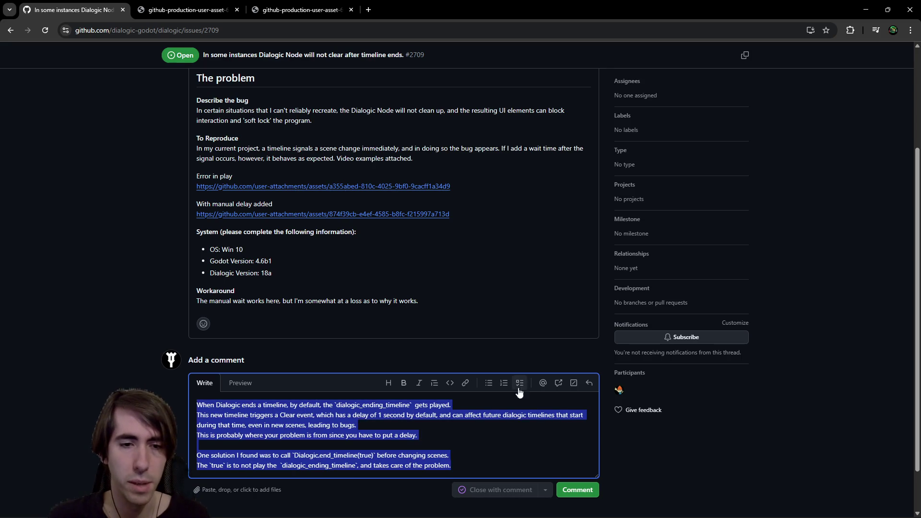
# Step: Submit the finished reply with the Comment button and scroll to check it on issue #2709
pyautogui.click(519, 464)
pyautogui.hotkey('ctrl', 'a')
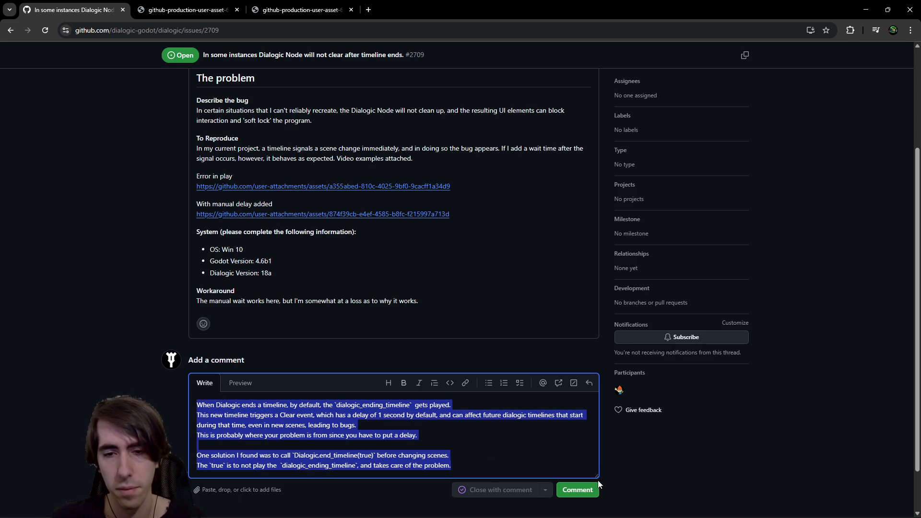
pyautogui.click(590, 491)
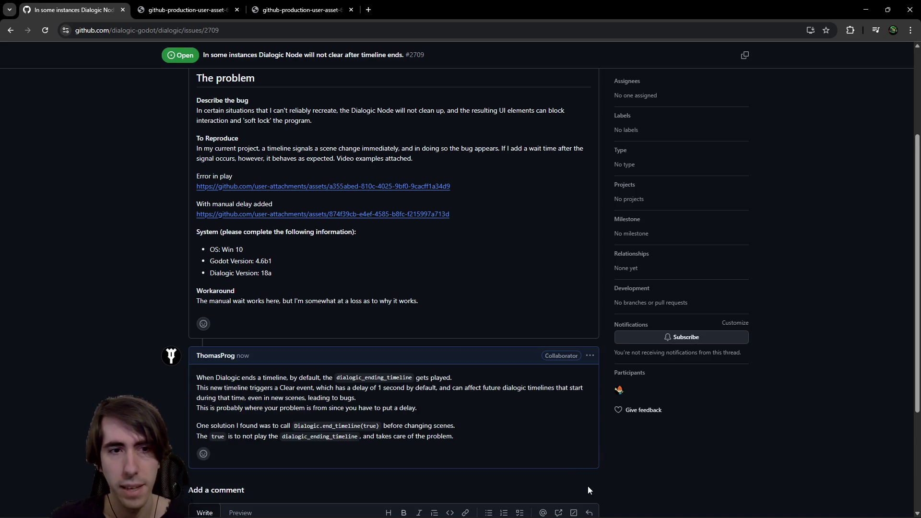
pyautogui.scroll(3, 413, 368)
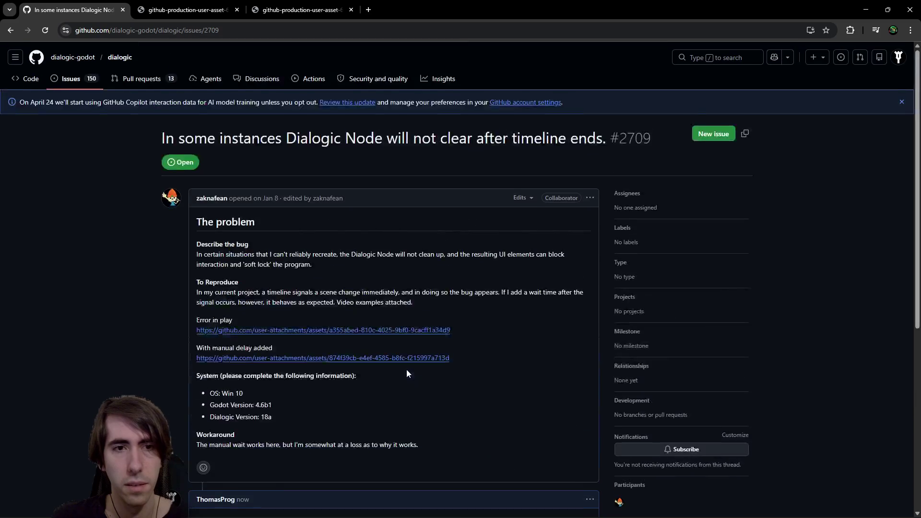
pyautogui.scroll(-2, 307, 284)
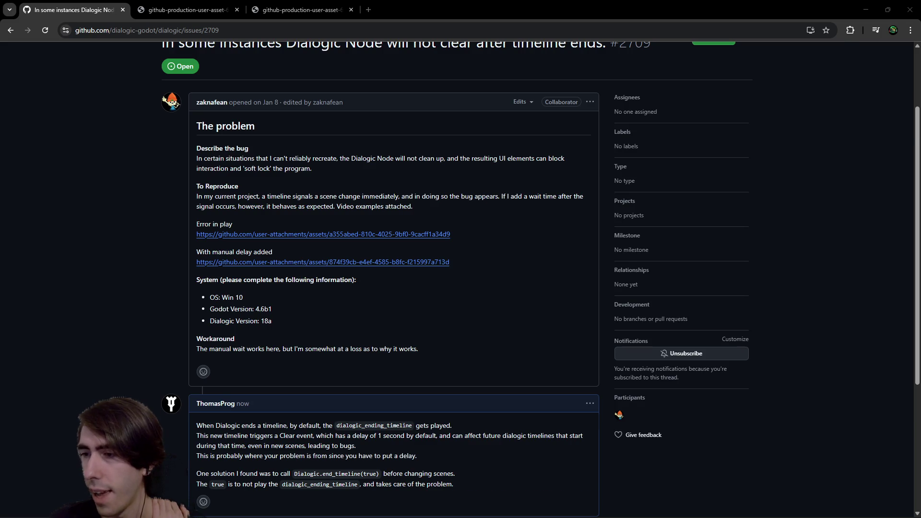
pyautogui.hotkey('alt', 'Tab')
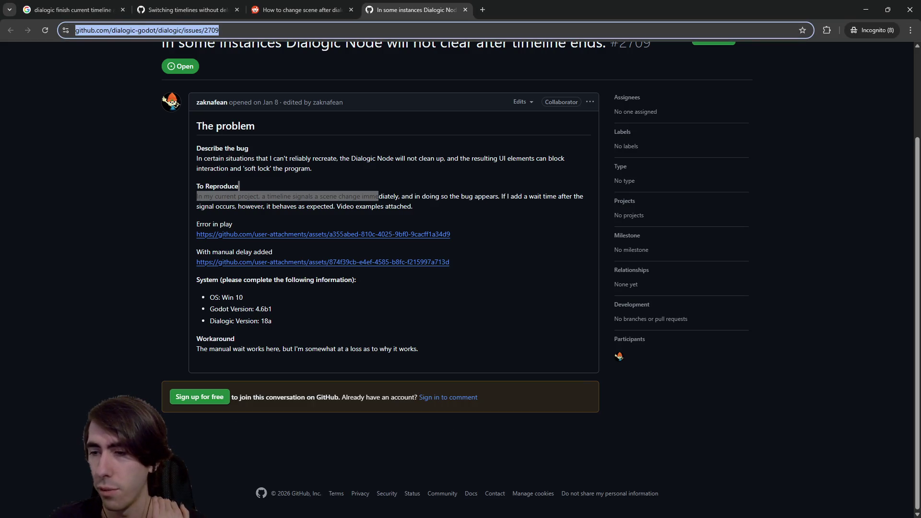
pyautogui.hotkey('alt', 'Tab')
pyautogui.hotkey('alt', 'Tab')
pyautogui.scroll(4, 503, 201)
pyautogui.scroll(-1, 499, 200)
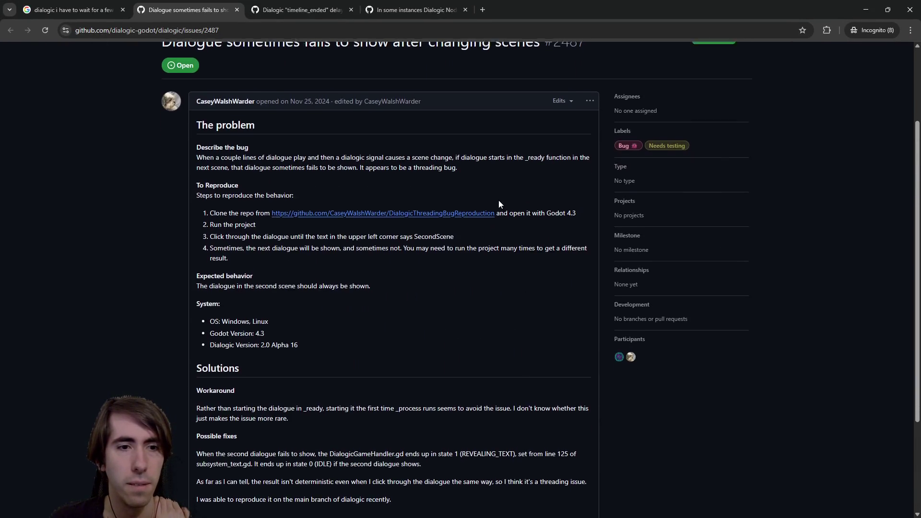
pyautogui.scroll(-1, 499, 204)
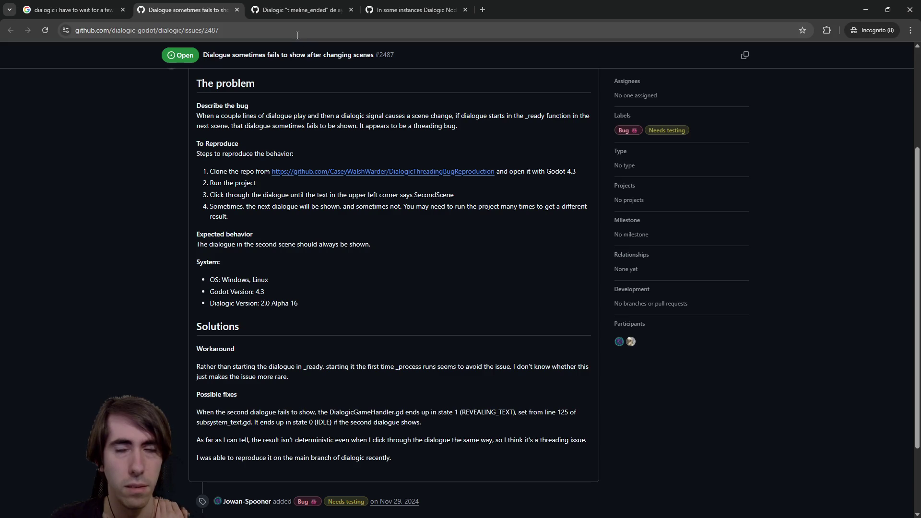
pyautogui.click(412, 10)
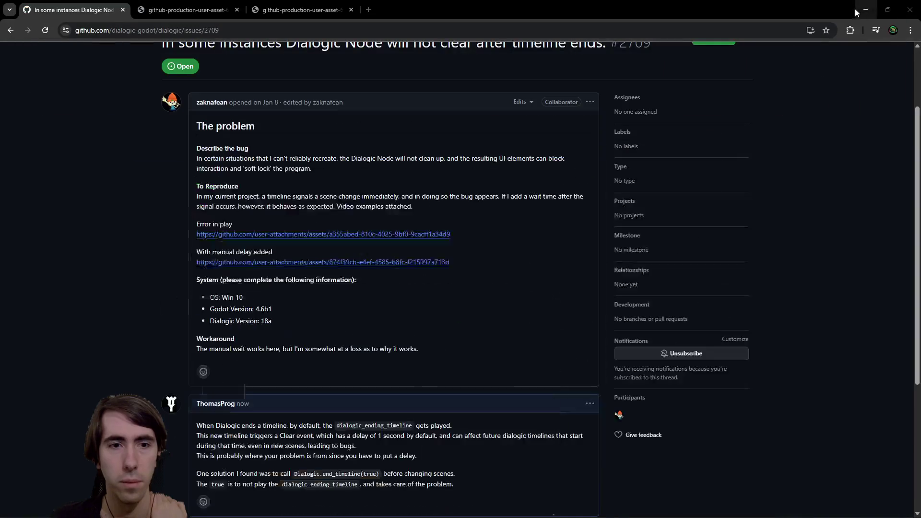
# Step: Zoom the issue page in two steps and scroll through the bug report and the posted reply
pyautogui.scroll(-1, 404, 337)
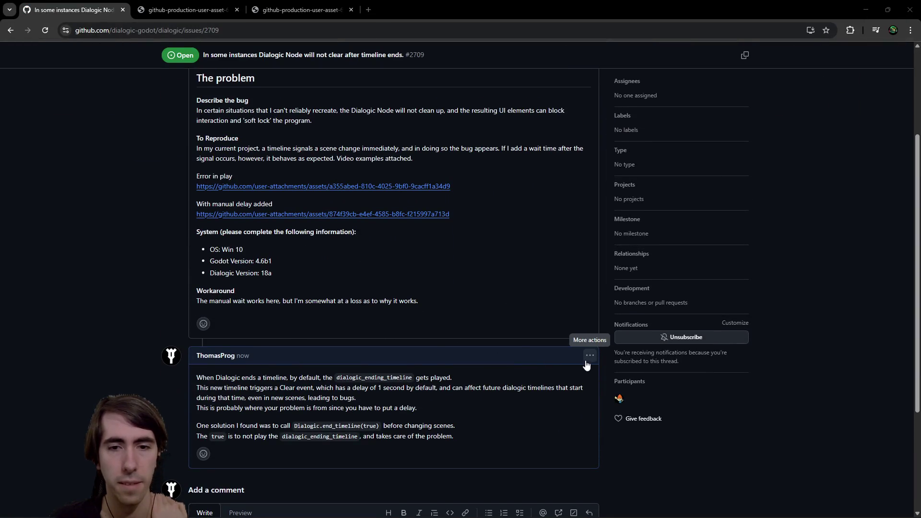
pyautogui.scroll(3, 424, 356)
pyautogui.scroll(-2, 424, 356)
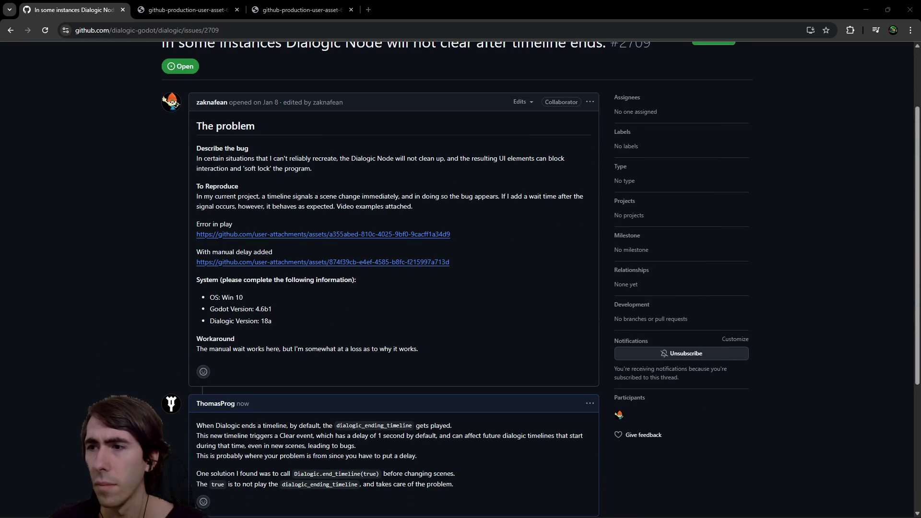
pyautogui.hotkey('ctrl', '+')
pyautogui.hotkey('ctrl', '+')
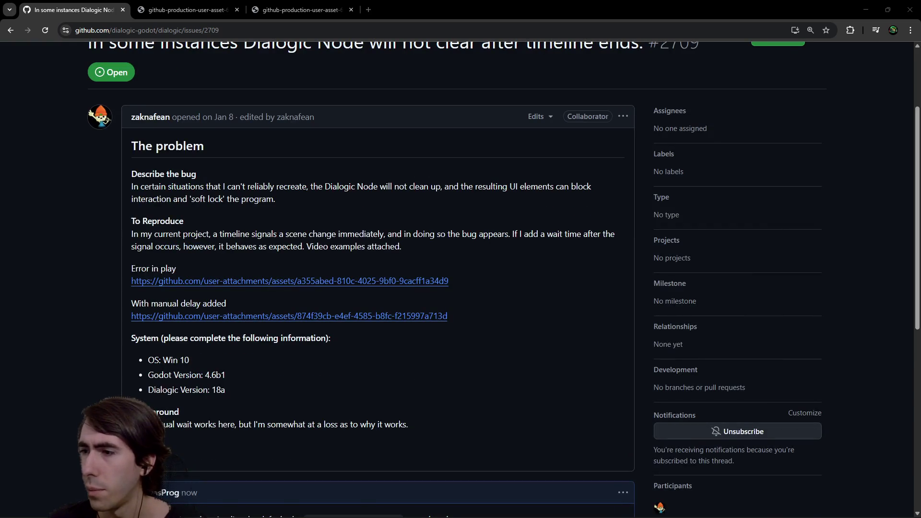
pyautogui.hotkey('ctrl', '+')
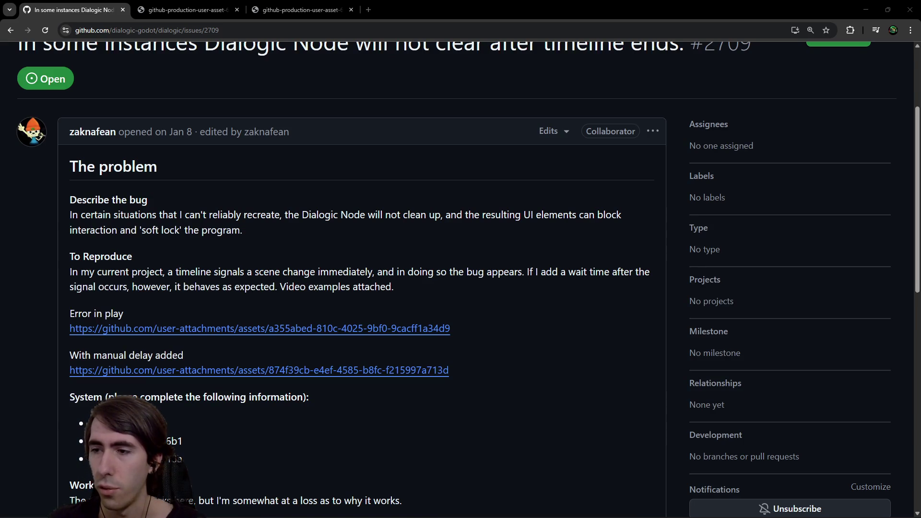
pyautogui.scroll(-5, 282, 321)
pyautogui.scroll(2, 281, 321)
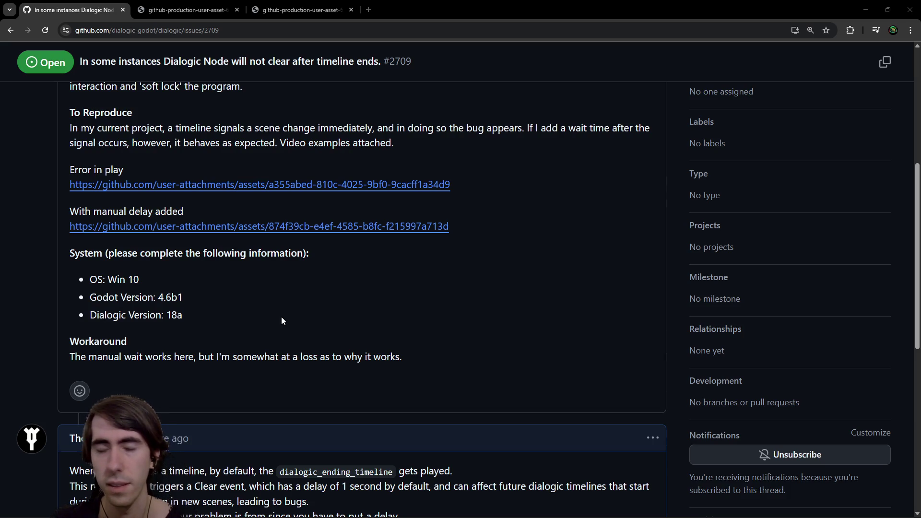
pyautogui.scroll(-1, 281, 317)
pyautogui.scroll(1, 252, 308)
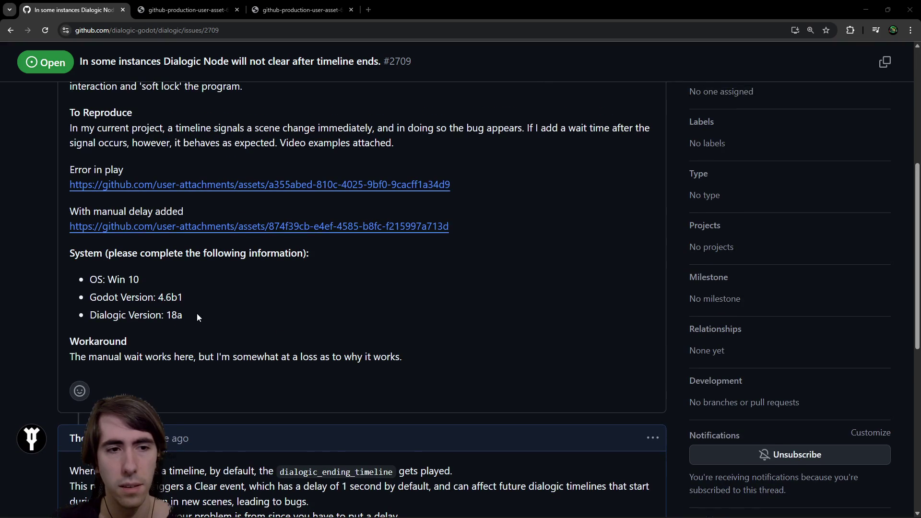
pyautogui.scroll(-5, 216, 317)
# Step: Try editing the posted reply, then discard those edits without saving
pyautogui.click(652, 198)
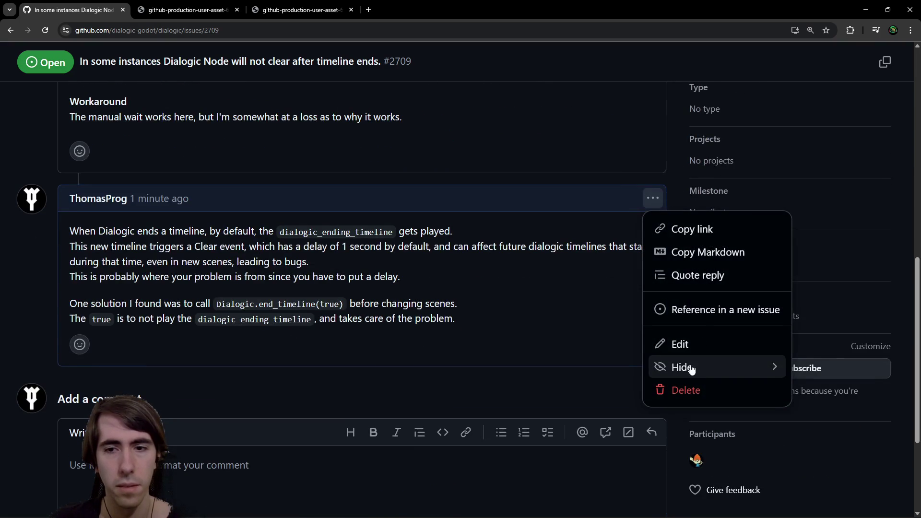
pyautogui.click(689, 353)
pyautogui.click(485, 355)
pyautogui.press('Return')
pyautogui.press('Return')
pyautogui.write('Thi')
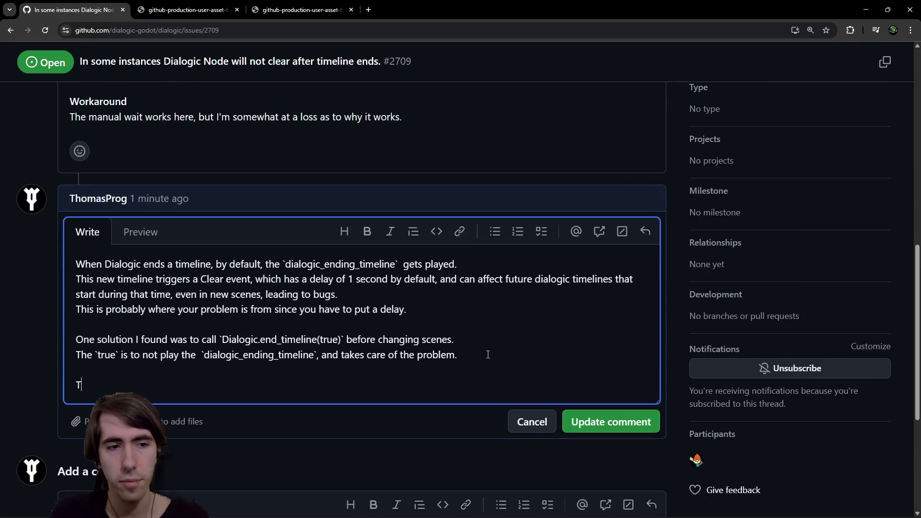
pyautogui.write('s is')
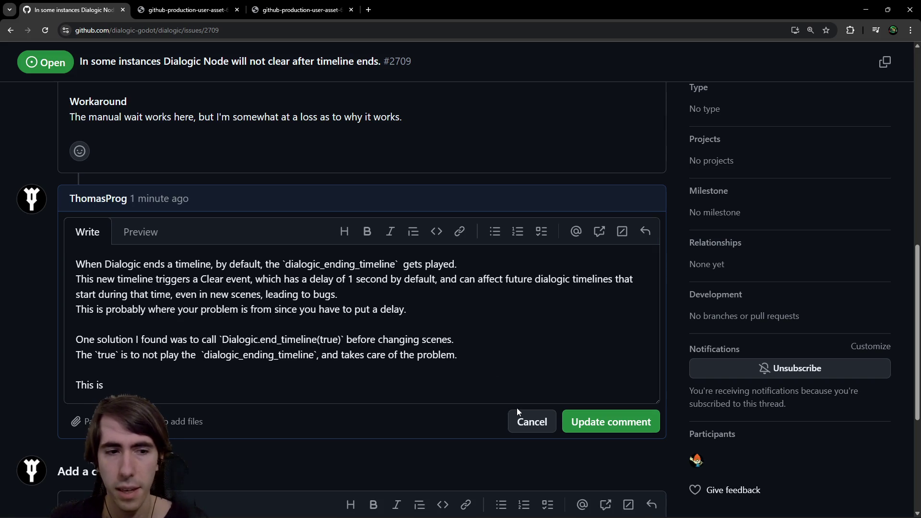
pyautogui.click(519, 421)
pyautogui.scroll(-3, 514, 398)
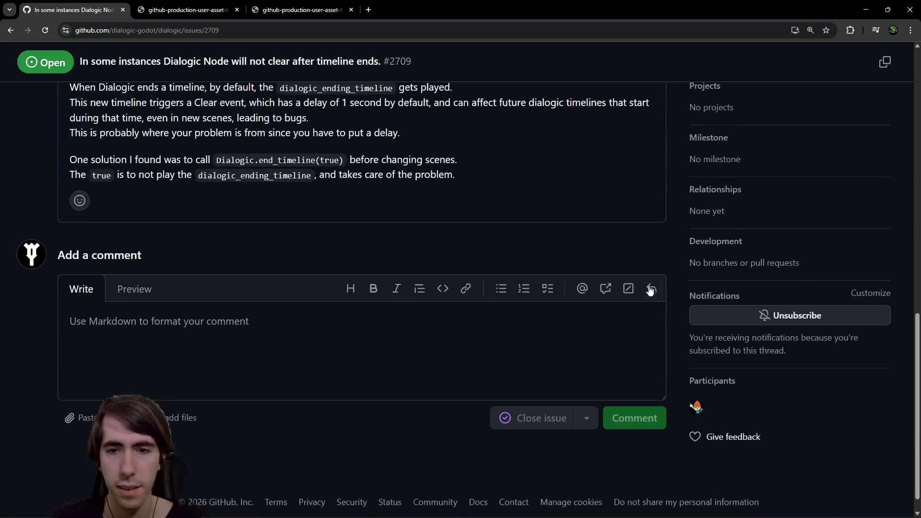
pyautogui.click(607, 288)
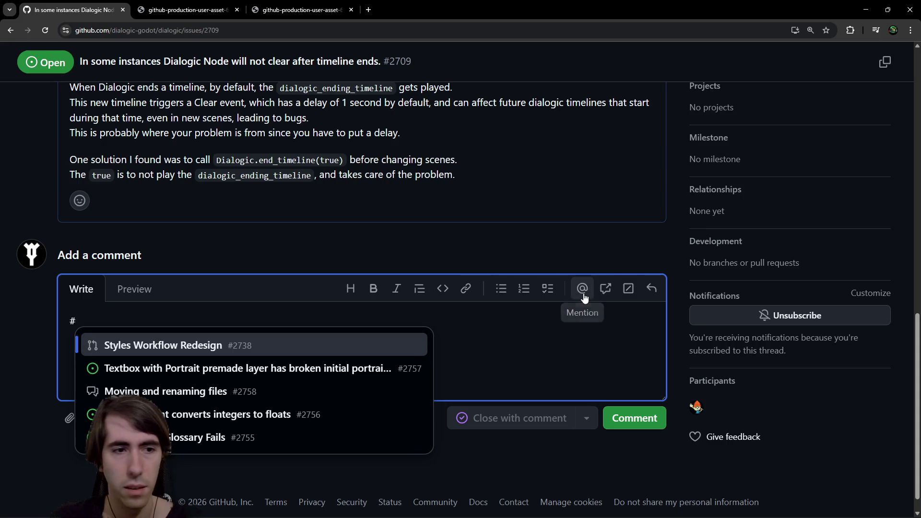
pyautogui.click(480, 204)
pyautogui.scroll(5, 480, 203)
pyautogui.click(653, 294)
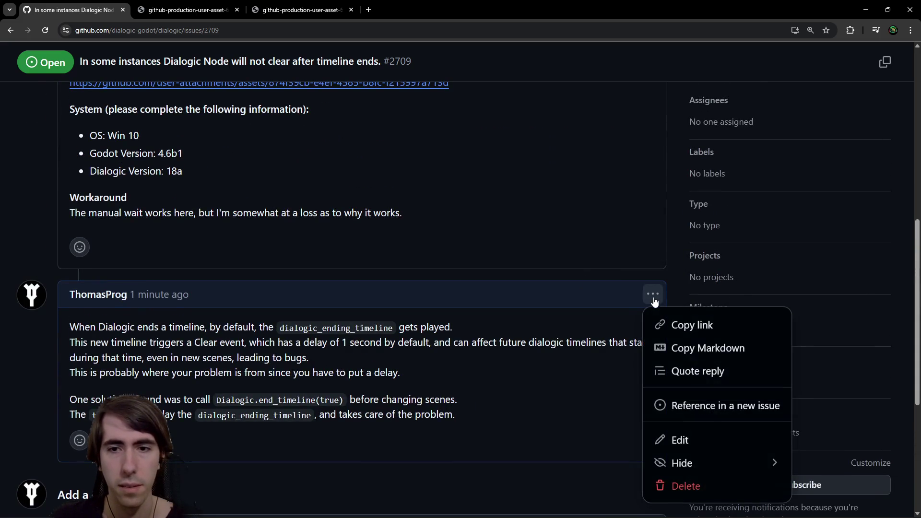
pyautogui.click(706, 439)
pyautogui.scroll(-2, 632, 378)
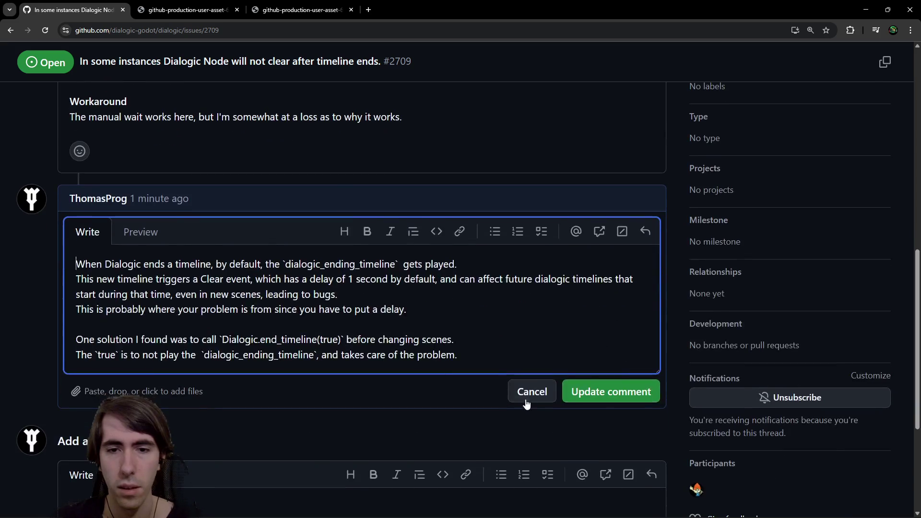
pyautogui.click(528, 393)
pyautogui.click(652, 197)
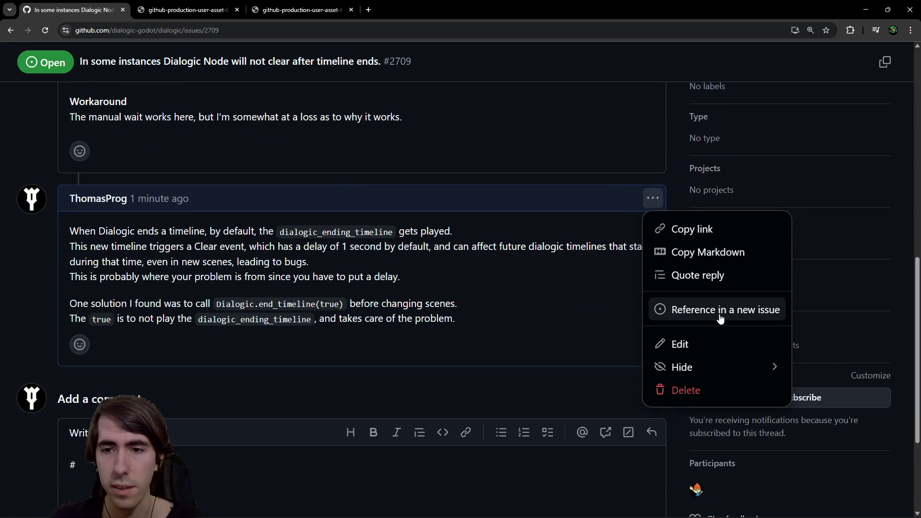
# Step: Edit the explanation comment and insert a reference to issue #2487 on a new line
pyautogui.click(598, 262)
pyautogui.click(648, 206)
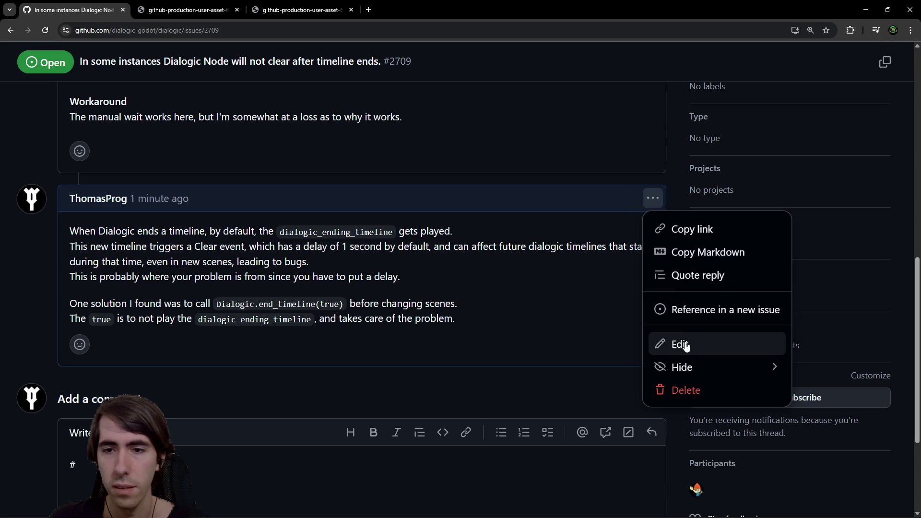
pyautogui.click(683, 343)
pyautogui.press('Return')
pyautogui.press('Return')
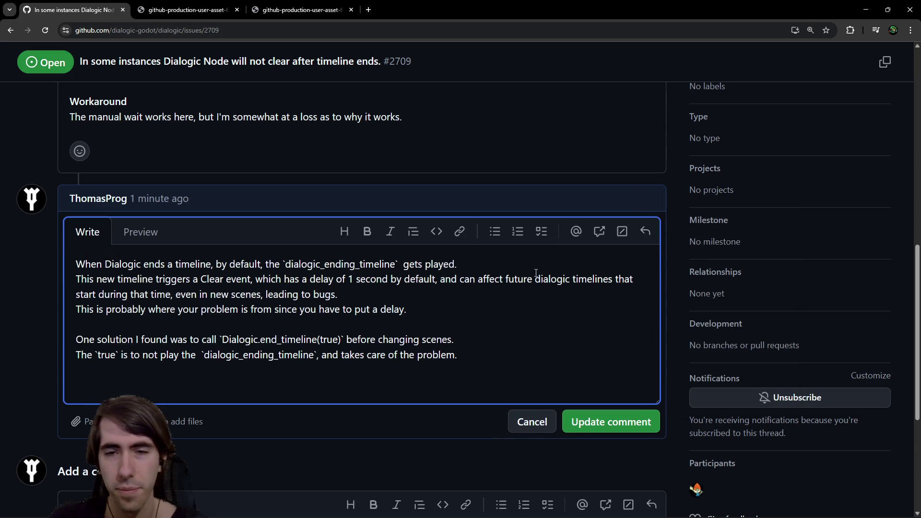
pyautogui.click(599, 236)
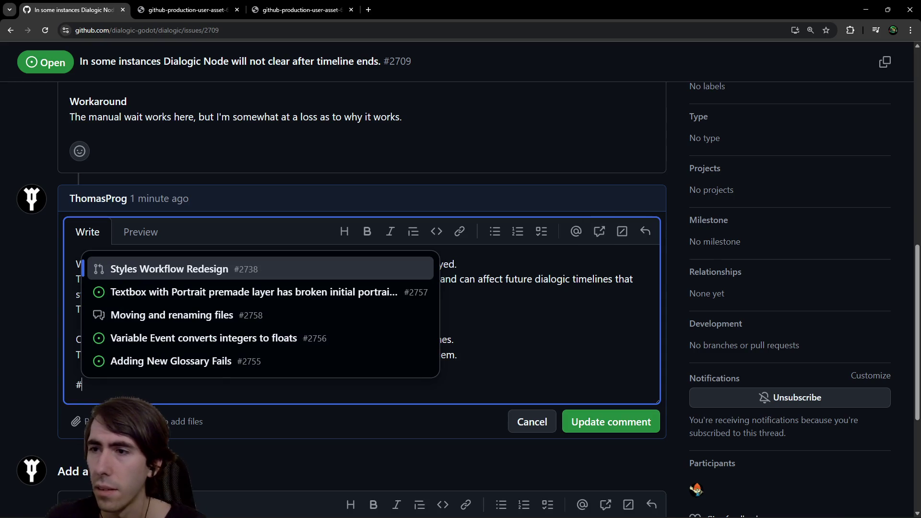
pyautogui.write('dialogue so')
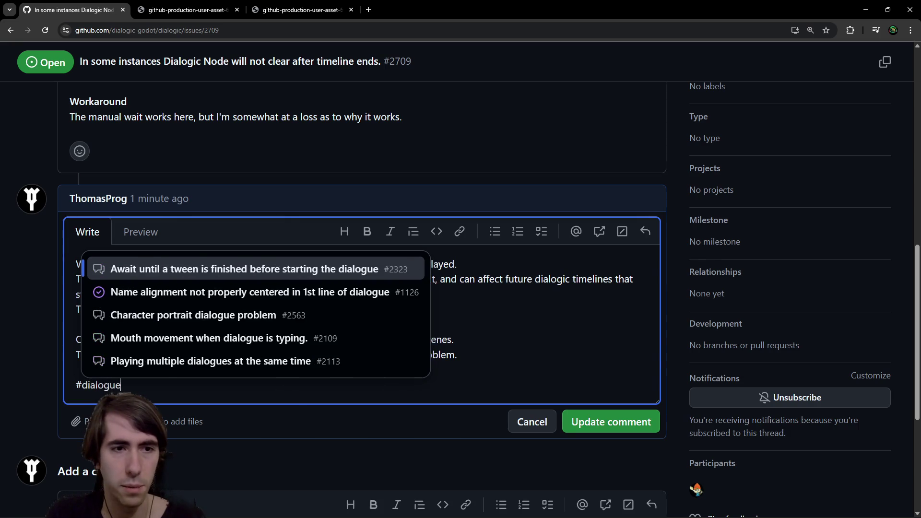
pyautogui.write('metimes fail')
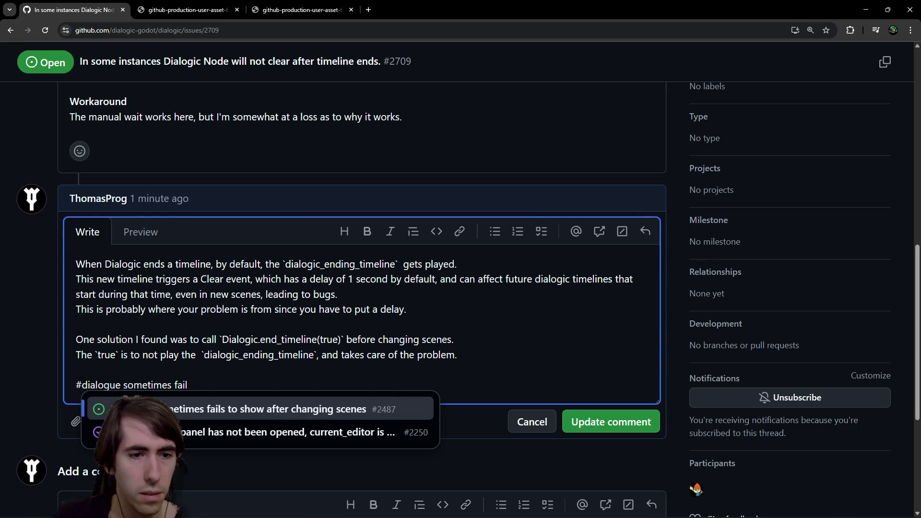
pyautogui.click(263, 409)
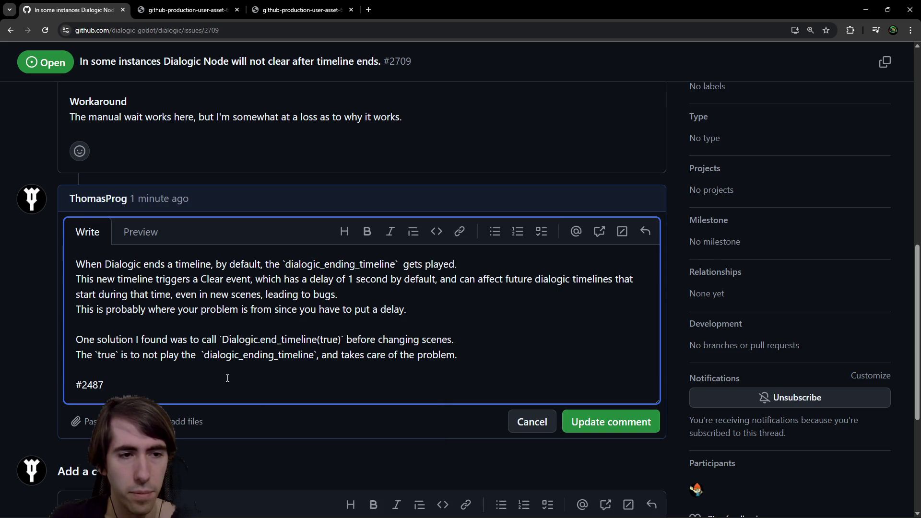
# Step: Write 'Probably a duplicate of' before the #2487 reference and update the comment
pyautogui.press('Return')
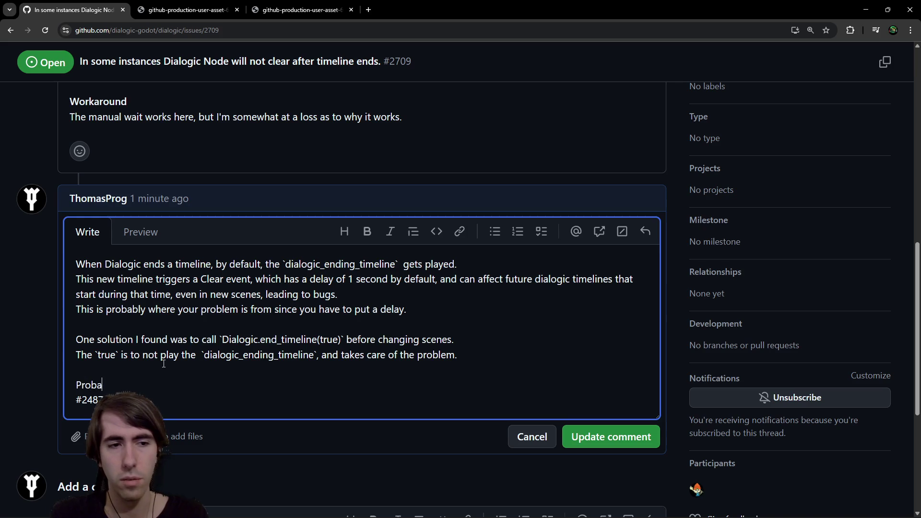
pyautogui.press('Delete')
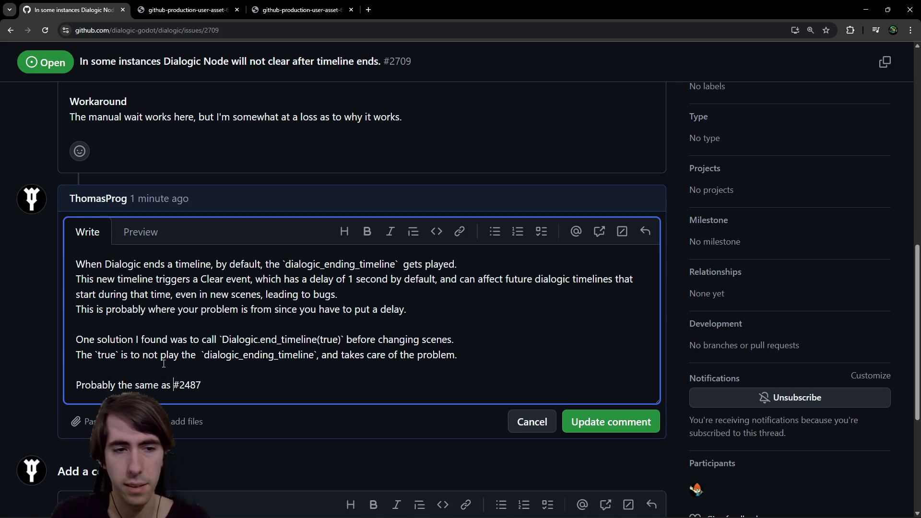
pyautogui.click(612, 428)
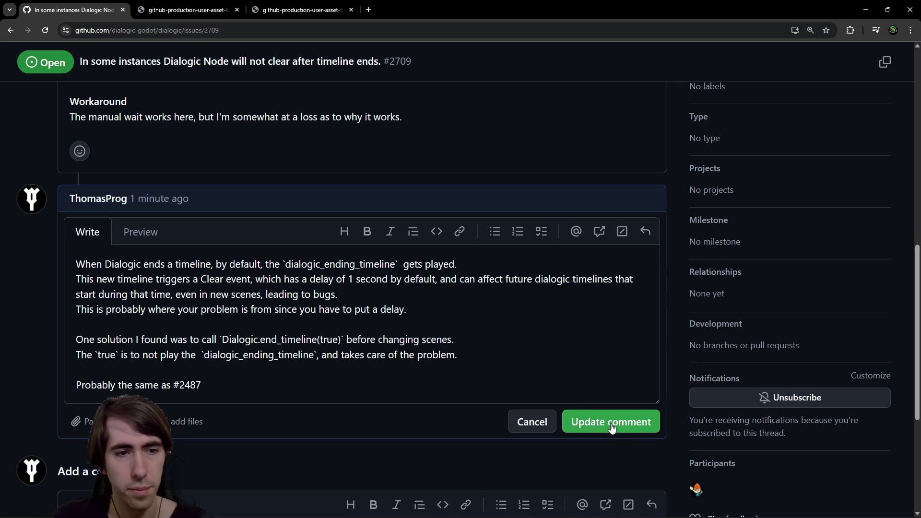
pyautogui.click(172, 385)
pyautogui.press('BackSpace')
pyautogui.press('BackSpace')
pyautogui.press('BackSpace')
pyautogui.press('BackSpace')
pyautogui.press('BackSpace')
pyautogui.write('icate of')
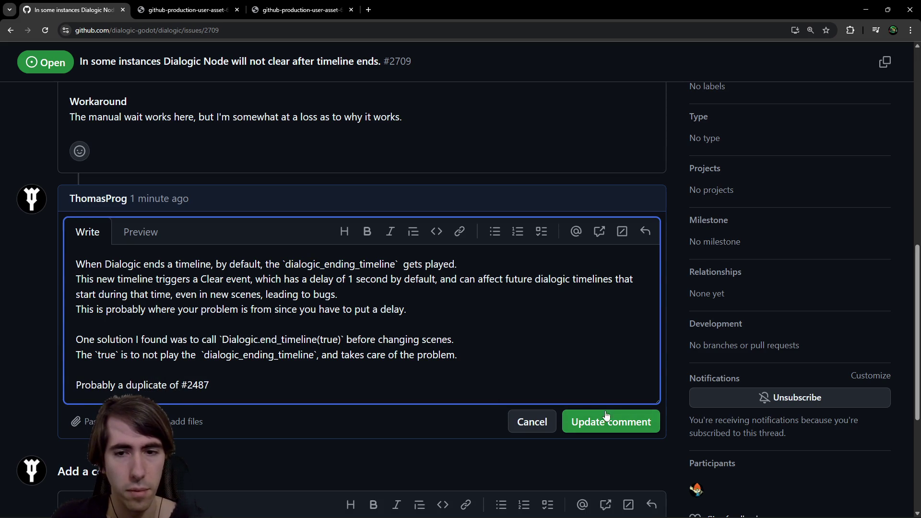
pyautogui.moveTo(525, 358); pyautogui.dragTo(44, 236)
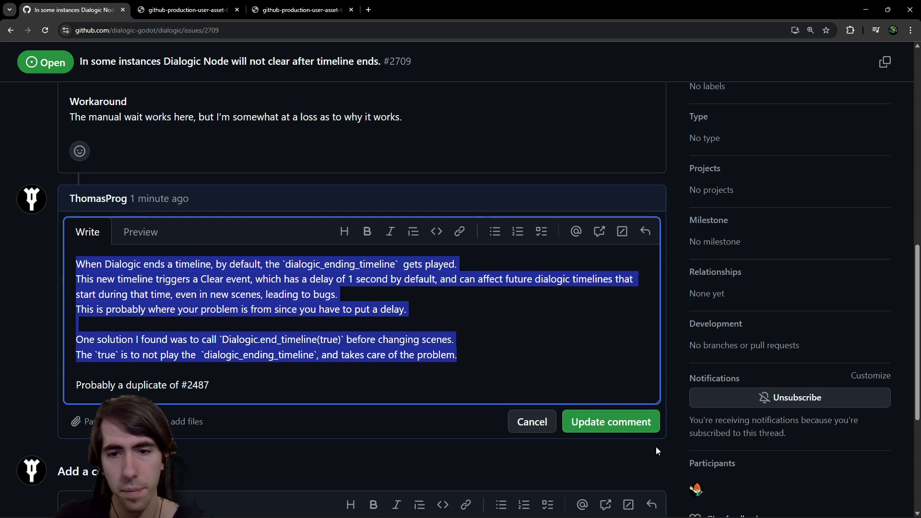
pyautogui.click(635, 425)
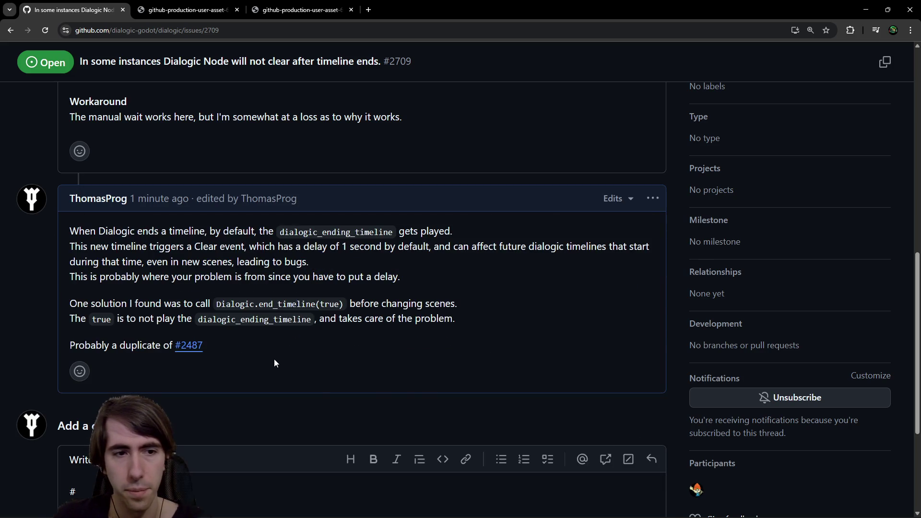
# Step: Reopen the comment editor, copy its explanation paragraphs, and switch to the #2487 window
pyautogui.moveTo(195, 347)
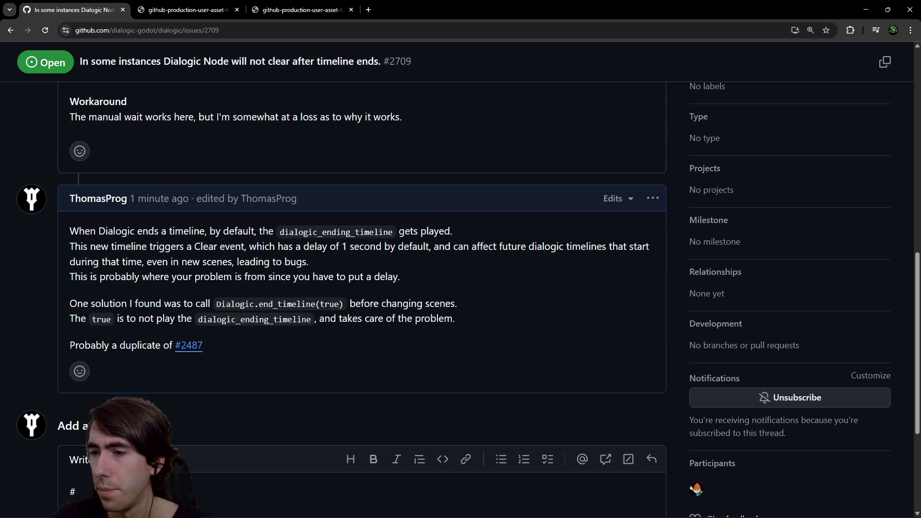
pyautogui.click(653, 199)
pyautogui.click(672, 343)
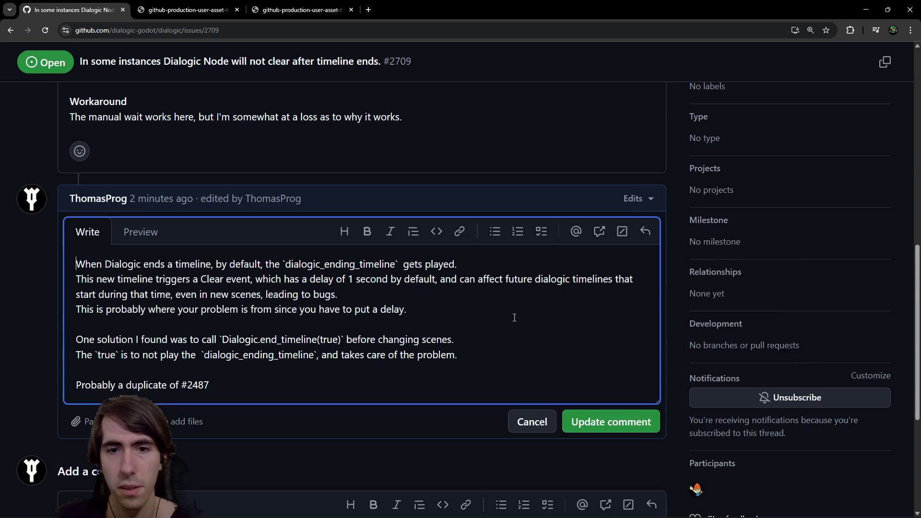
pyautogui.keyDown('shift'); pyautogui.click(457, 355); pyautogui.keyUp('shift')
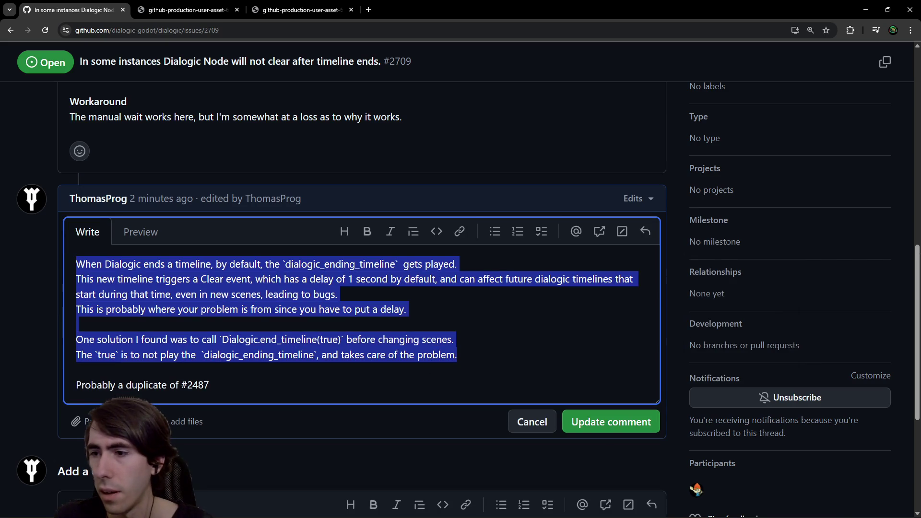
pyautogui.hotkey('alt', 'Tab')
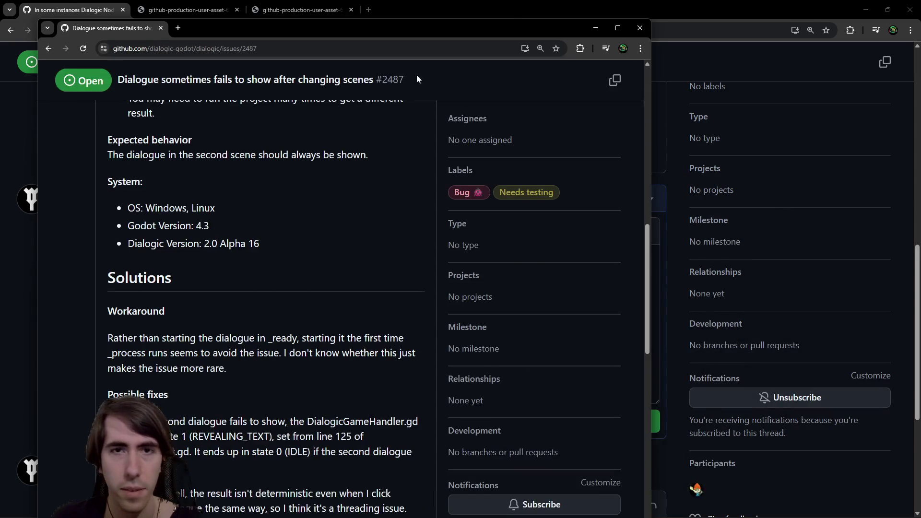
# Step: Maximize the #2487 window and post the pasted timeline explanation as a comment
pyautogui.doubleClick(442, 26)
pyautogui.scroll(-10, 458, 384)
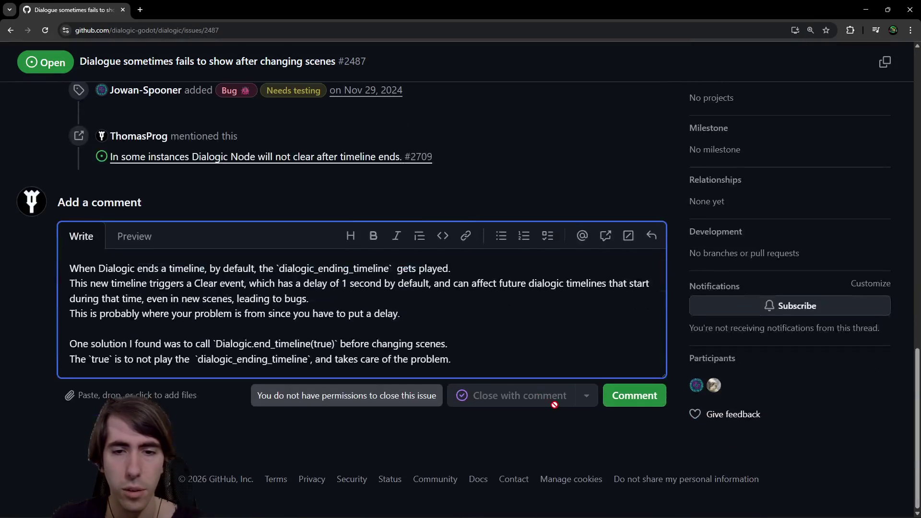
pyautogui.click(641, 396)
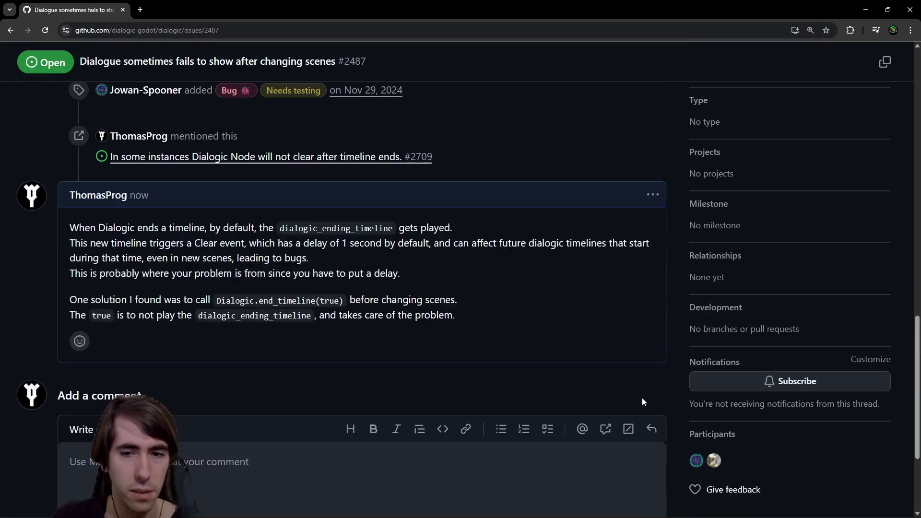
pyautogui.scroll(2, 462, 359)
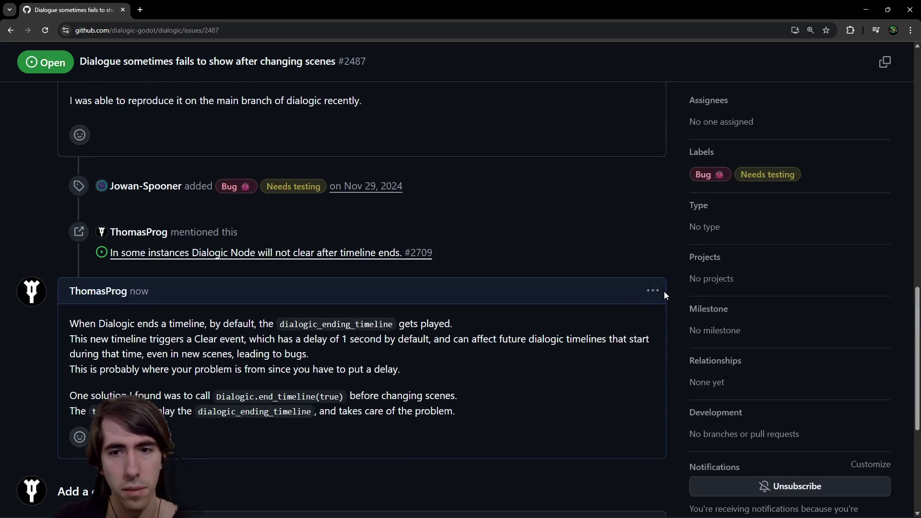
# Step: Open and dismiss the new comment's options, then scroll through issue #2487
pyautogui.click(655, 293)
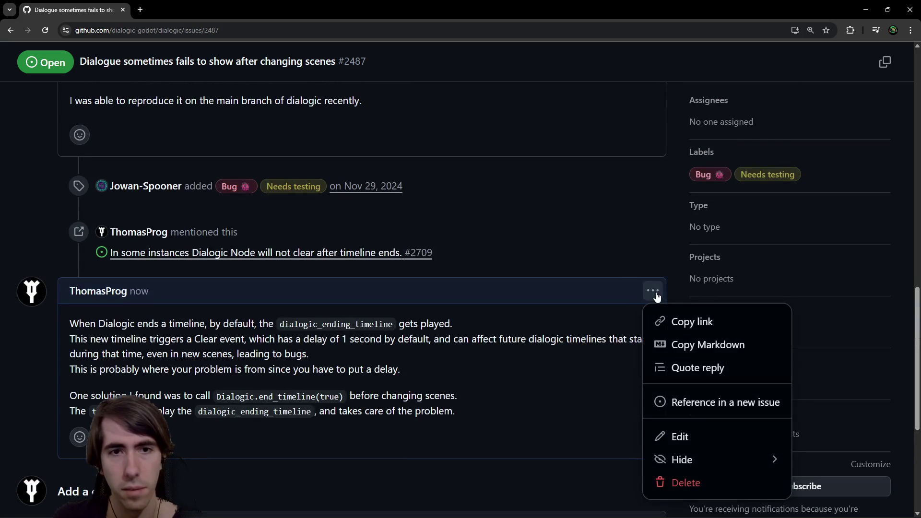
pyautogui.click(636, 277)
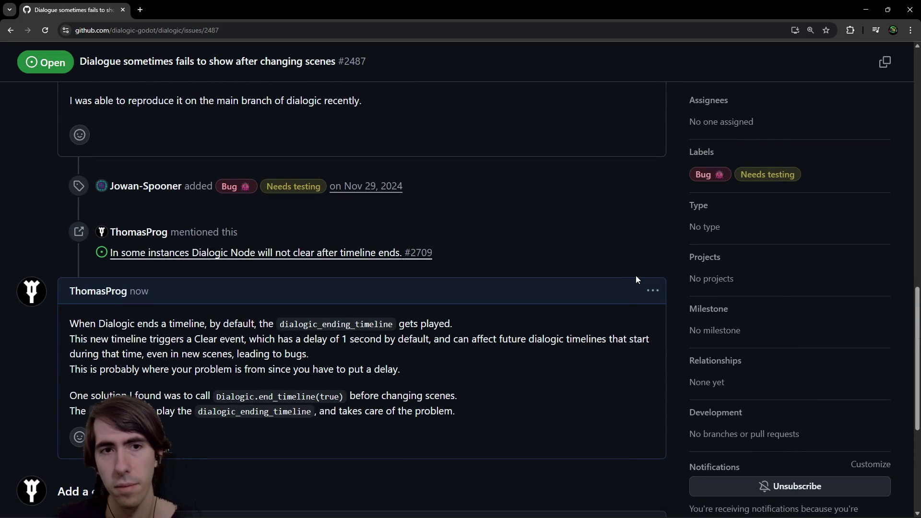
pyautogui.scroll(7, 634, 281)
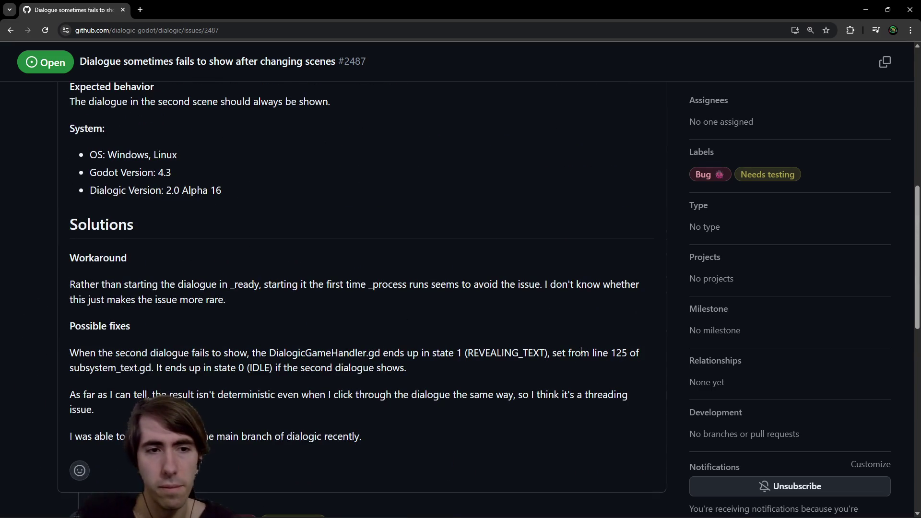
pyautogui.scroll(1, 574, 353)
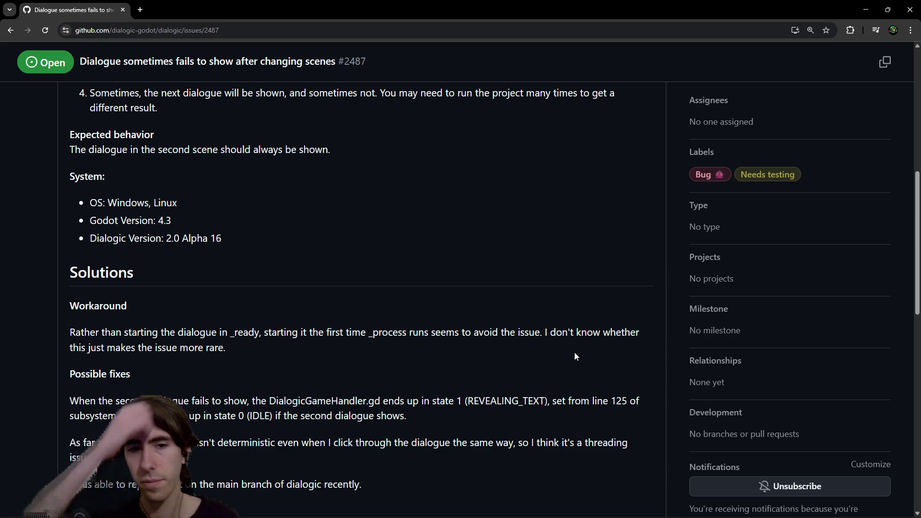
pyautogui.scroll(5, 552, 349)
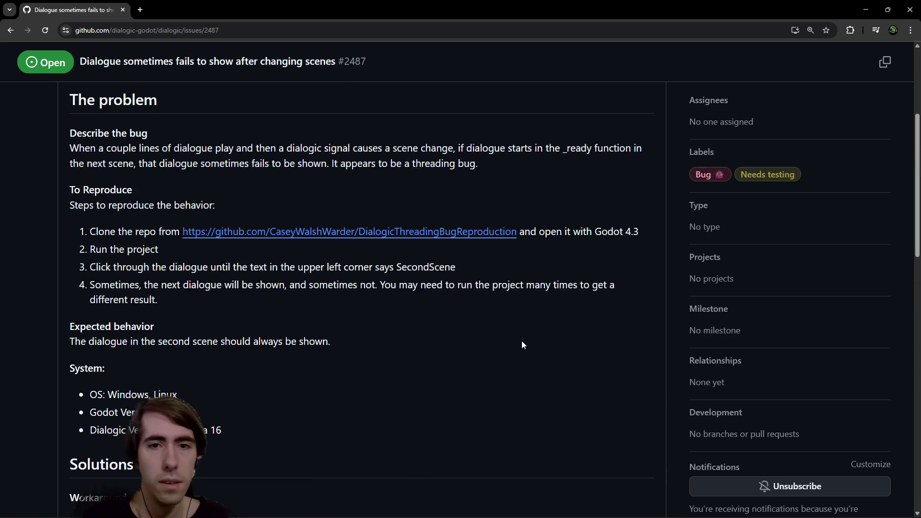
pyautogui.scroll(-2, 521, 340)
pyautogui.scroll(-2, 522, 343)
pyautogui.scroll(3, 522, 344)
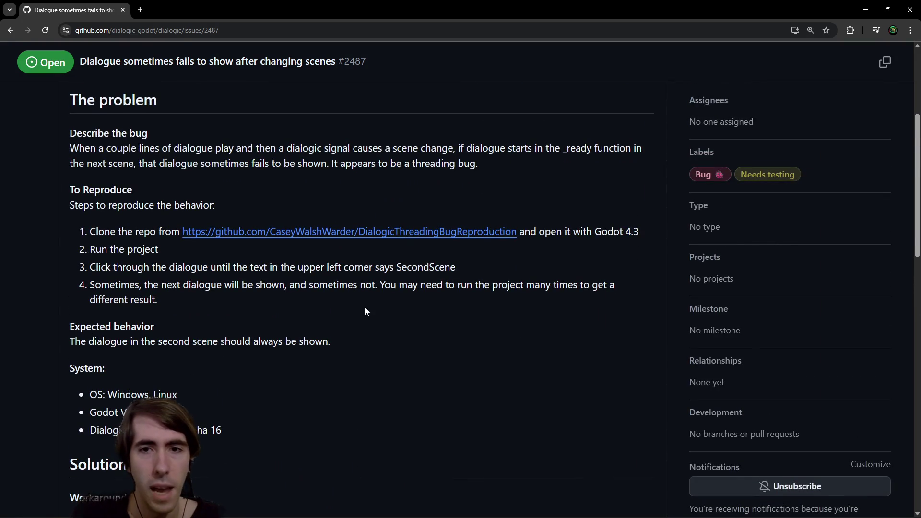
pyautogui.scroll(-3, 365, 312)
pyautogui.scroll(-3, 364, 355)
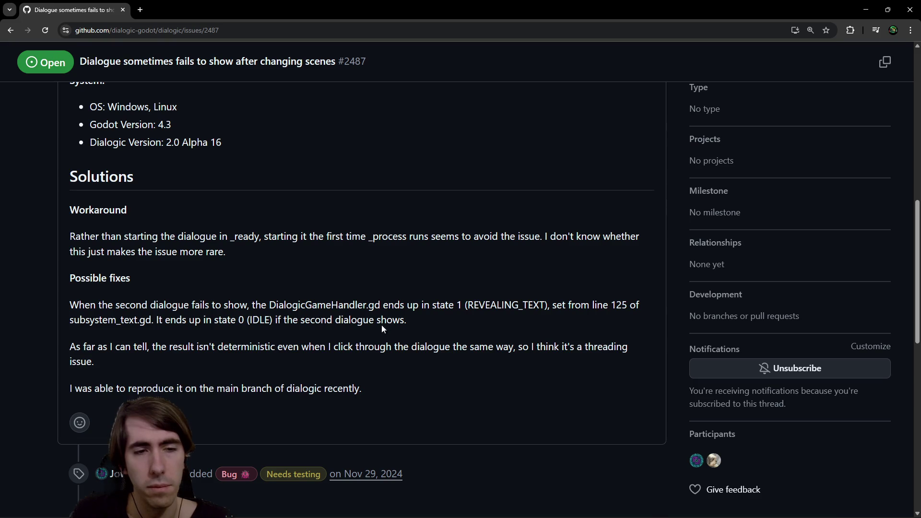
# Step: Restore the window, cancel an edit of the new comment, and switch back to #2709
pyautogui.moveTo(403, 4)
pyautogui.mouseDown()
pyautogui.moveTo(576, 192)
pyautogui.moveTo(724, 302)
pyautogui.moveTo(767, 144)
pyautogui.moveTo(768, 1)
pyautogui.mouseUp()
pyautogui.scroll(-7, 246, 330)
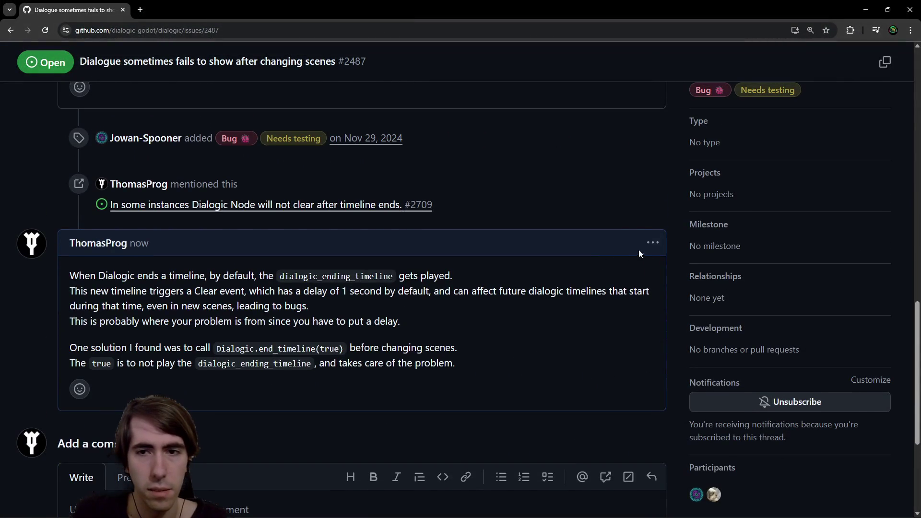
pyautogui.click(653, 243)
pyautogui.click(699, 384)
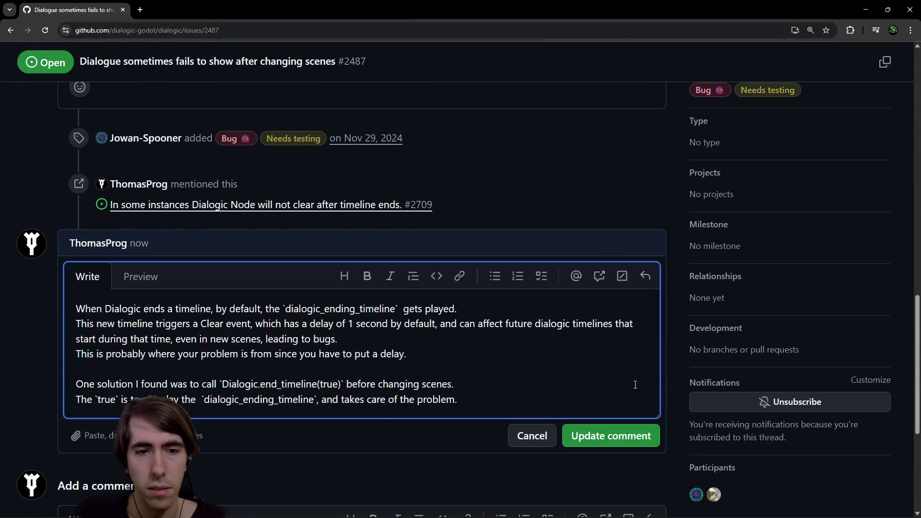
pyautogui.click(532, 436)
pyautogui.moveTo(689, 120); pyautogui.dragTo(735, 196)
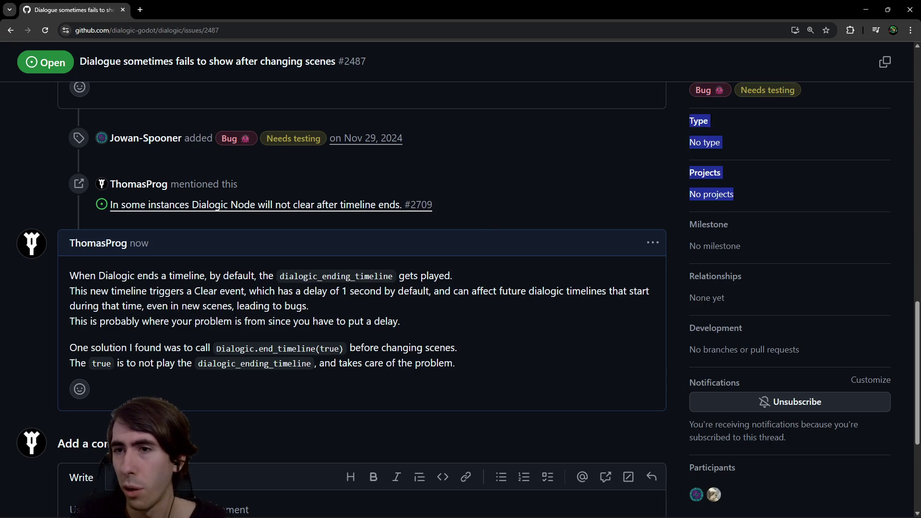
pyautogui.hotkey('alt', 'Tab')
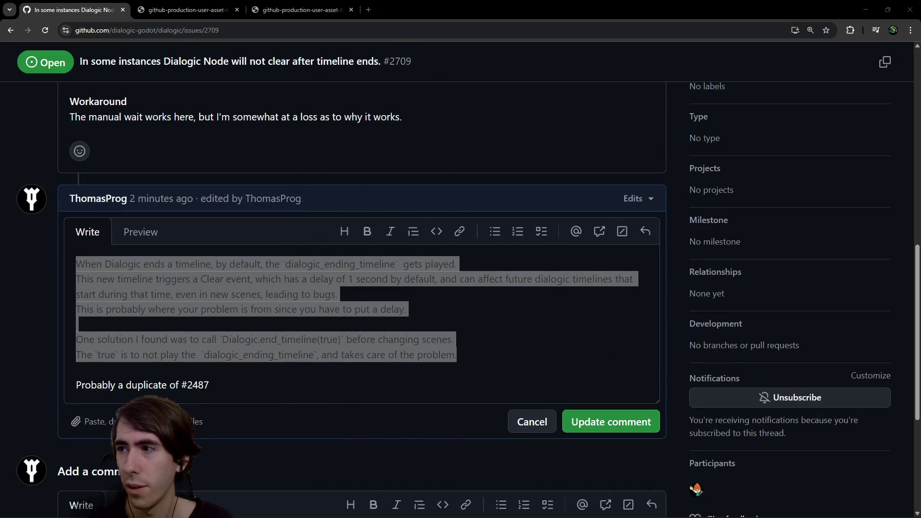
pyautogui.hotkey('alt', 'Tab')
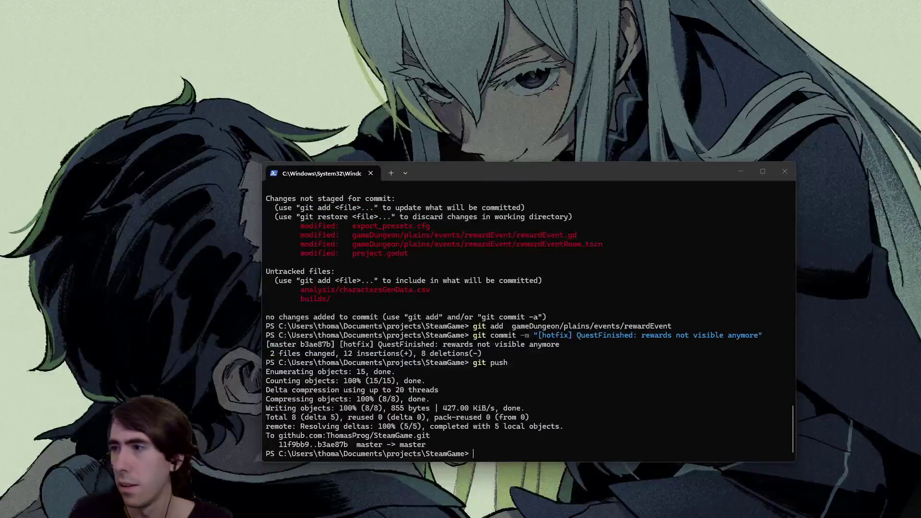
# Step: Check the GitHub page, close the running game's credits window, and return to the Godot editor
pyautogui.hotkey('alt', 'Tab')
pyautogui.hotkey('alt', 'Tab')
pyautogui.scroll(-10, 510, 336)
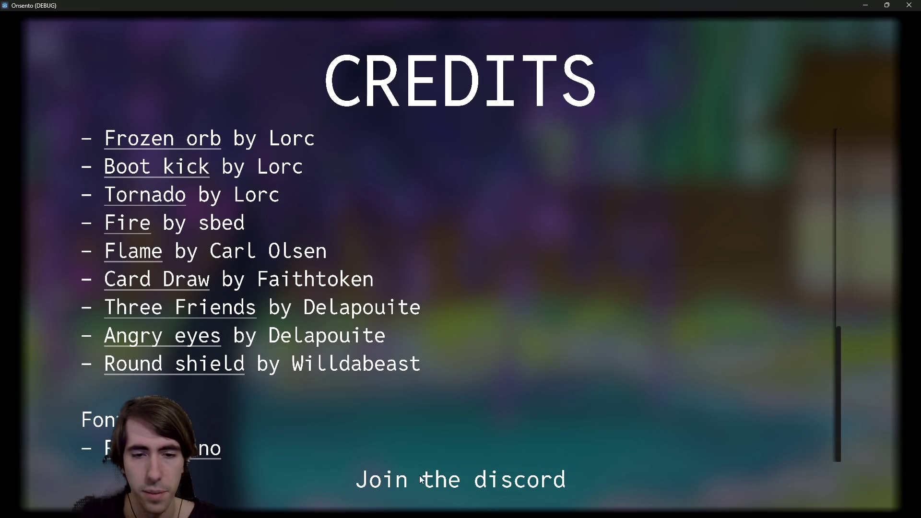
pyautogui.click(908, 5)
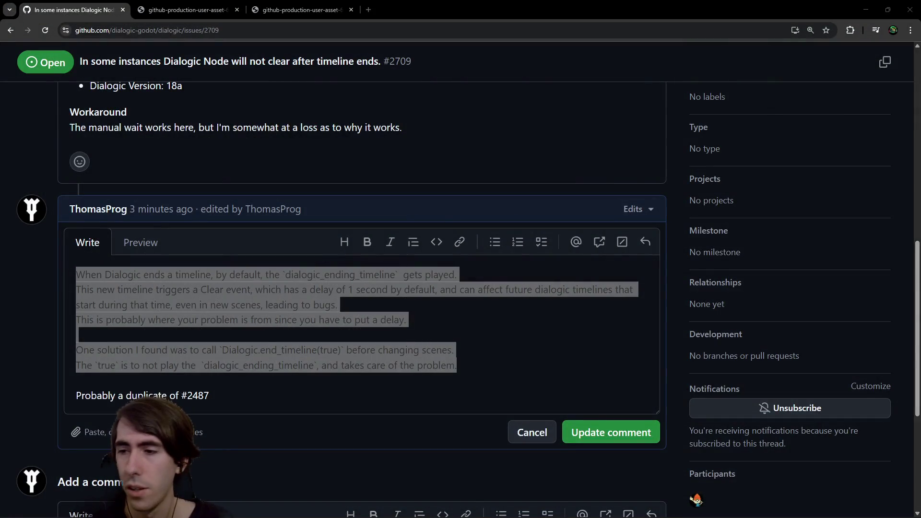
pyautogui.hotkey('alt', 'Tab')
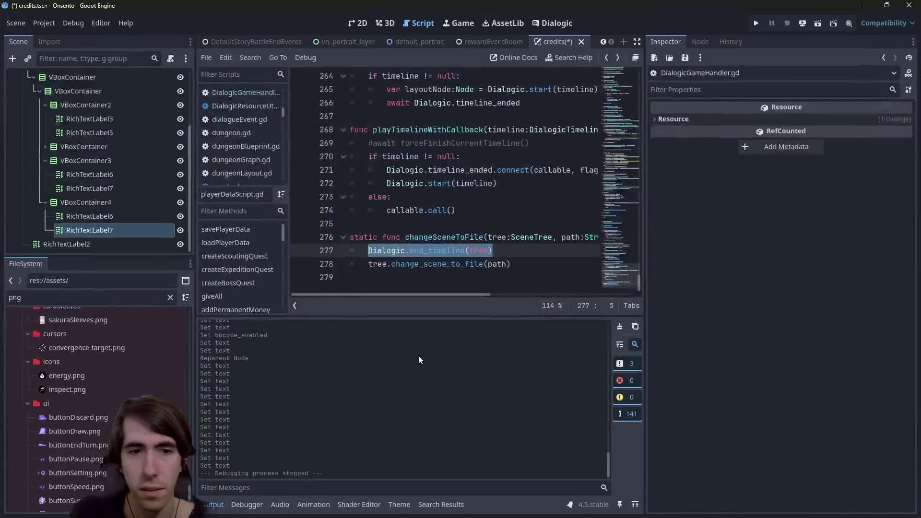
# Step: Show the credits scene in 2D and select the RichTextLabel7 credits label
pyautogui.click(356, 28)
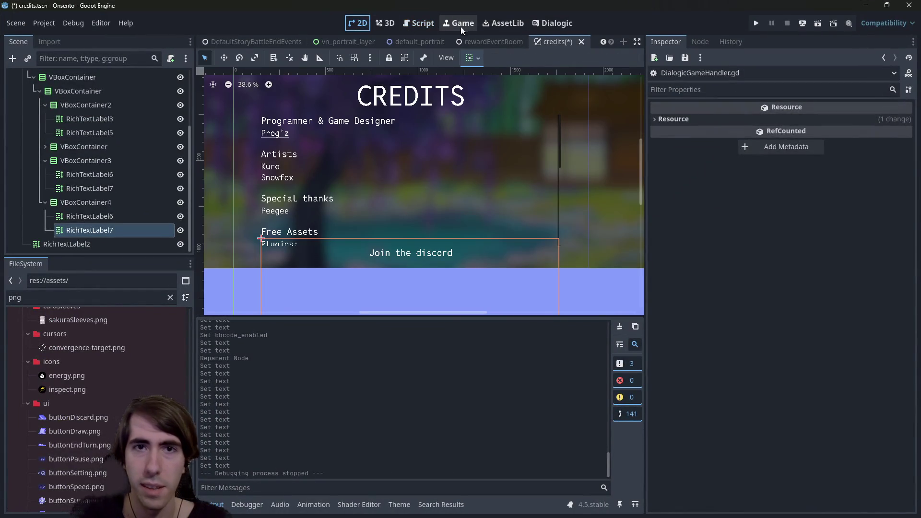
pyautogui.scroll(-2, 390, 226)
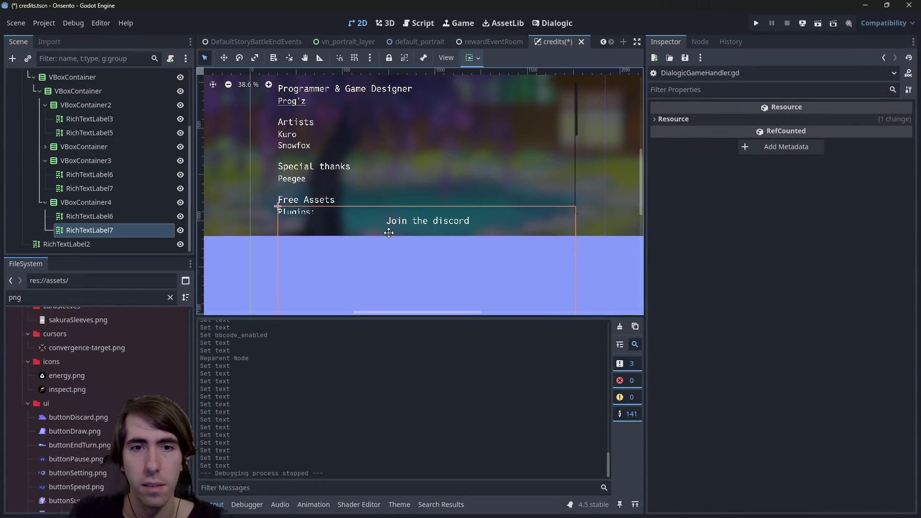
pyautogui.scroll(-1, 297, 208)
pyautogui.scroll(2, 106, 174)
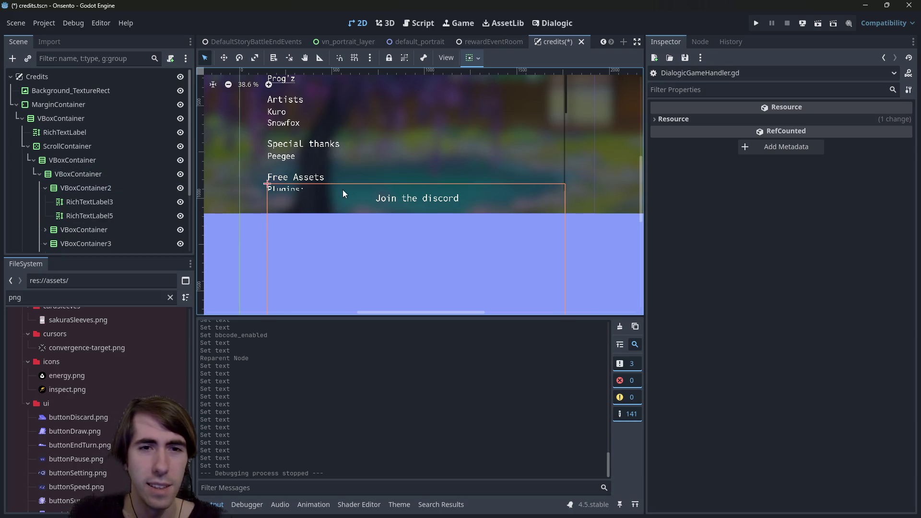
pyautogui.scroll(-2, 91, 232)
pyautogui.click(97, 227)
pyautogui.scroll(-2, 696, 169)
pyautogui.scroll(-2, 776, 171)
pyautogui.scroll(2, 713, 277)
# Step: Add a blank line after 'by Willdabeast' in the label's Inspector Text property
pyautogui.click(699, 199)
pyautogui.scroll(-2, 699, 200)
pyautogui.click(764, 177)
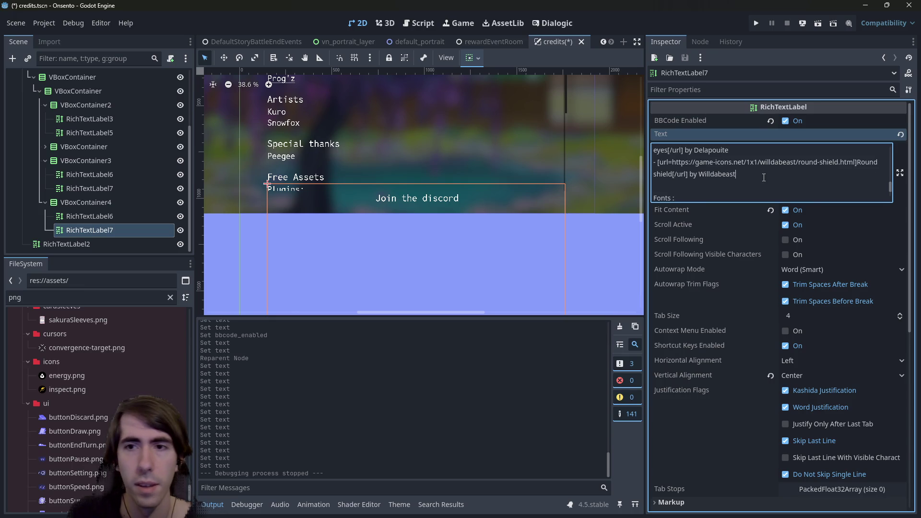
pyautogui.press('Return')
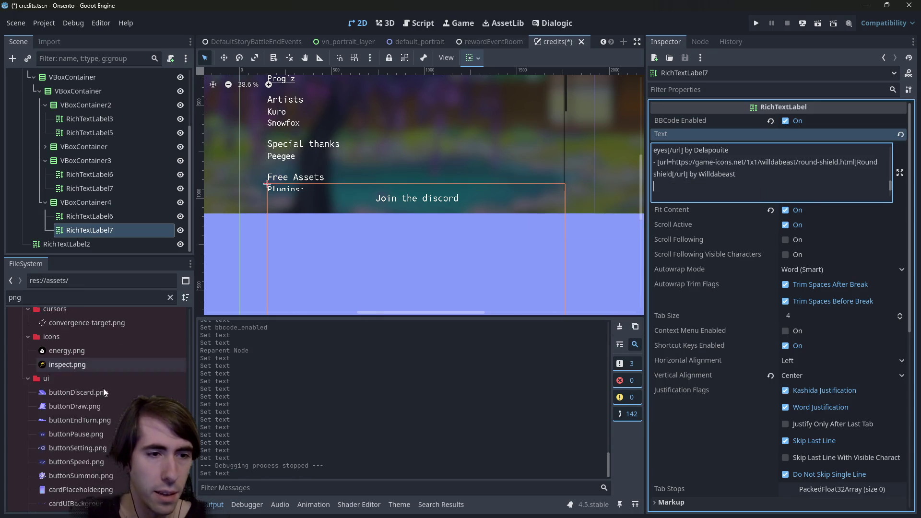
pyautogui.scroll(3, 103, 388)
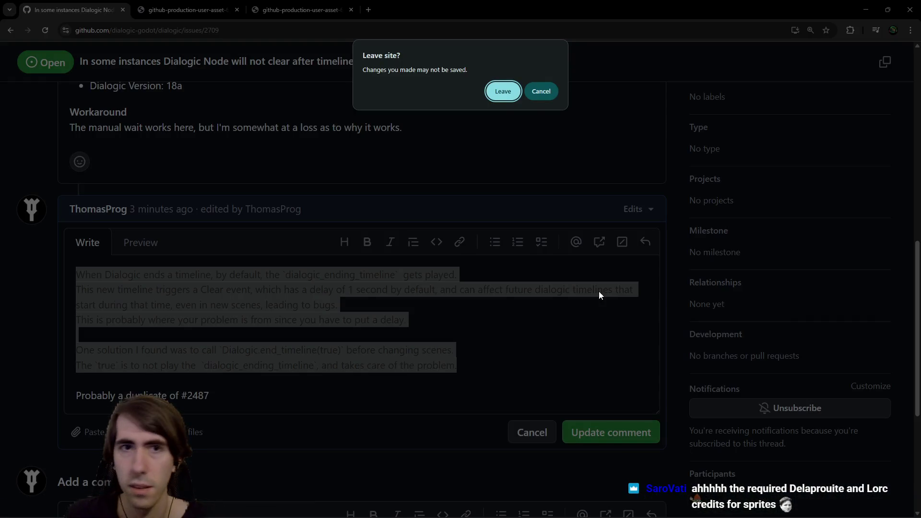
# Step: Stay on the page, cancel the #2709 comment edit, then close the browser, confirming leave
pyautogui.click(547, 96)
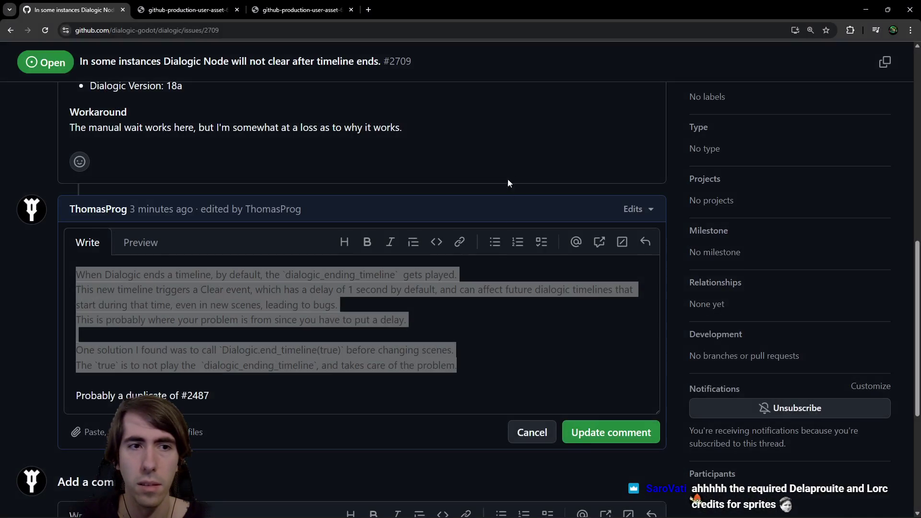
pyautogui.click(518, 432)
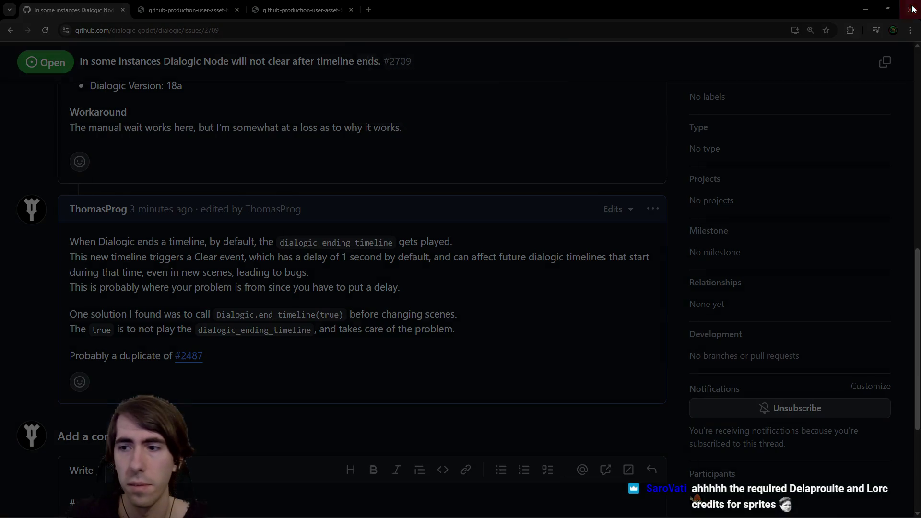
pyautogui.click(912, 9)
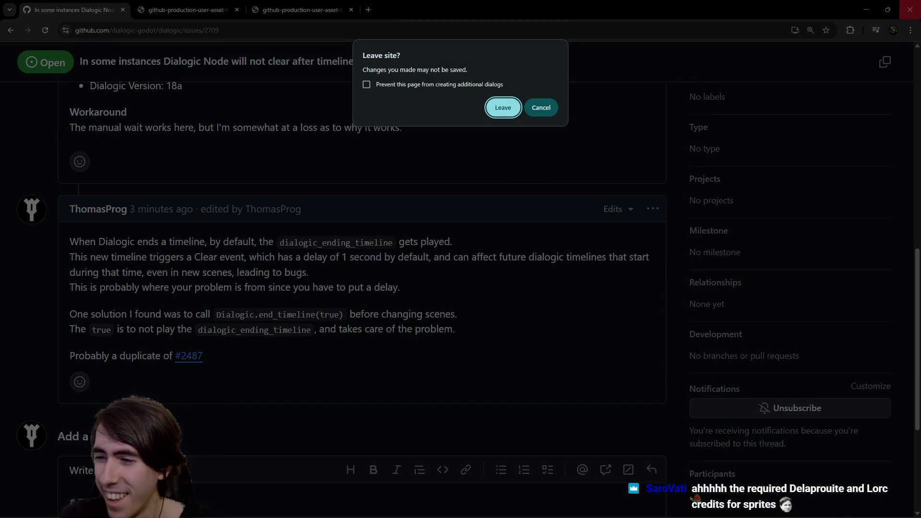
pyautogui.click(497, 107)
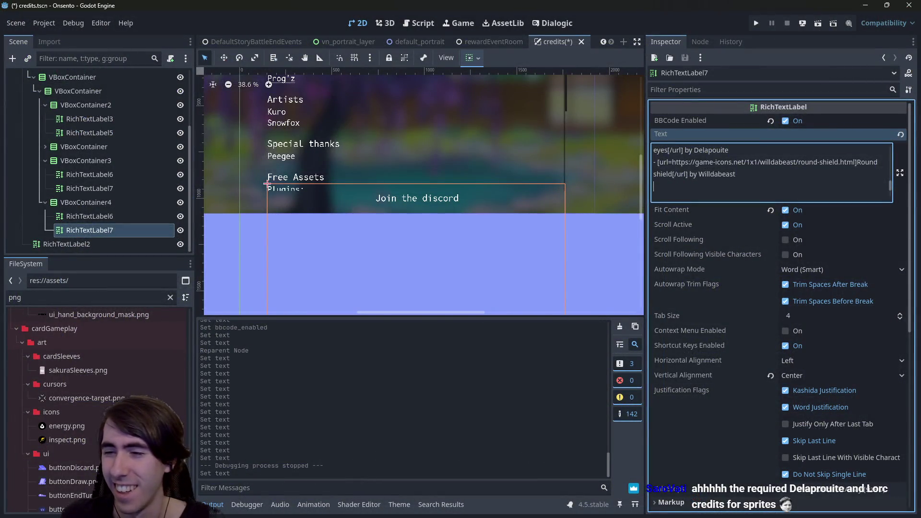
# Step: Scroll the credits label text back up and close the search-results browser window
pyautogui.scroll(3, 384, 216)
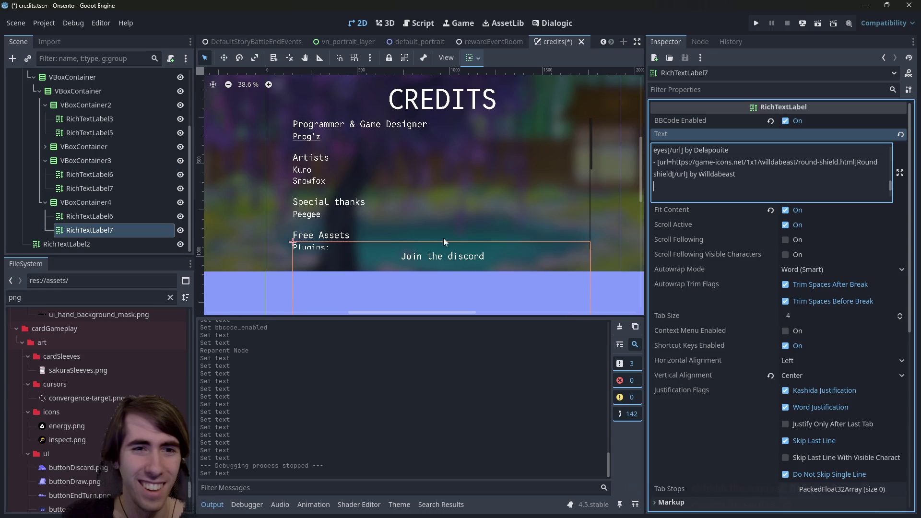
pyautogui.scroll(1, 300, 257)
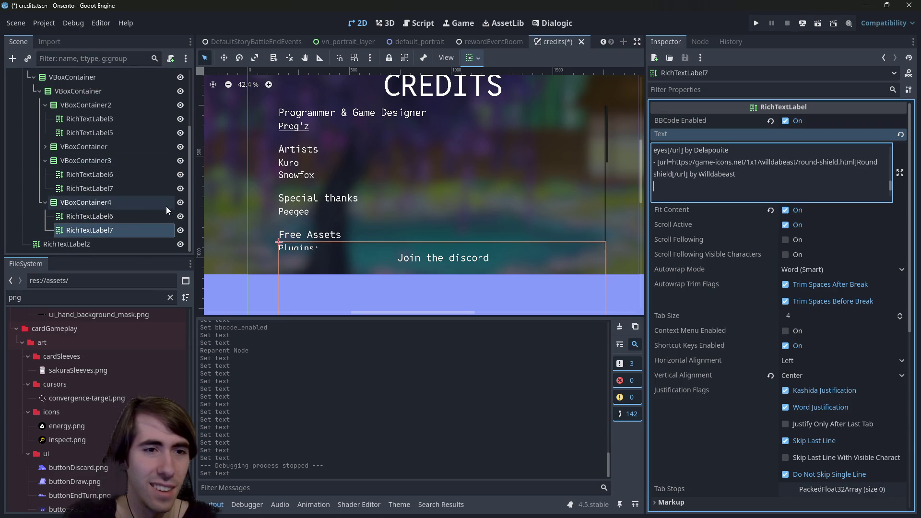
pyautogui.scroll(8, 723, 177)
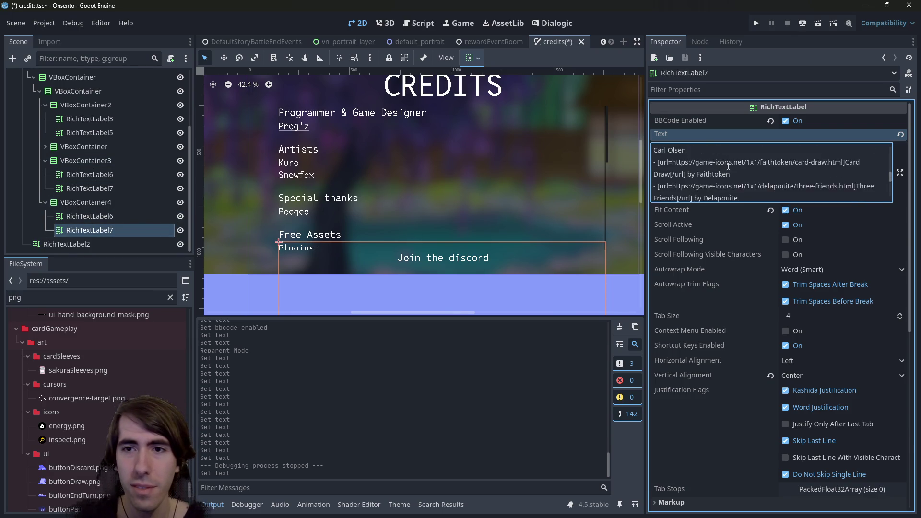
pyautogui.scroll(5, 722, 177)
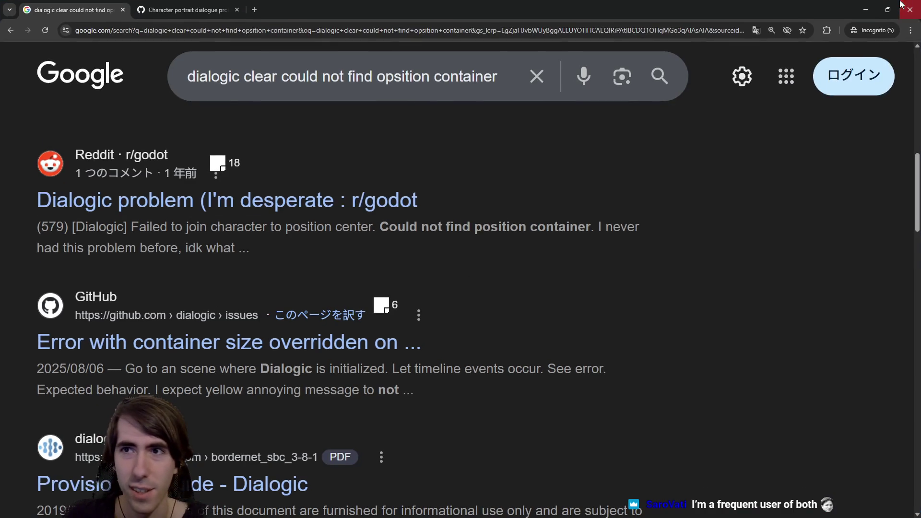
pyautogui.click(901, 3)
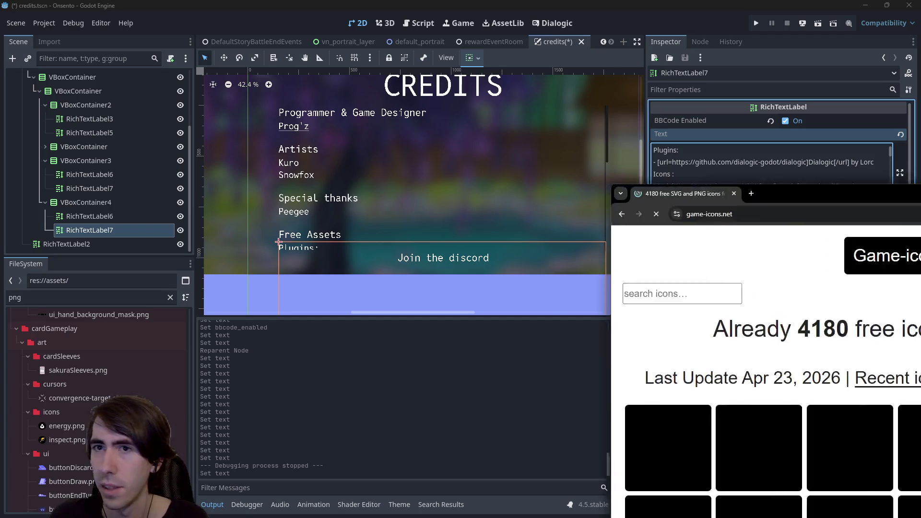
# Step: Search game-icons.net for 'convergence', open the Convergence target page, and return to Godot
pyautogui.moveTo(912, 158)
pyautogui.mouseDown()
pyautogui.moveTo(676, 199)
pyautogui.moveTo(525, 383)
pyautogui.moveTo(643, 314)
pyautogui.mouseUp()
pyautogui.click(451, 422)
pyautogui.write('convergence')
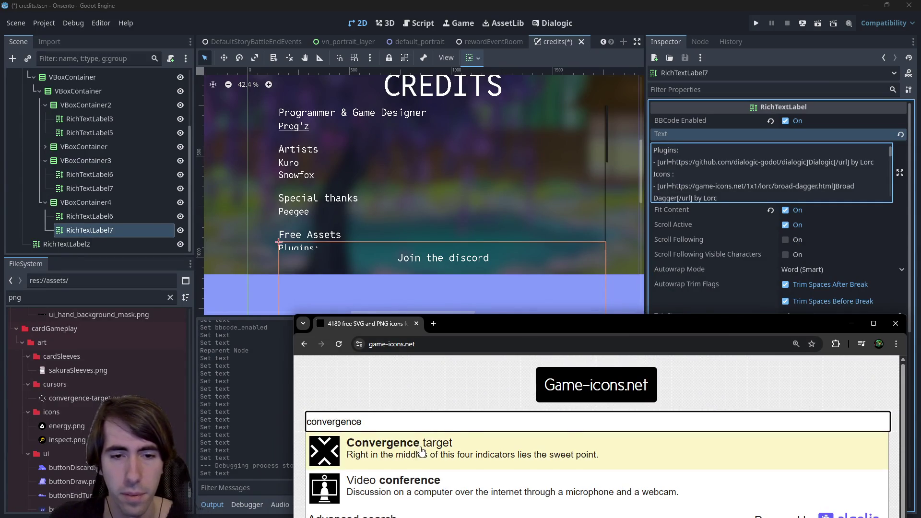
pyautogui.click(418, 453)
pyautogui.moveTo(482, 327)
pyautogui.mouseDown()
pyautogui.moveTo(579, 185)
pyautogui.moveTo(517, 153)
pyautogui.mouseUp()
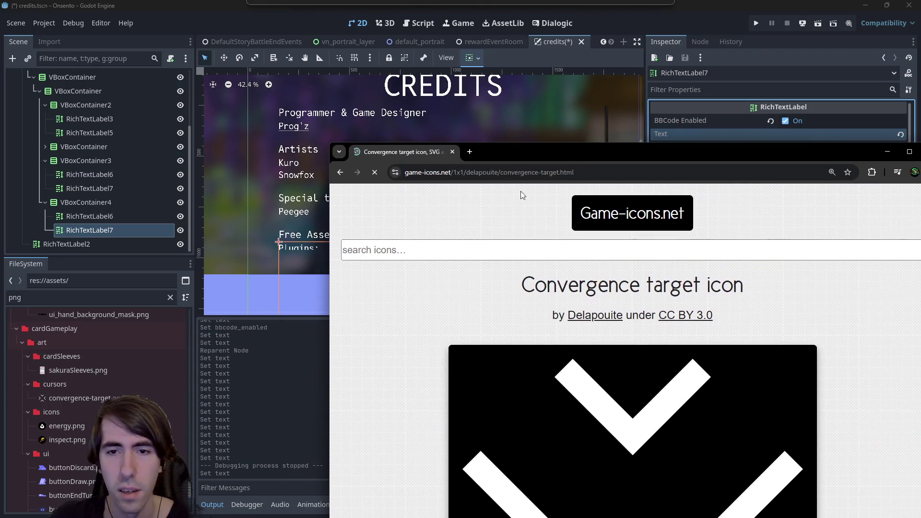
pyautogui.hotkey('alt', 'Tab')
pyautogui.scroll(-4, 775, 184)
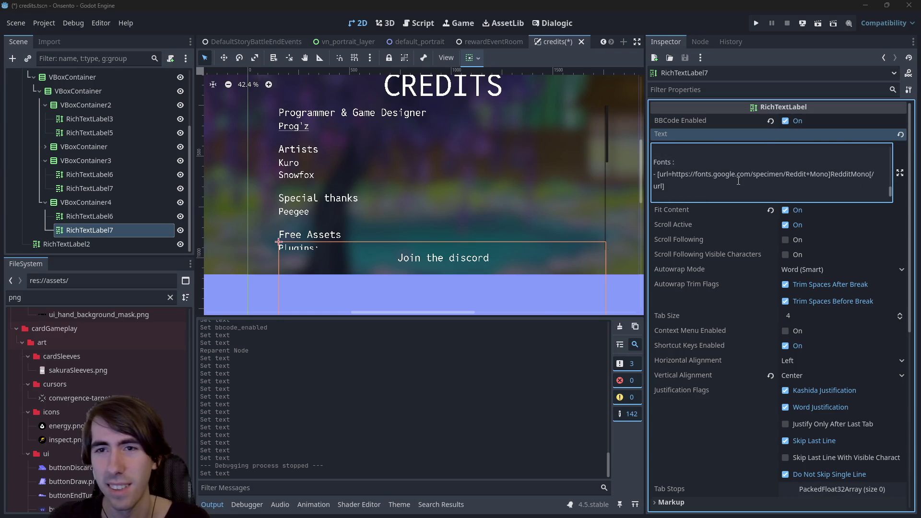
# Step: Duplicate the Angry eyes credit line directly below itself in the label text
pyautogui.scroll(1, 738, 182)
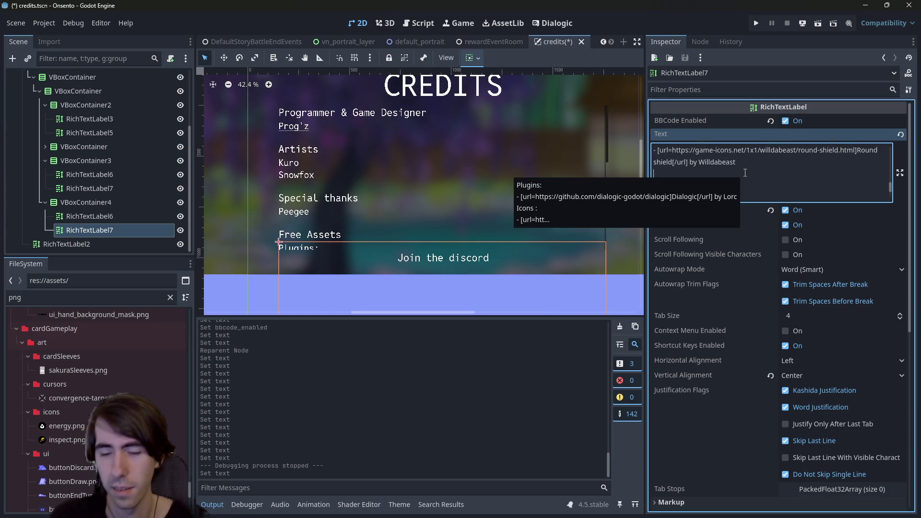
pyautogui.scroll(1, 745, 173)
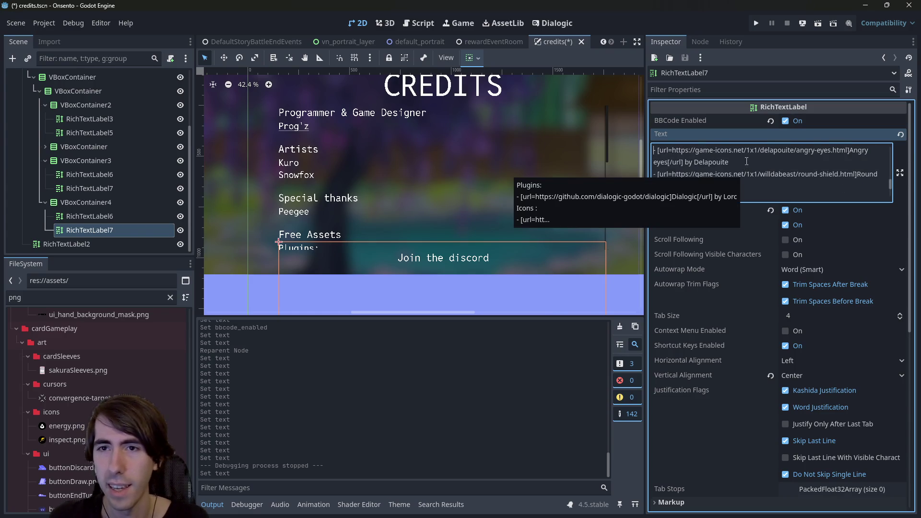
pyautogui.hotkey('shift', 'End')
pyautogui.hotkey('ctrl', 'c')
pyautogui.press('End')
pyautogui.press('Return')
pyautogui.hotkey('ctrl', 'v')
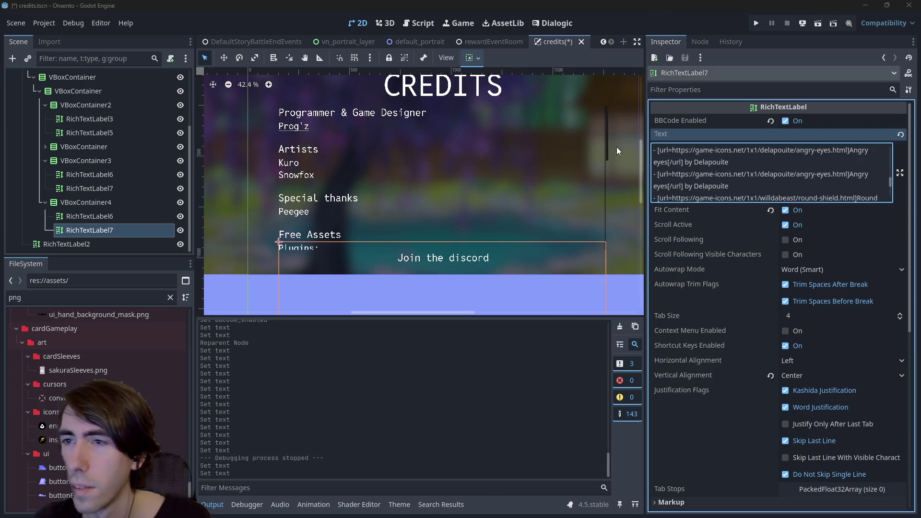
# Step: Point the copied line's link to the convergence-target page and relabel it 'Convergence target'
pyautogui.moveTo(674, 174); pyautogui.dragTo(848, 172)
pyautogui.hotkey('ctrl', 'v')
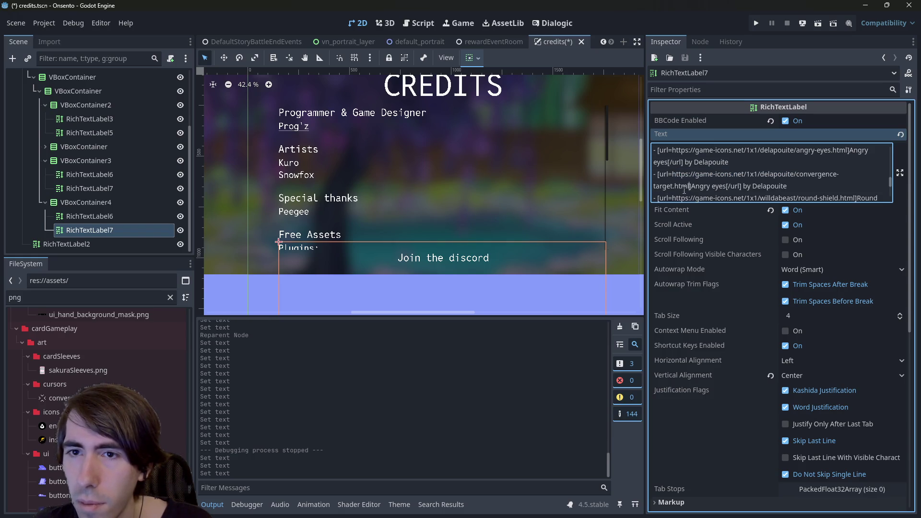
pyautogui.moveTo(691, 186); pyautogui.dragTo(726, 186)
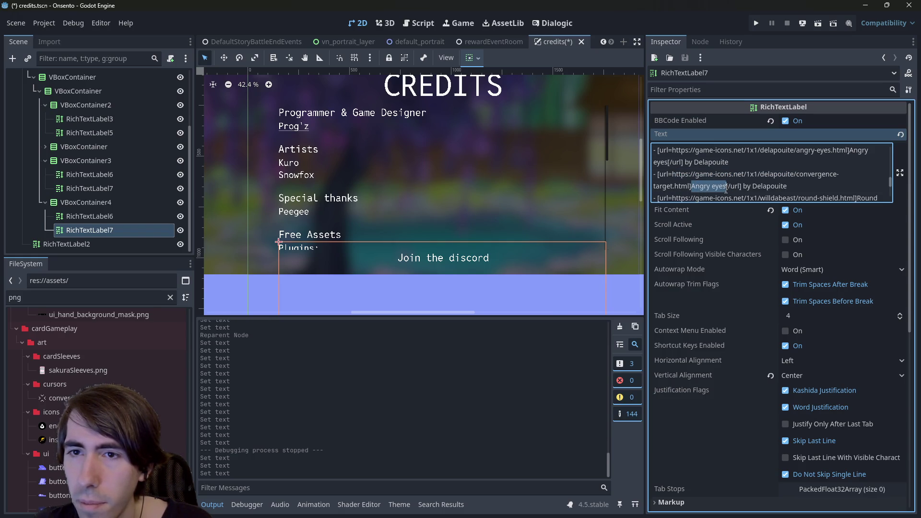
pyautogui.write('Convergence T')
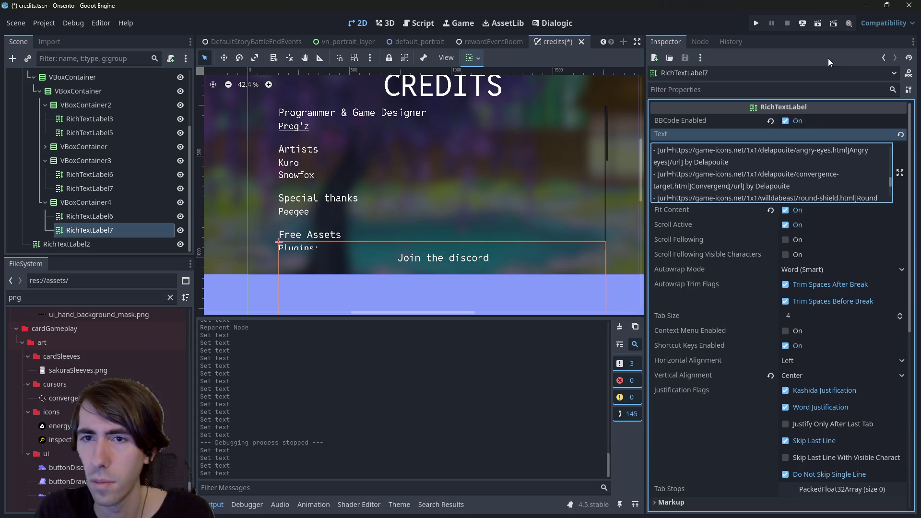
pyautogui.write('arget')
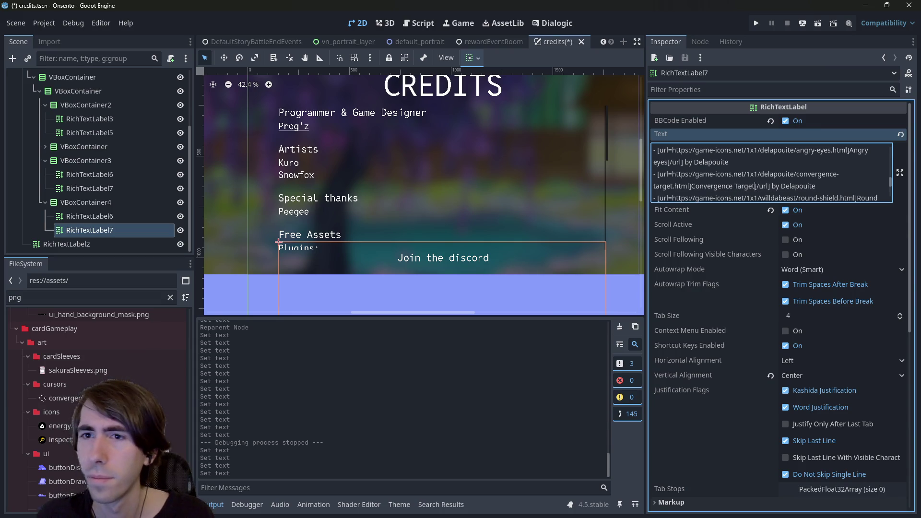
pyautogui.press('BackSpace')
pyautogui.press('BackSpace')
pyautogui.press('BackSpace')
pyautogui.write('target')
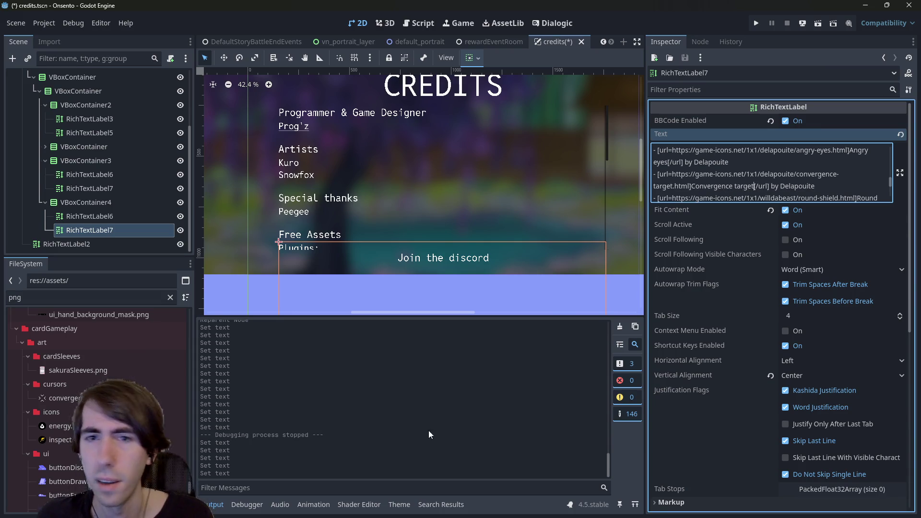
pyautogui.hotkey('alt', 'Tab')
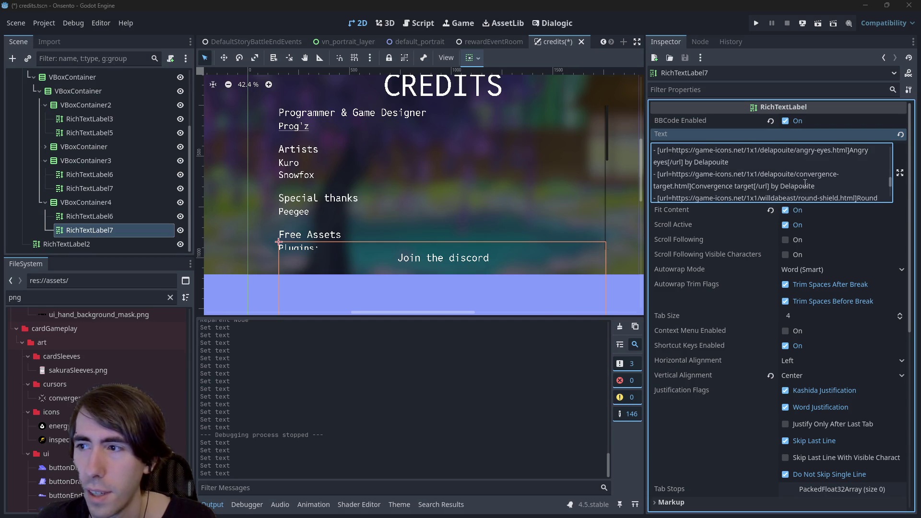
pyautogui.moveTo(837, 183); pyautogui.dragTo(591, 175)
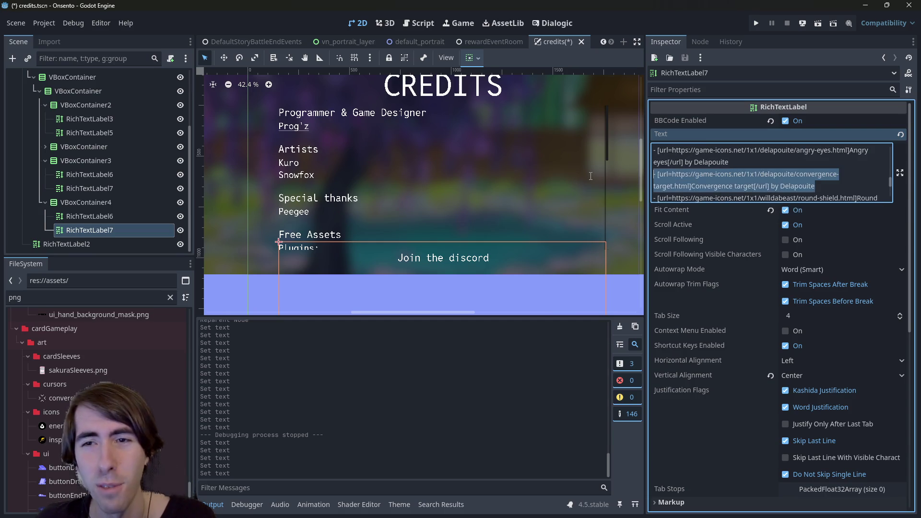
# Step: Duplicate the Convergence target line and paste the bolt-drop page URL into its link
pyautogui.hotkey('ctrl', 'c')
pyautogui.press('End')
pyautogui.press('Return')
pyautogui.hotkey('ctrl', 'v')
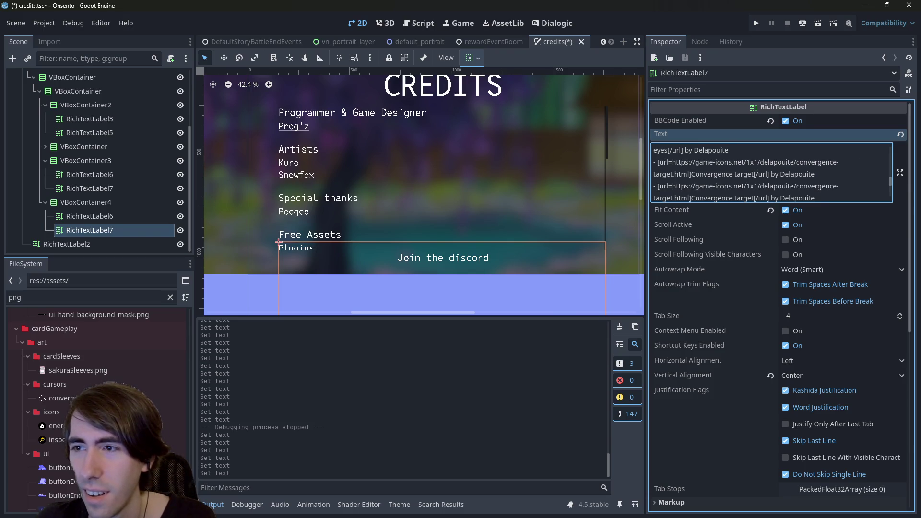
pyautogui.moveTo(672, 186); pyautogui.dragTo(697, 197)
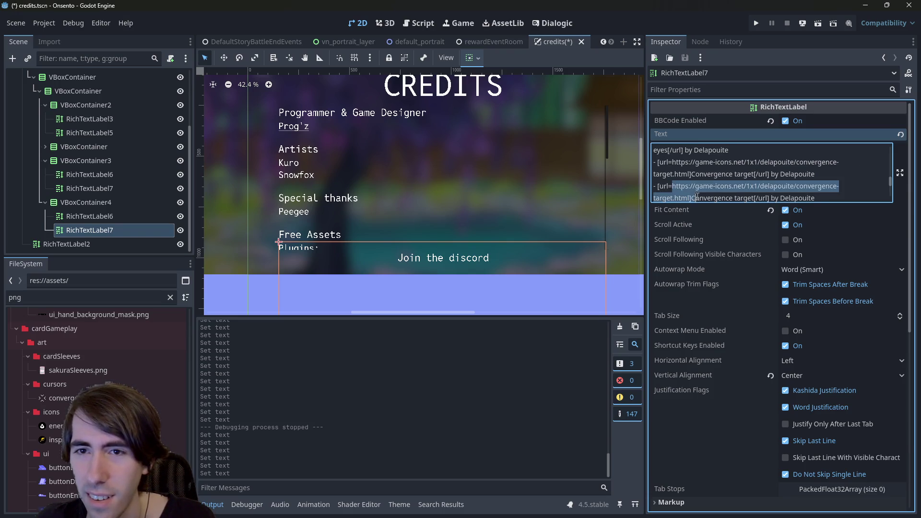
pyautogui.hotkey('ctrl', 'v')
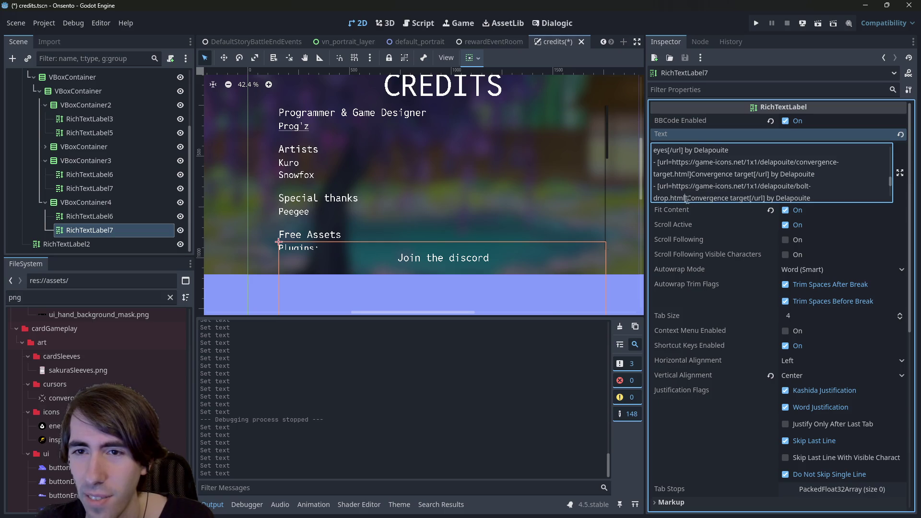
# Step: Replace the copied line's Convergence target label with the bolt-drop name
pyautogui.moveTo(688, 199); pyautogui.dragTo(749, 198)
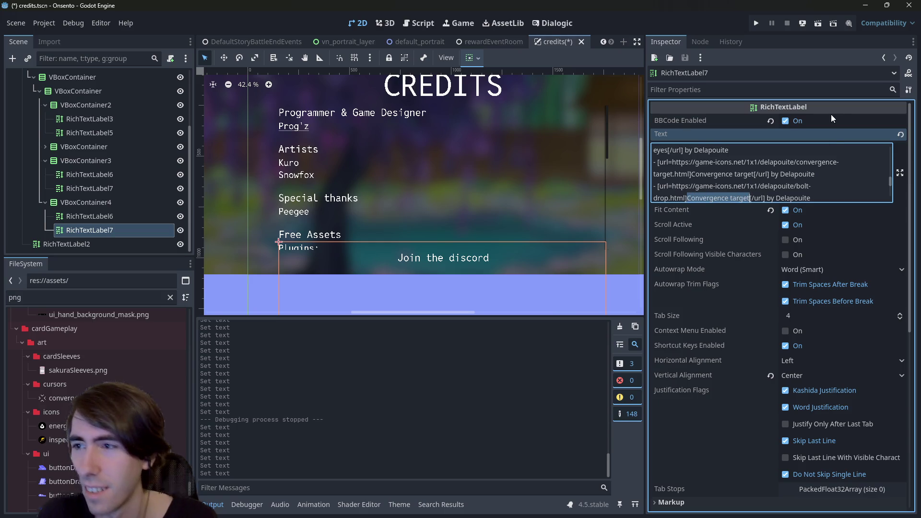
pyautogui.press('BackSpace')
pyautogui.write('olt-')
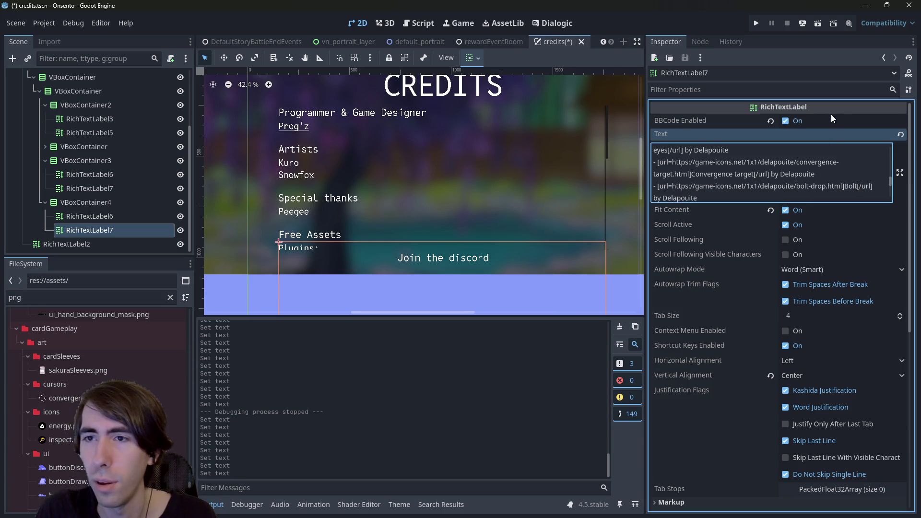
pyautogui.write('drop')
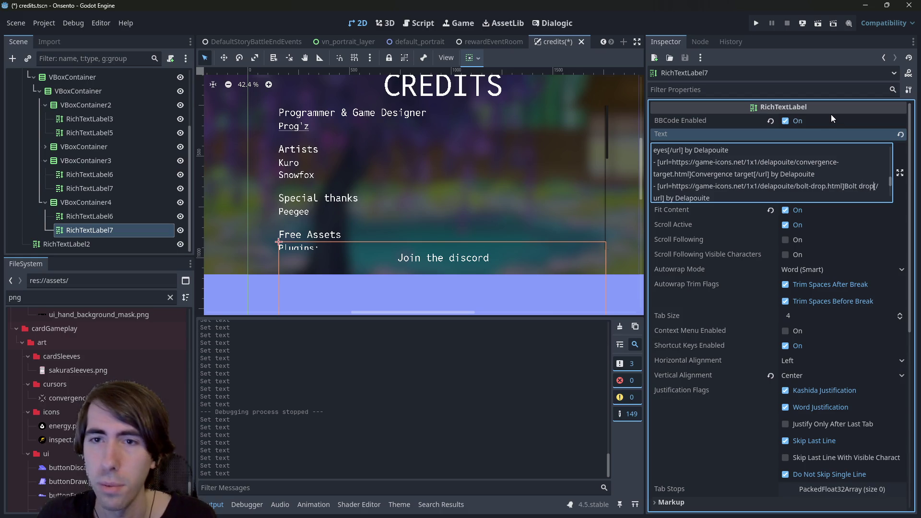
pyautogui.scroll(-2, 777, 196)
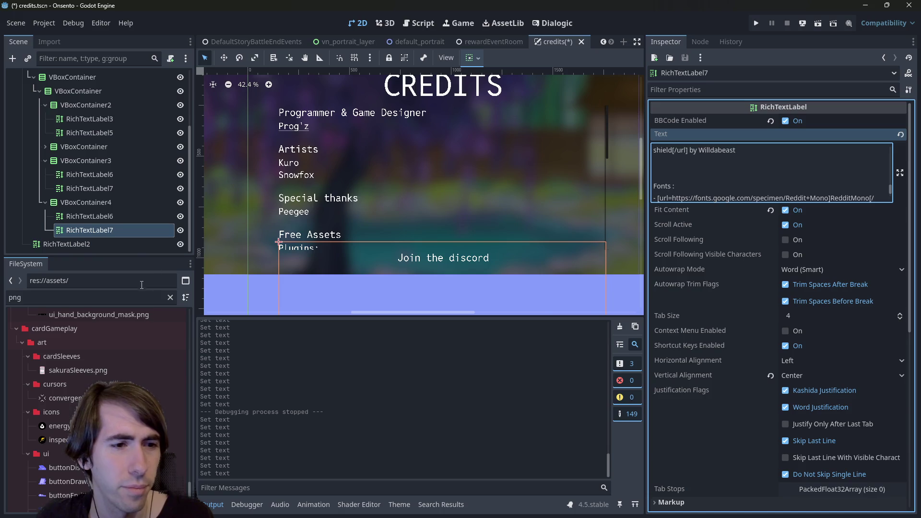
pyautogui.moveTo(120, 437)
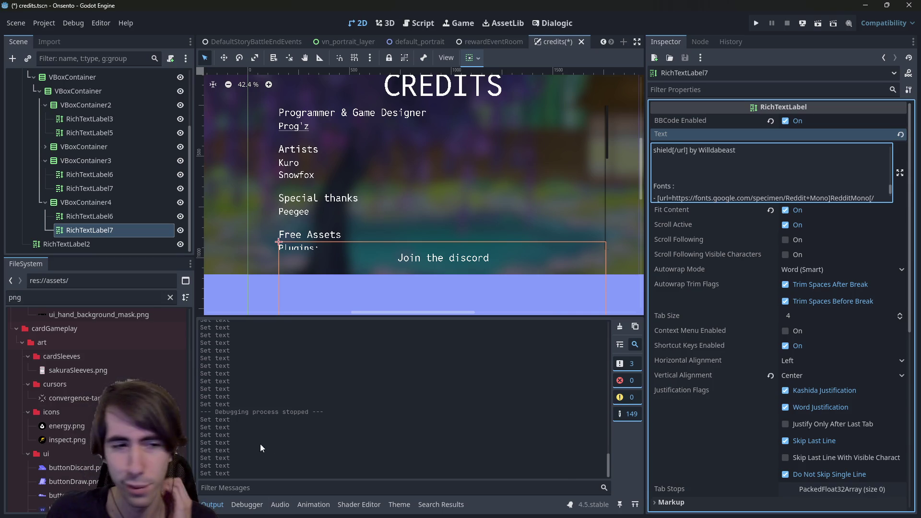
pyautogui.moveTo(168, 439)
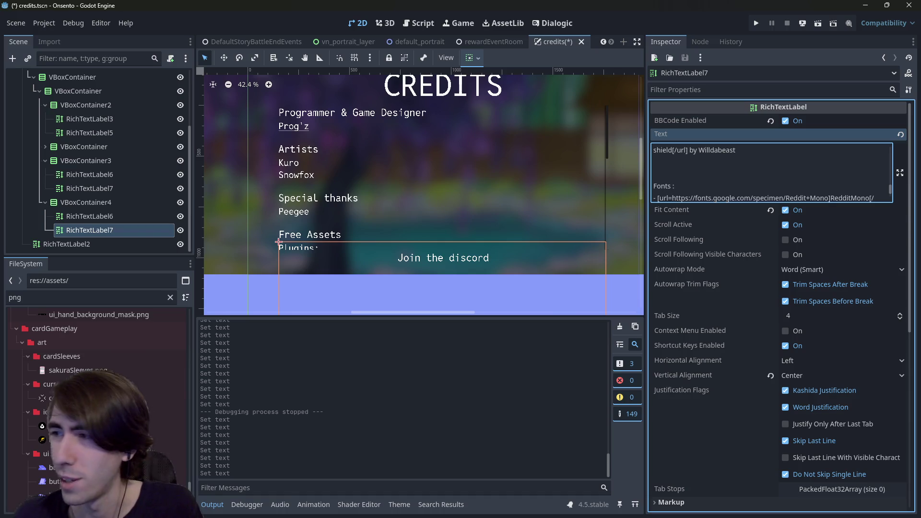
pyautogui.scroll(-5, 96, 408)
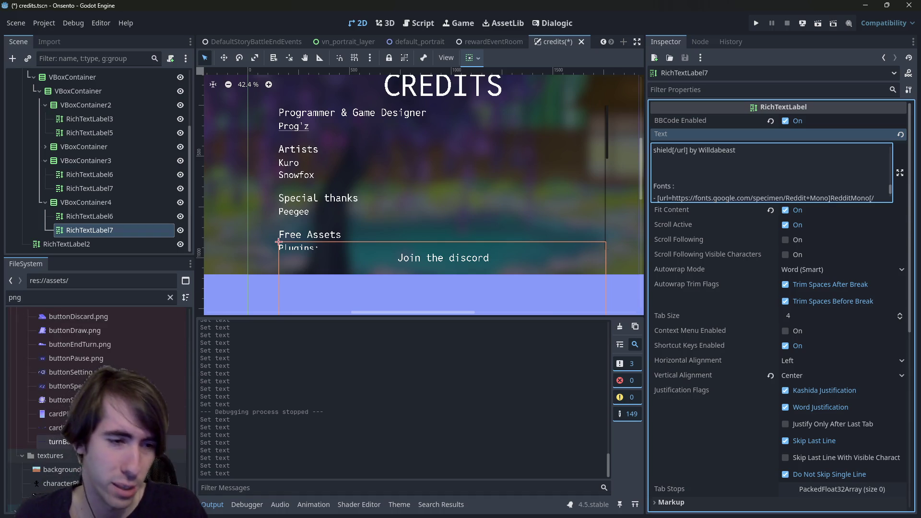
# Step: Preview the backgroundPlaceholder and characterPlaceholder textures in the FileSystem dock
pyautogui.scroll(-2, 96, 384)
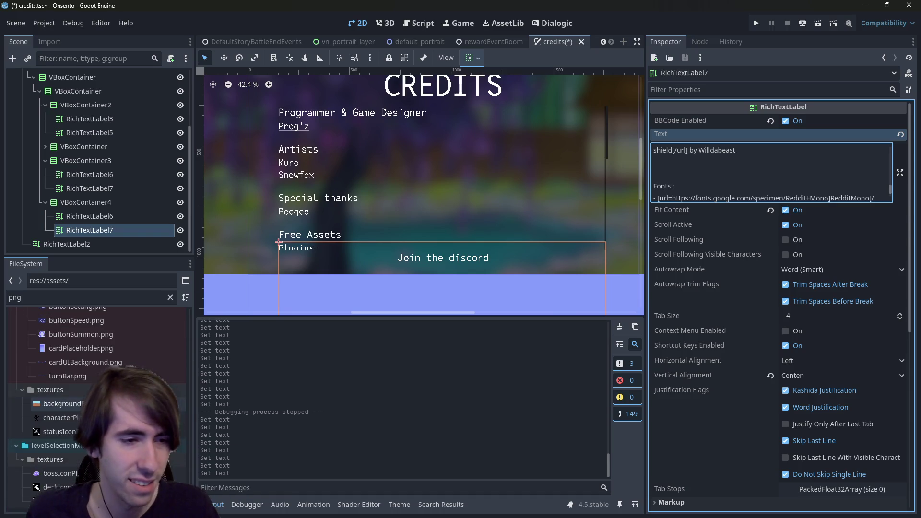
pyautogui.click(58, 403)
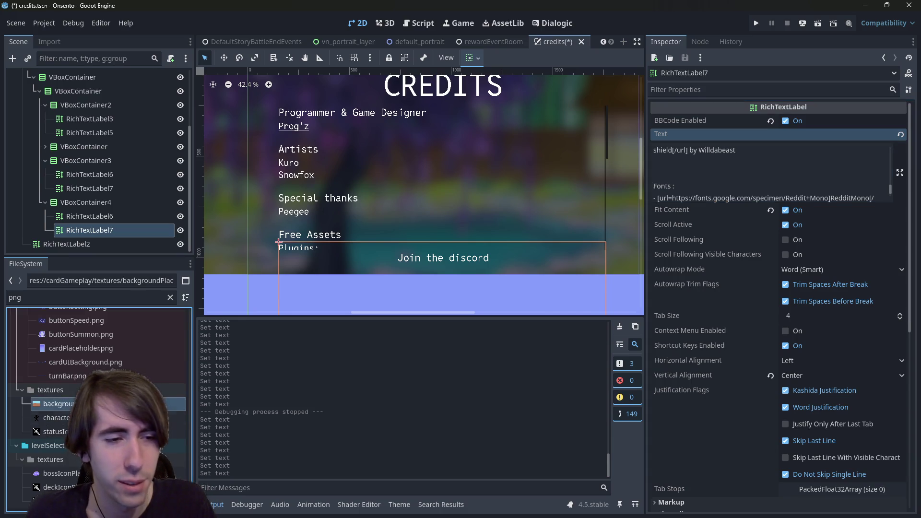
pyautogui.click(53, 418)
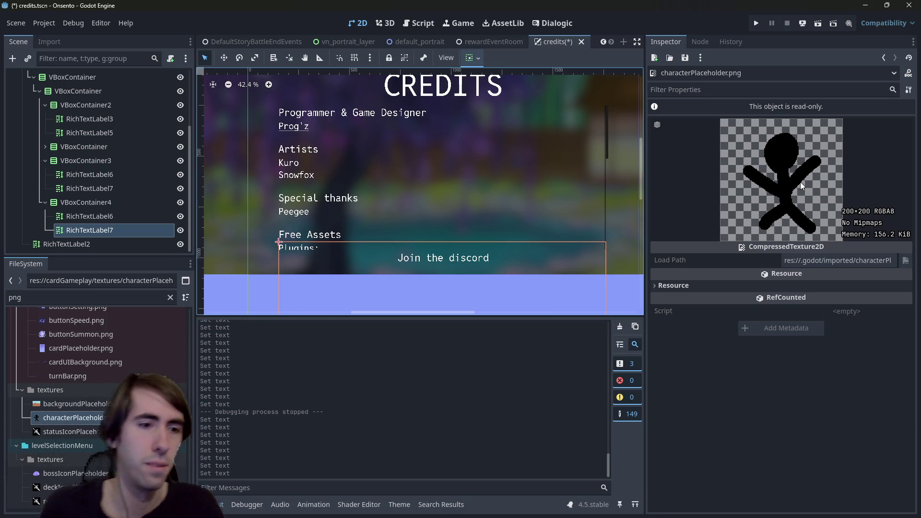
pyautogui.press('Up')
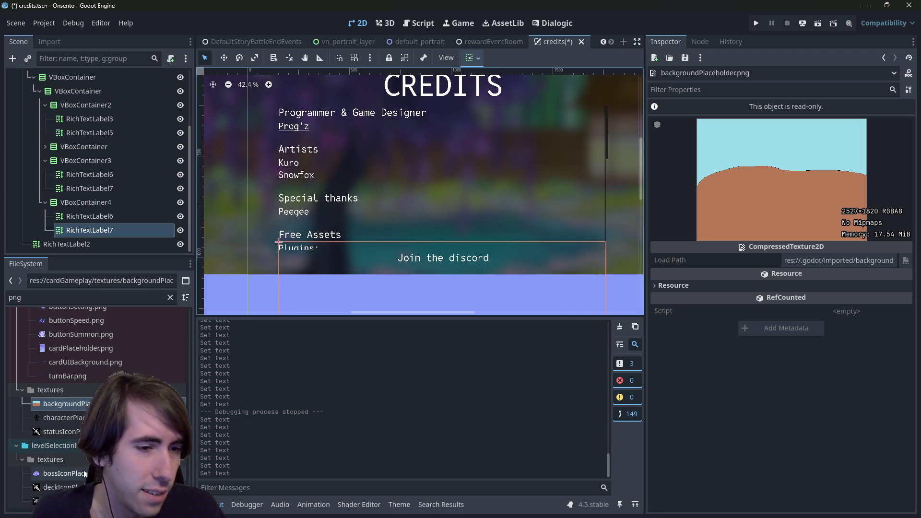
pyautogui.scroll(10, 85, 474)
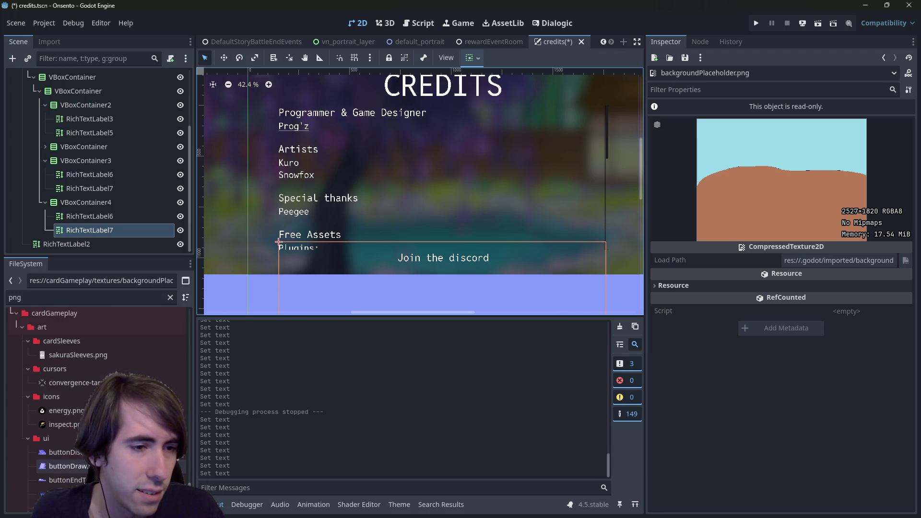
# Step: Preview the icons/inspect.png magnifying-glass icon, then reselect the credits RichTextLabel
pyautogui.click(64, 425)
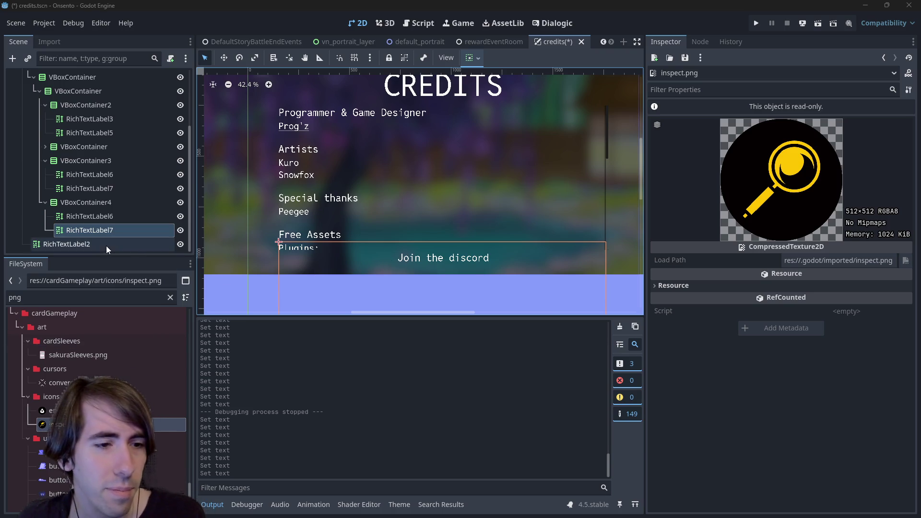
pyautogui.click(111, 224)
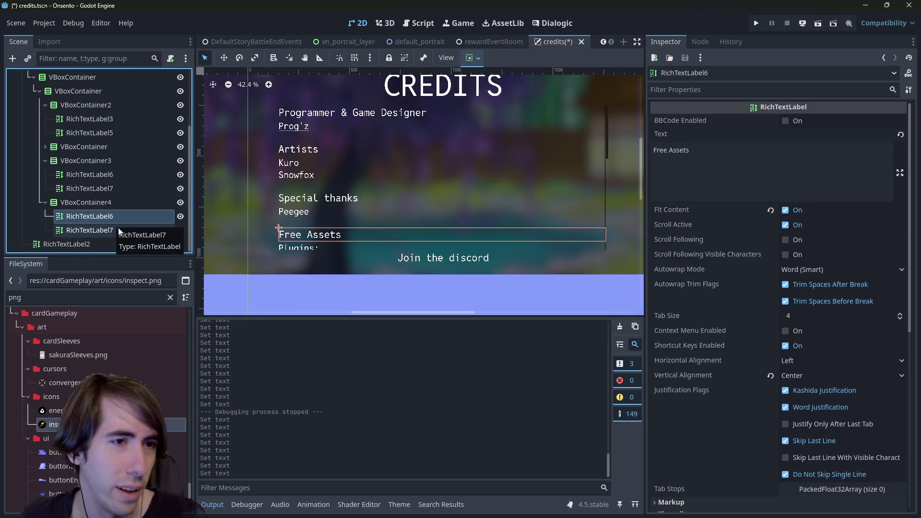
# Step: Duplicate the Boot kick credit line in the label's Text property
pyautogui.scroll(-2, 764, 184)
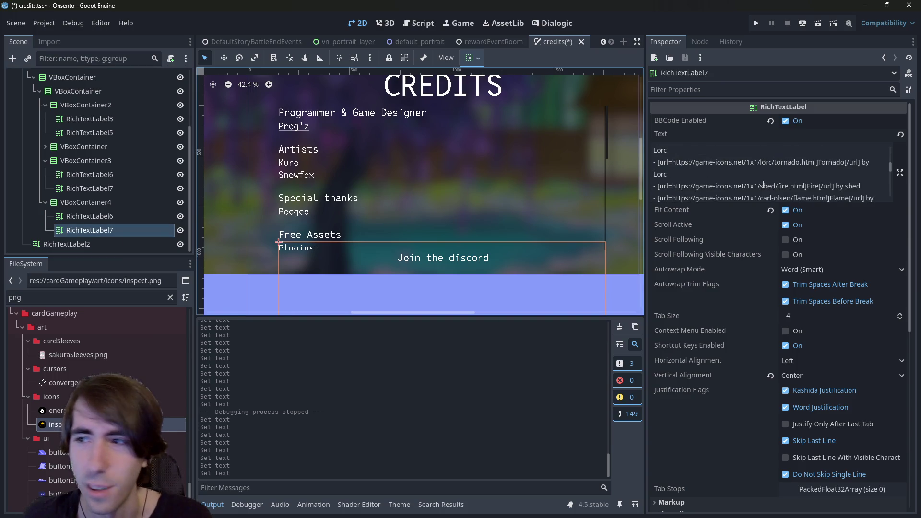
pyautogui.scroll(2, 677, 198)
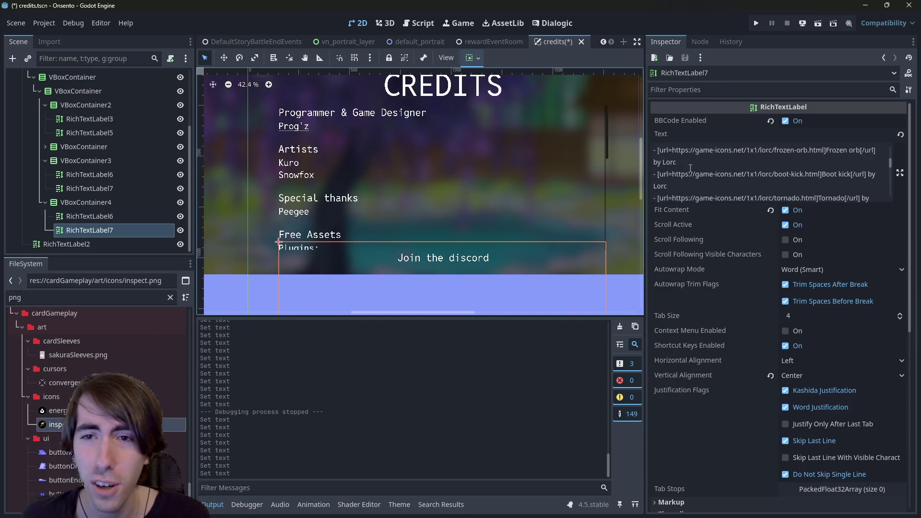
pyautogui.tripleClick(691, 184)
pyautogui.hotkey('ctrl', 'c')
pyautogui.press('End')
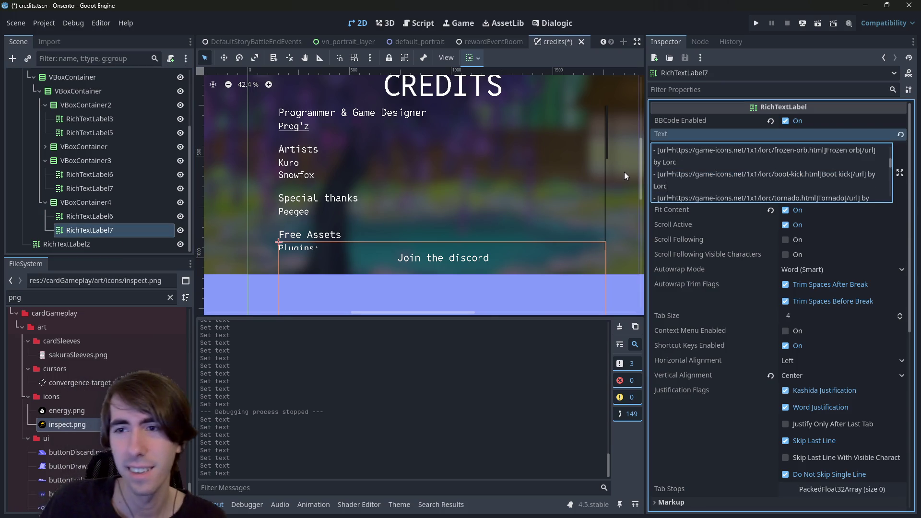
pyautogui.press('Return')
pyautogui.hotkey('ctrl', 'v')
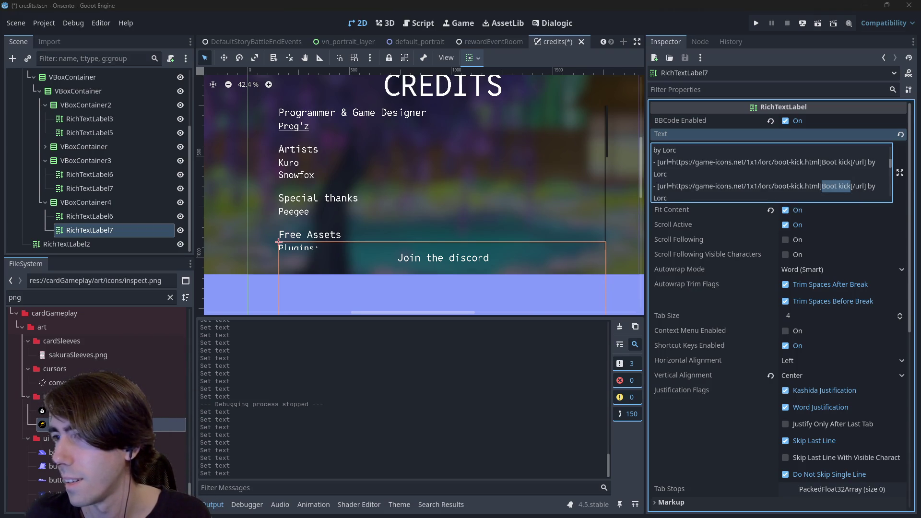
# Step: Relabel the copied line 'Magnifying glass' and paste the magnifying-glass game-icons.net URL
pyautogui.click(826, 187)
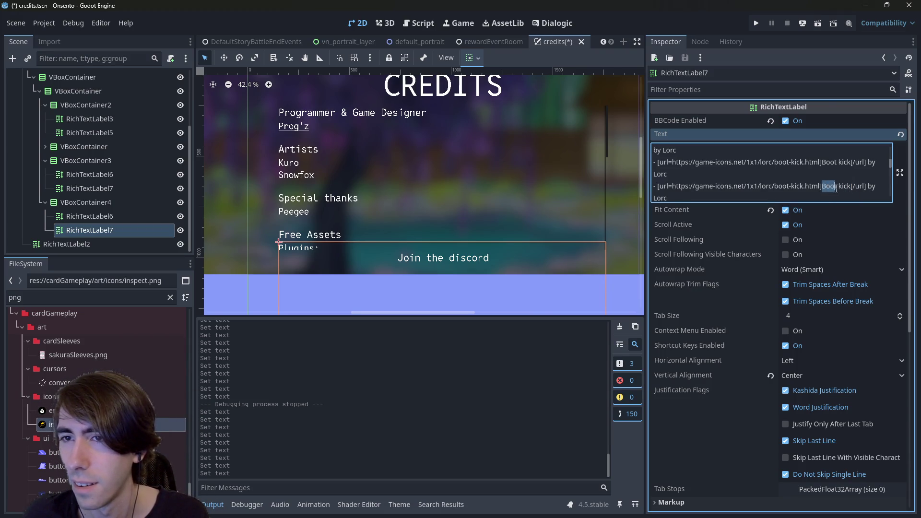
pyautogui.write('Magnifying glass')
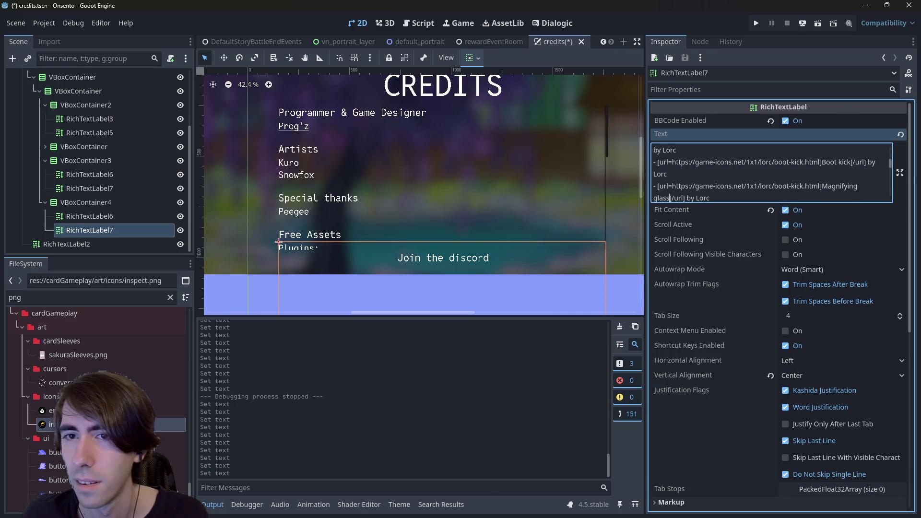
pyautogui.moveTo(673, 186); pyautogui.dragTo(825, 182)
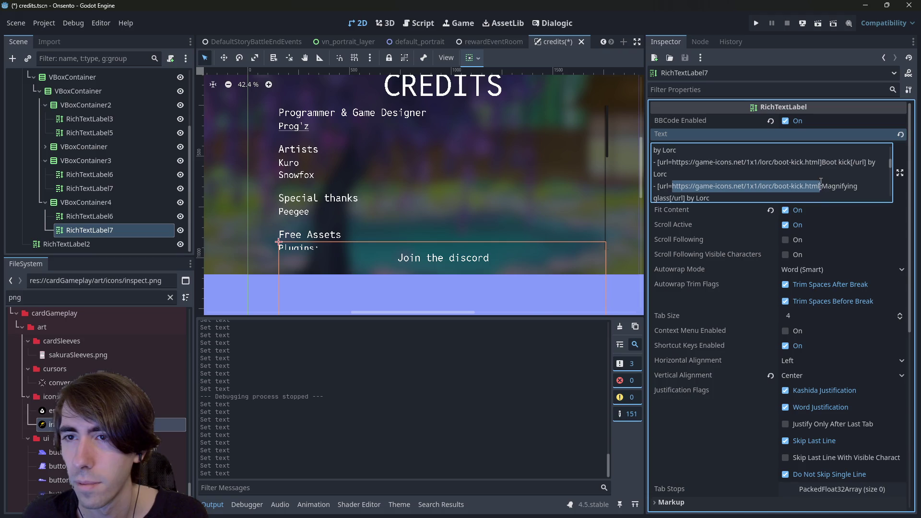
pyautogui.hotkey('ctrl', 'v')
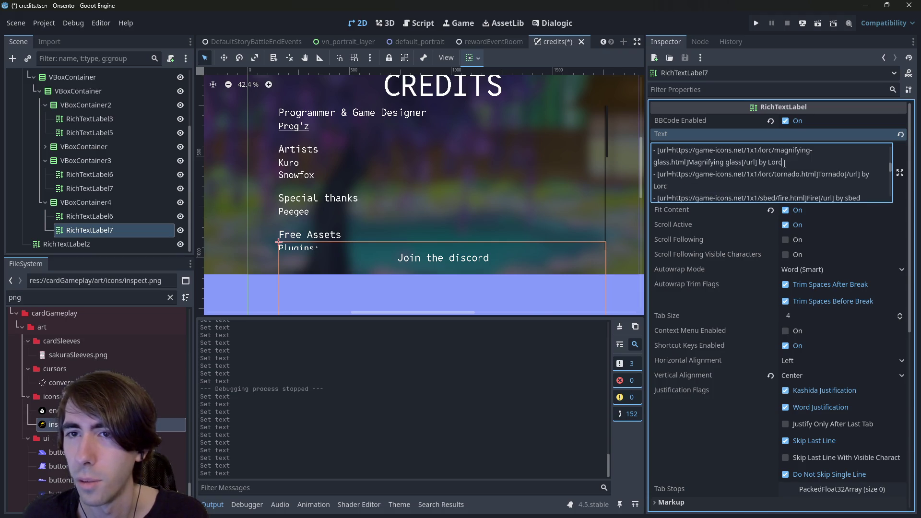
pyautogui.scroll(-3, 96, 391)
pyautogui.scroll(-4, 96, 408)
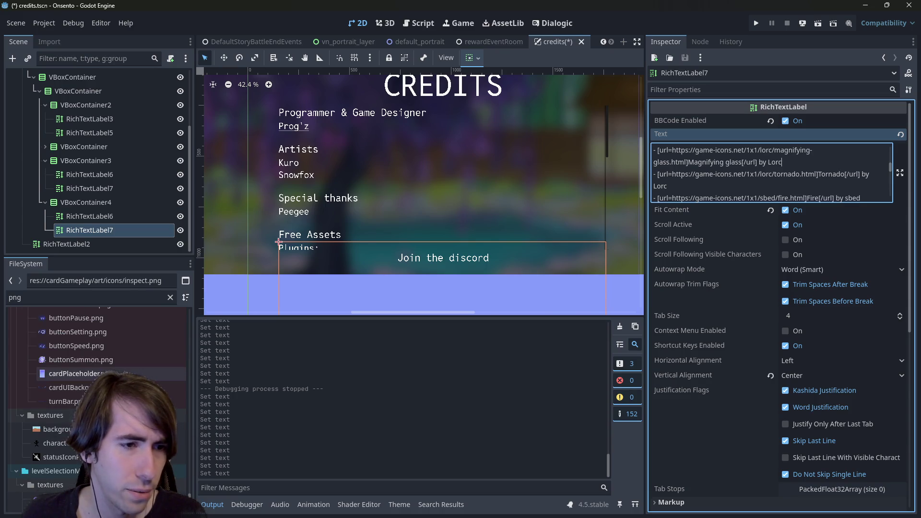
# Step: Preview battleIcon.png, then the 960×960 sharpening.png card image
pyautogui.scroll(-6, 96, 408)
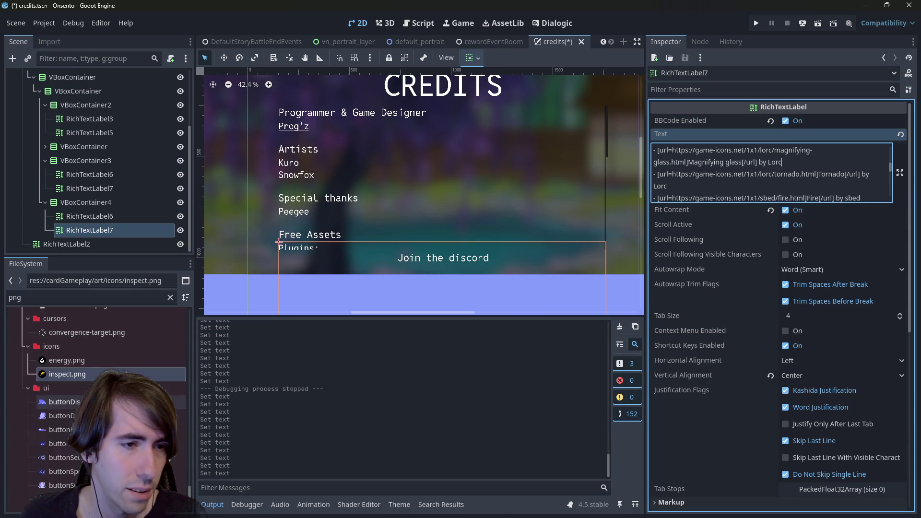
pyautogui.scroll(-5, 96, 408)
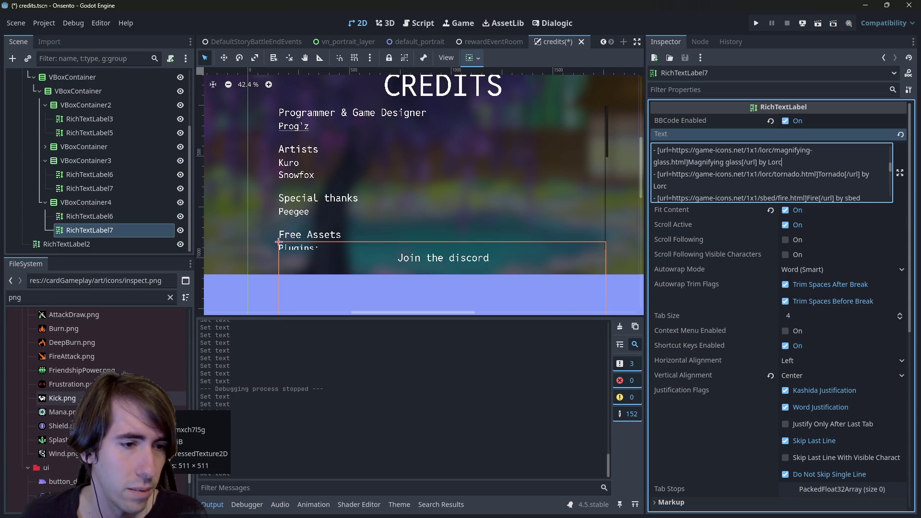
pyautogui.scroll(2, 80, 415)
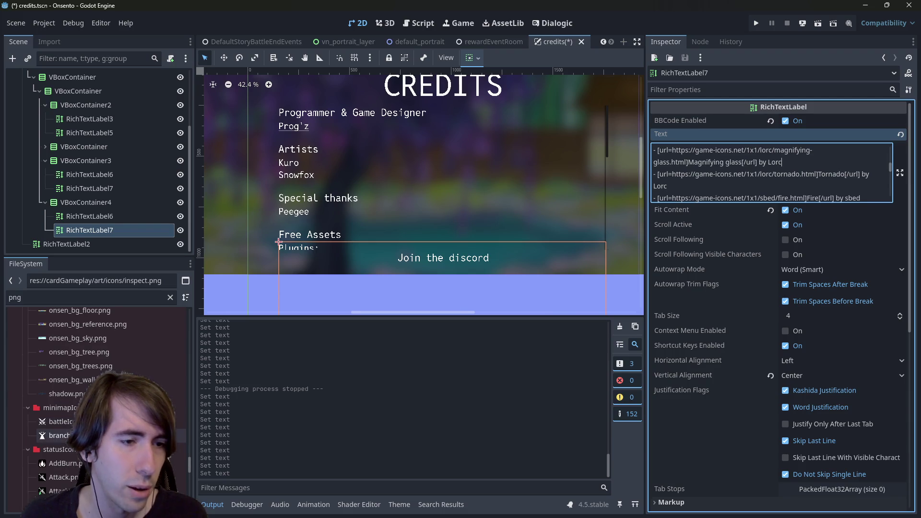
pyautogui.click(80, 420)
pyautogui.scroll(6, 81, 412)
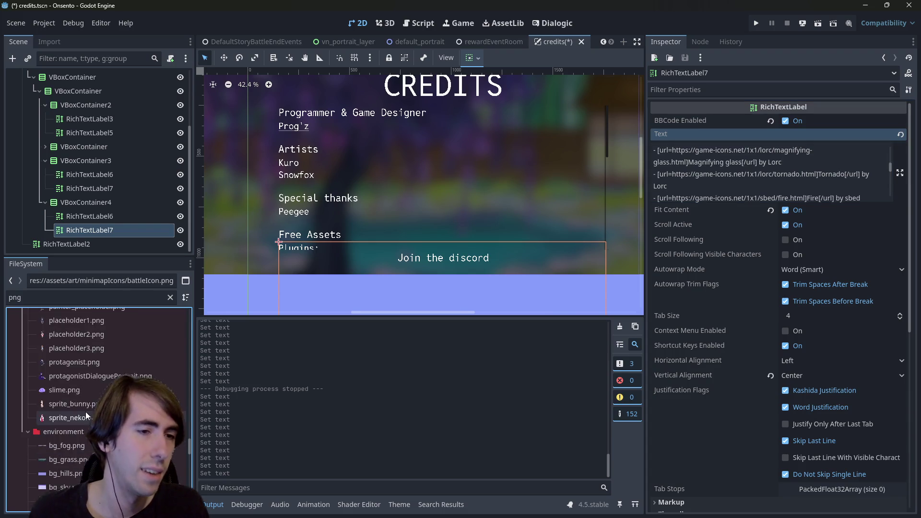
pyautogui.scroll(5, 96, 408)
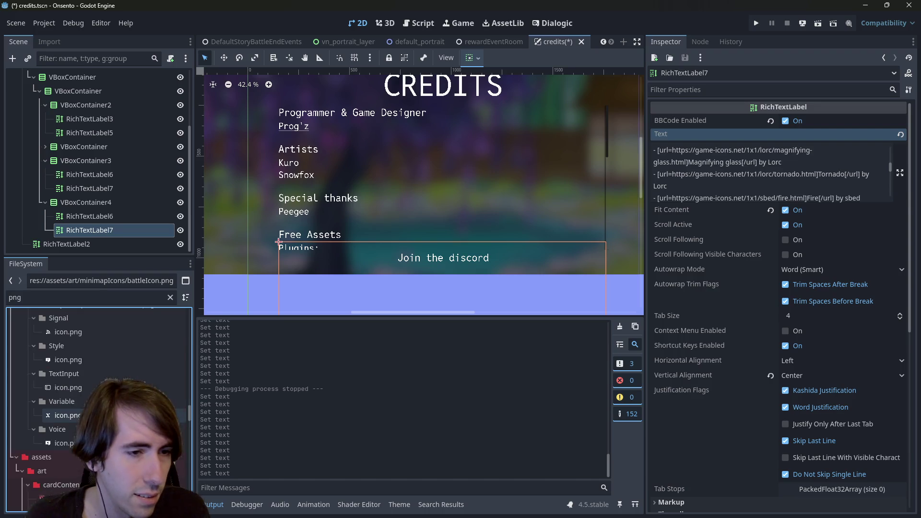
pyautogui.scroll(-5, 96, 408)
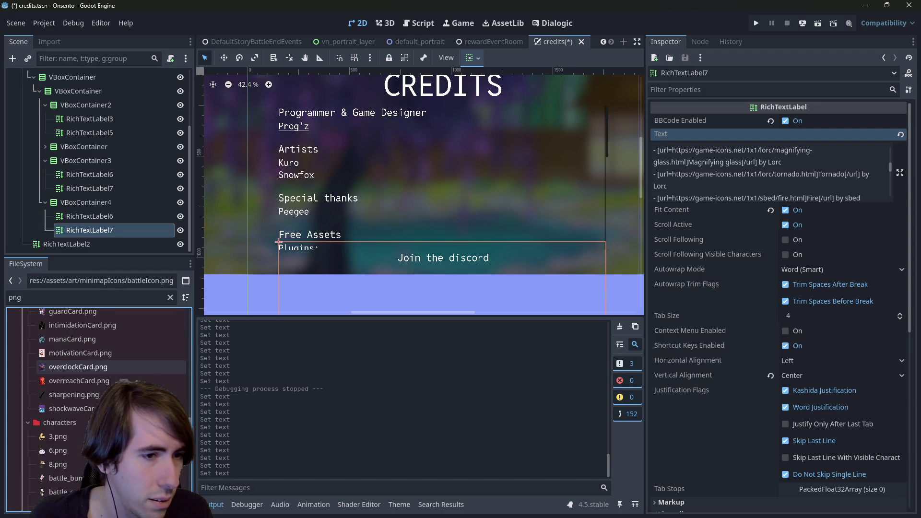
pyautogui.click(74, 394)
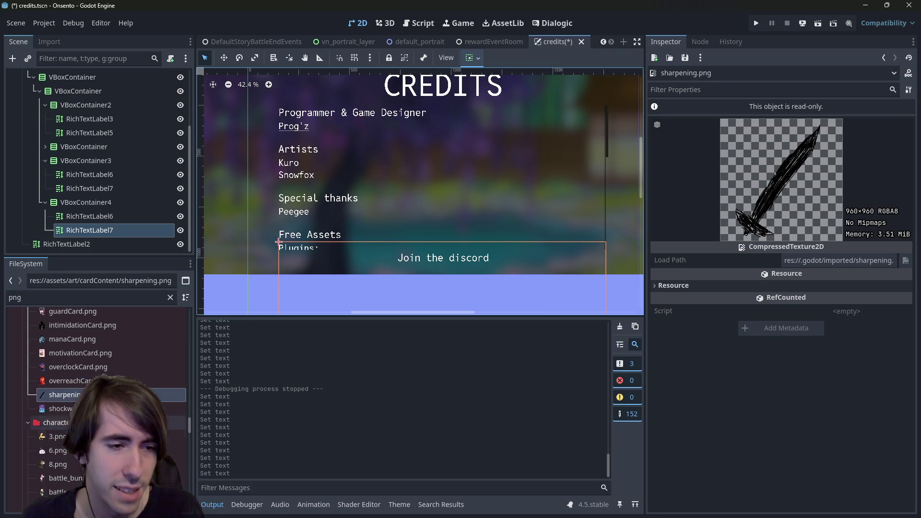
# Step: Find and select minimapIcons/battleIcon.png in the FileSystem dock
pyautogui.scroll(5, 96, 408)
pyautogui.scroll(10, 96, 408)
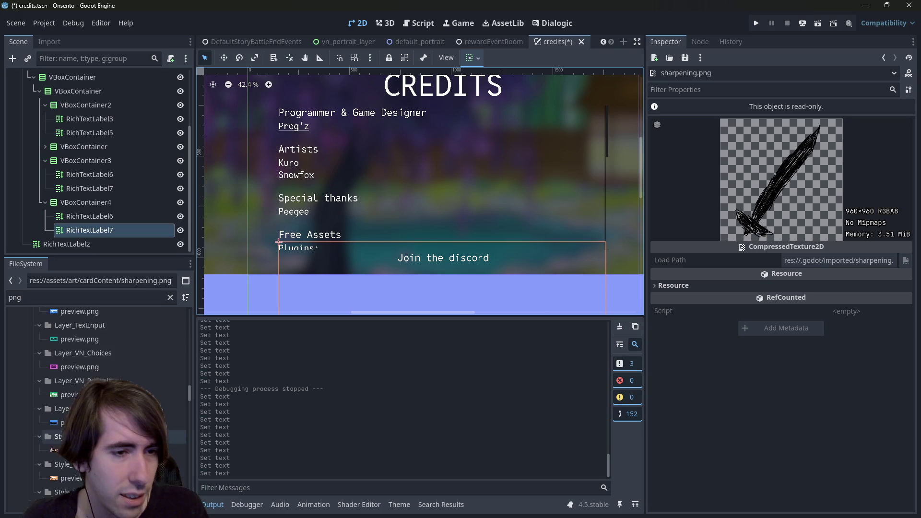
pyautogui.scroll(10, 96, 408)
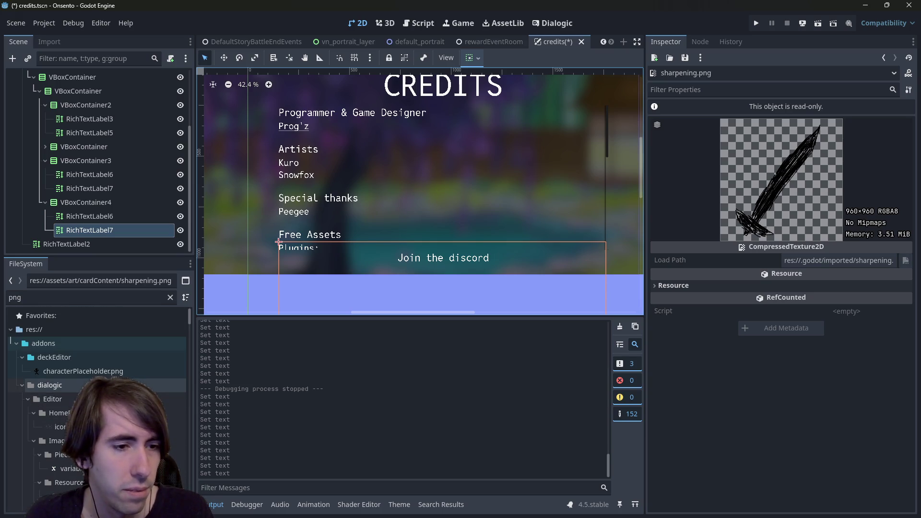
pyautogui.scroll(-10, 96, 408)
pyautogui.scroll(-8, 96, 384)
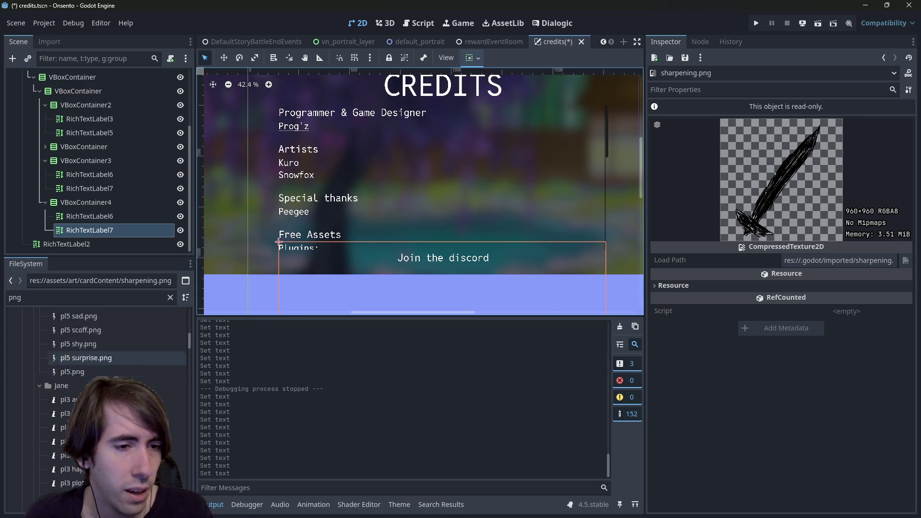
pyautogui.scroll(-5, 169, 358)
pyautogui.moveTo(187, 387)
pyautogui.mouseDown()
pyautogui.moveTo(186, 481)
pyautogui.moveTo(188, 474)
pyautogui.mouseUp()
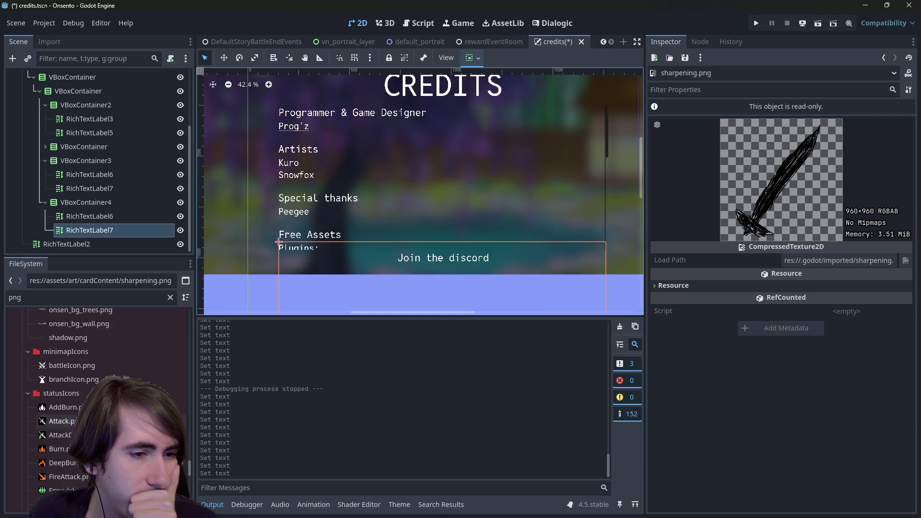
pyautogui.click(82, 367)
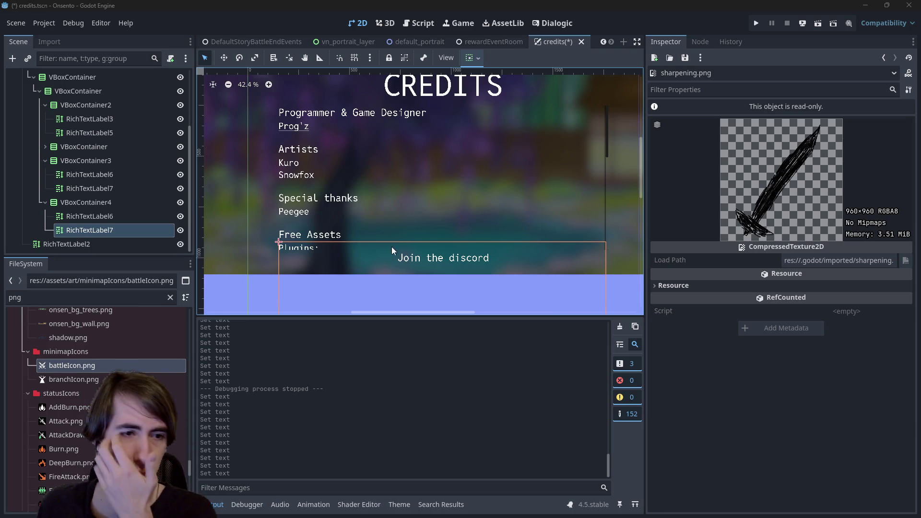
# Step: On RichTextLabel7, copy and paste the Dialogic and Icons lines, then undo the duplicate
pyautogui.click(110, 230)
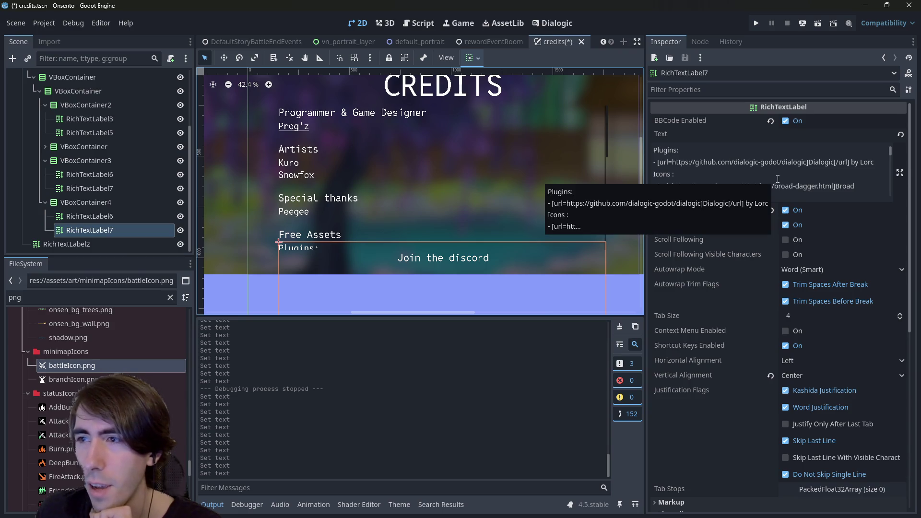
pyautogui.moveTo(729, 176); pyautogui.dragTo(654, 162)
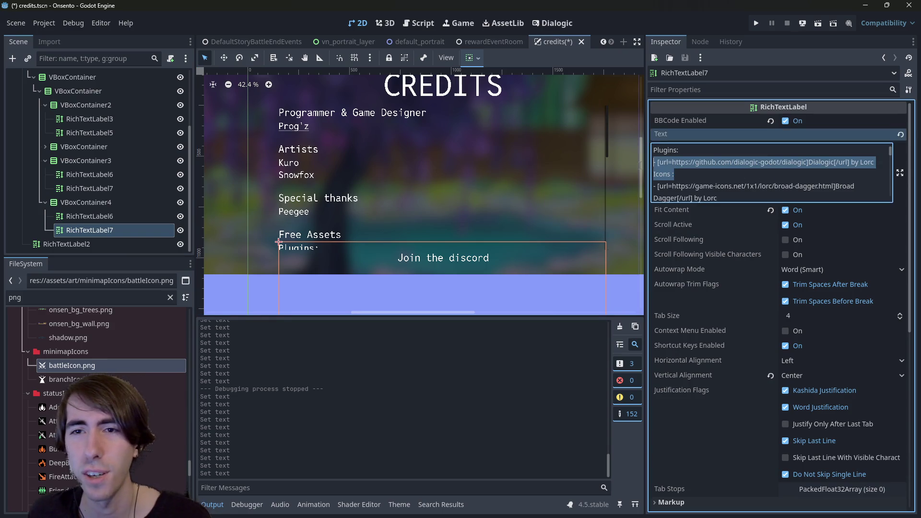
pyautogui.hotkey('ctrl', 'c')
pyautogui.press('Right')
pyautogui.hotkey('ctrl', 'v')
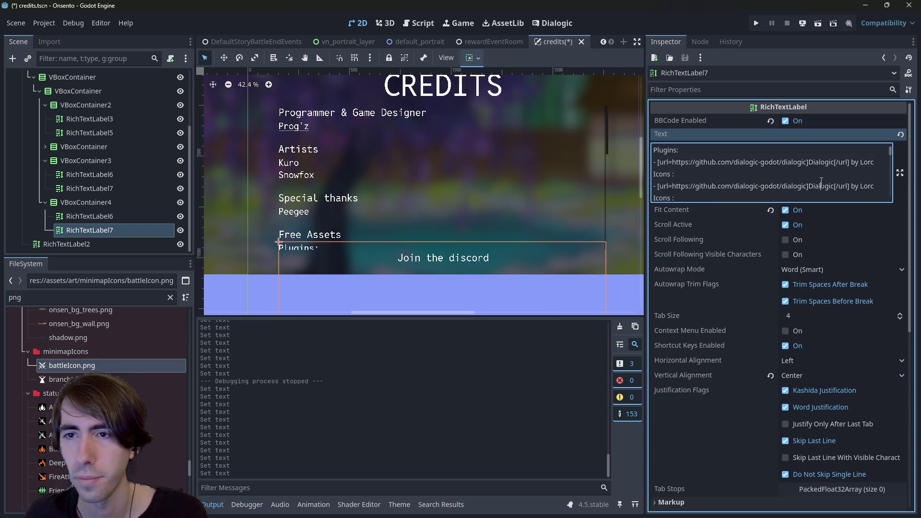
pyautogui.doubleClick(822, 185)
pyautogui.doubleClick(822, 162)
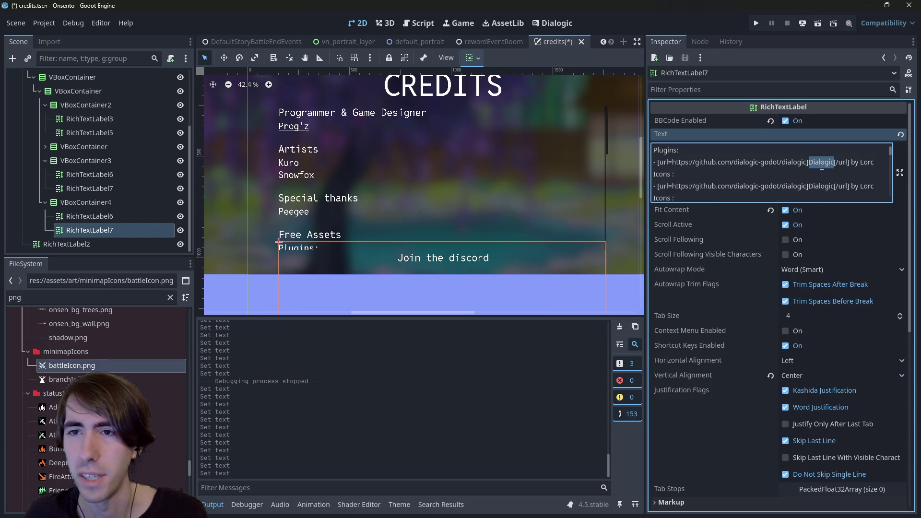
pyautogui.click(804, 189)
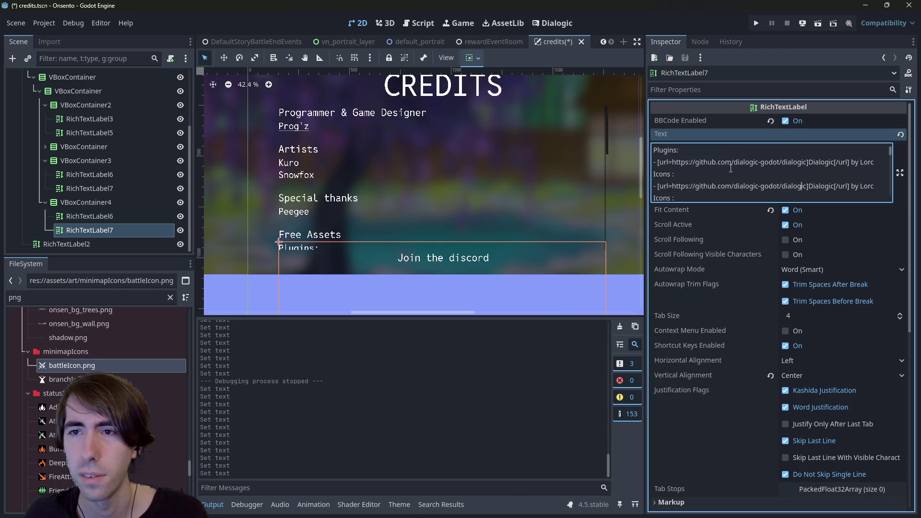
pyautogui.hotkey('ctrl', 'z')
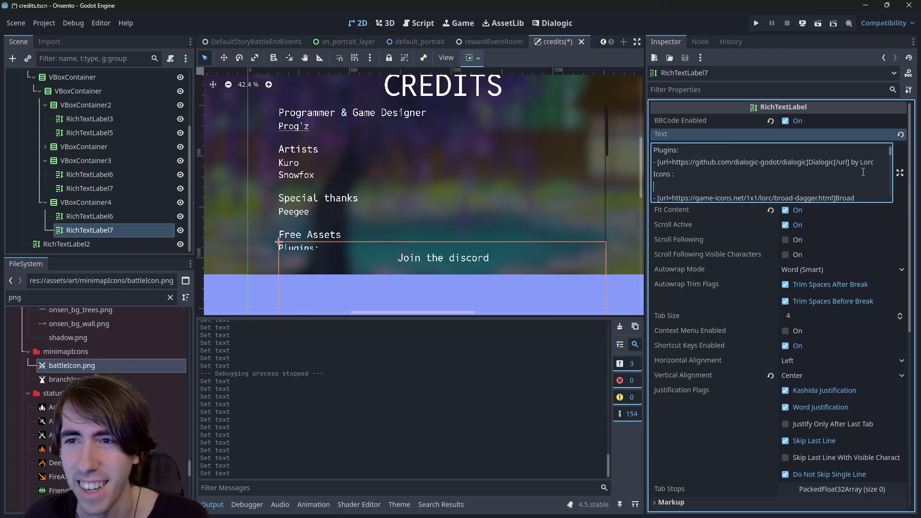
# Step: Delete the stray 'by Lorc' after the Dialogic GitHub link
pyautogui.doubleClick(868, 162)
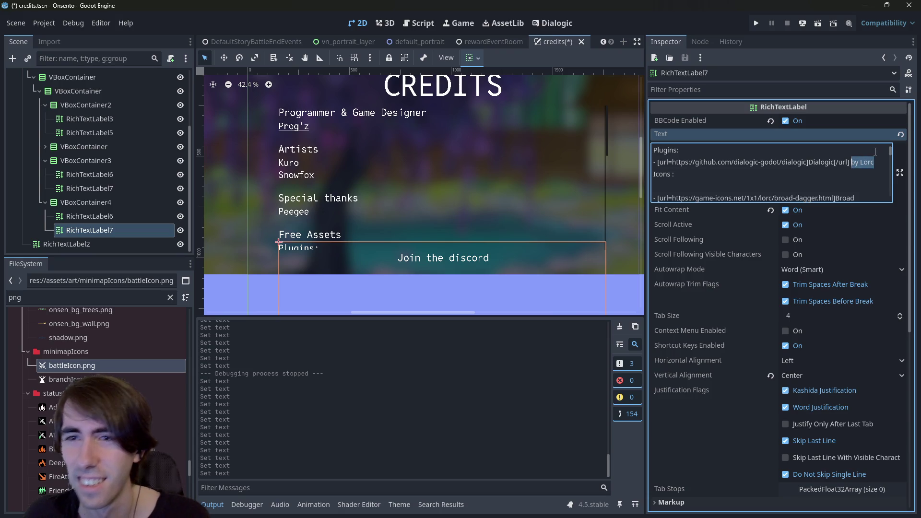
pyautogui.press('BackSpace')
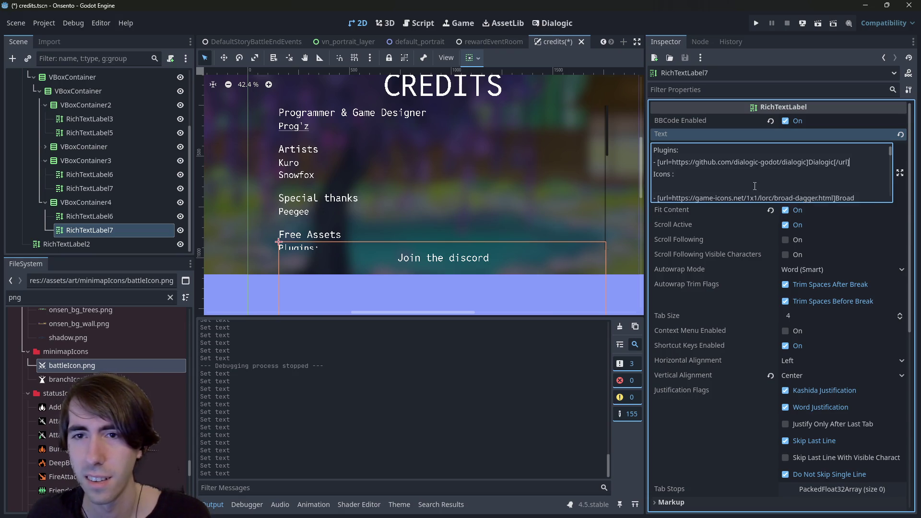
pyautogui.scroll(-3, 768, 178)
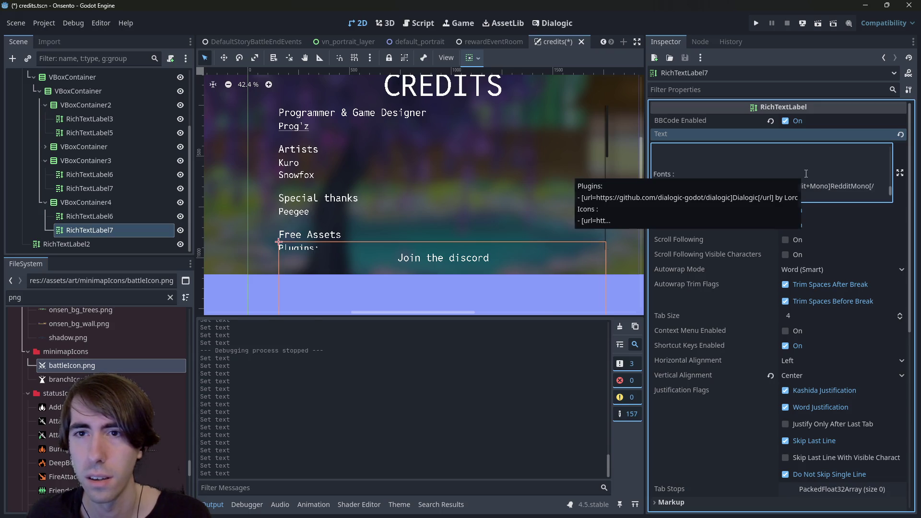
pyautogui.scroll(3, 749, 175)
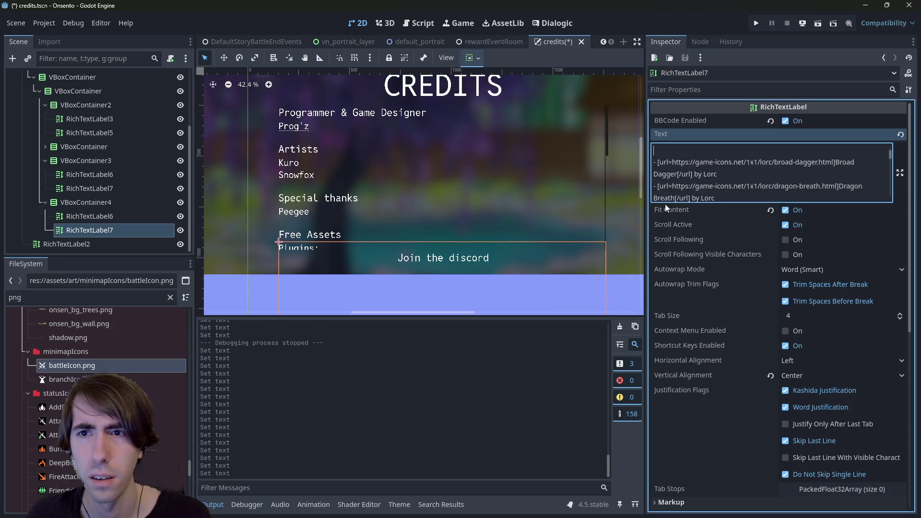
pyautogui.scroll(1, 720, 175)
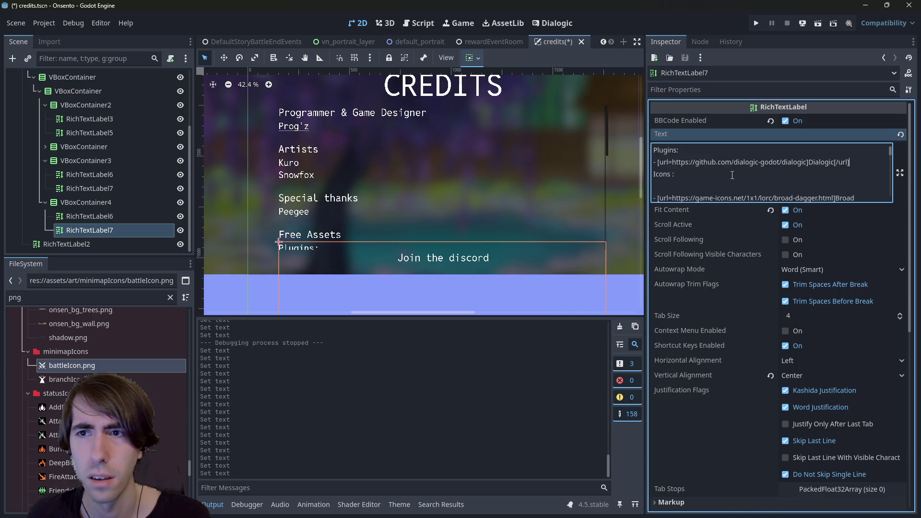
# Step: Remove the blank line below Icons and duplicate the Broad Dagger credit line
pyautogui.click(707, 186)
pyautogui.press('BackSpace')
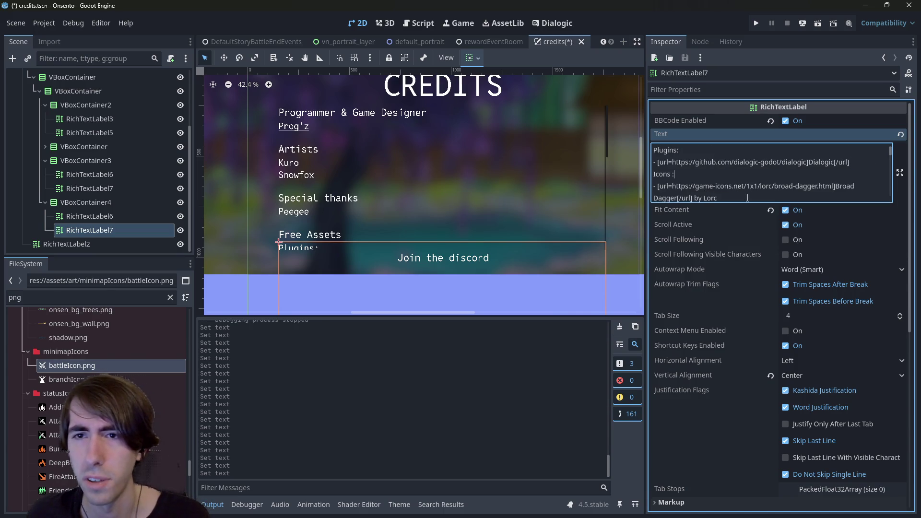
pyautogui.keyDown('shift'); pyautogui.click(748, 198); pyautogui.keyUp('shift')
pyautogui.hotkey('ctrl', 'c')
pyautogui.press('Right')
pyautogui.hotkey('ctrl', 'v')
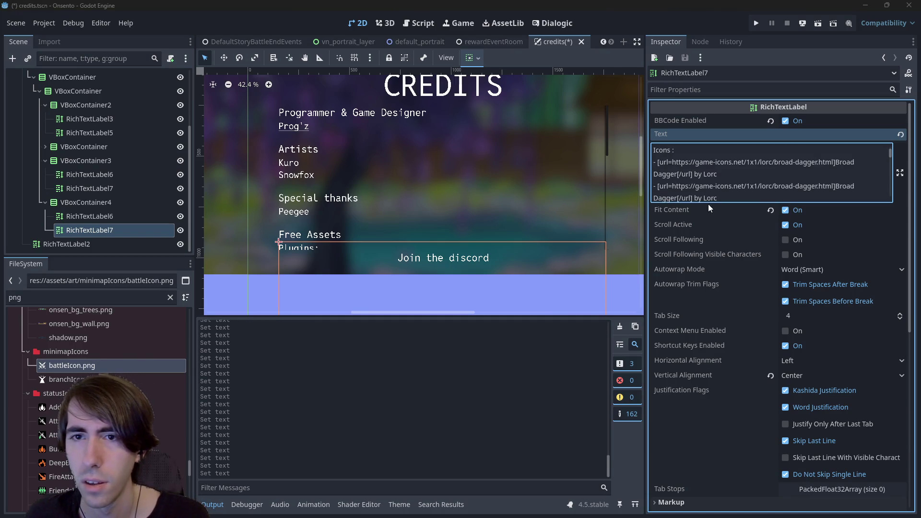
# Step: Point the duplicate to the crossed-swords.html page and rename it 'Crossed swords'
pyautogui.moveTo(674, 185); pyautogui.dragTo(825, 180)
pyautogui.doubleClick(834, 184)
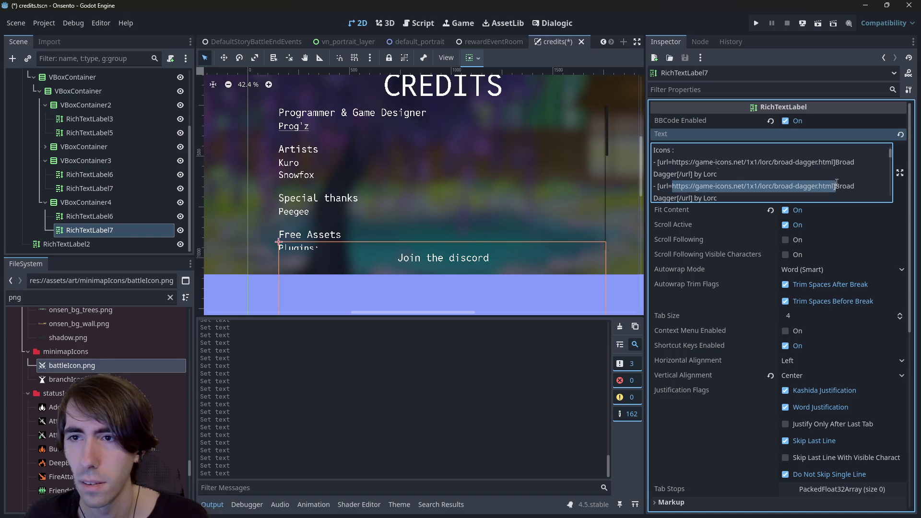
pyautogui.hotkey('ctrl', 'v')
pyautogui.doubleClick(851, 186)
pyautogui.write('Cros')
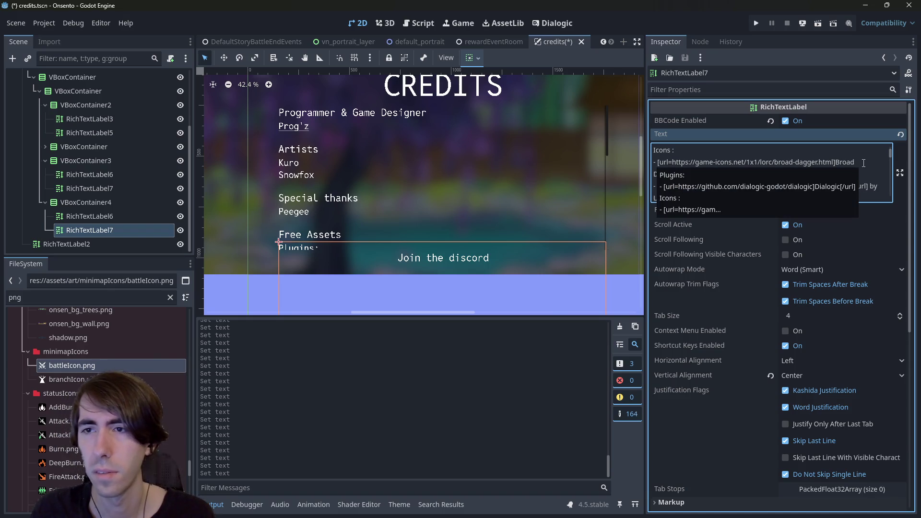
pyautogui.press('Delete')
pyautogui.press('Delete')
pyautogui.press('Delete')
pyautogui.write('Crossed ')
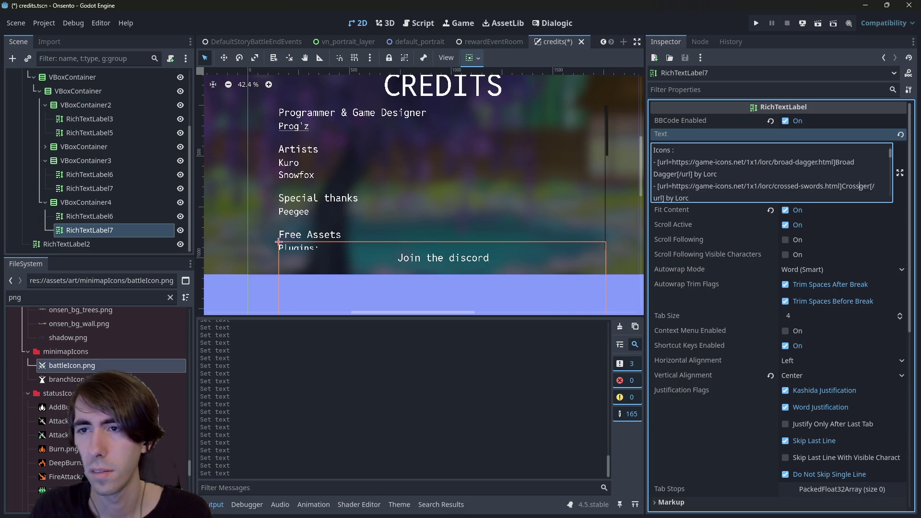
pyautogui.write('swords')
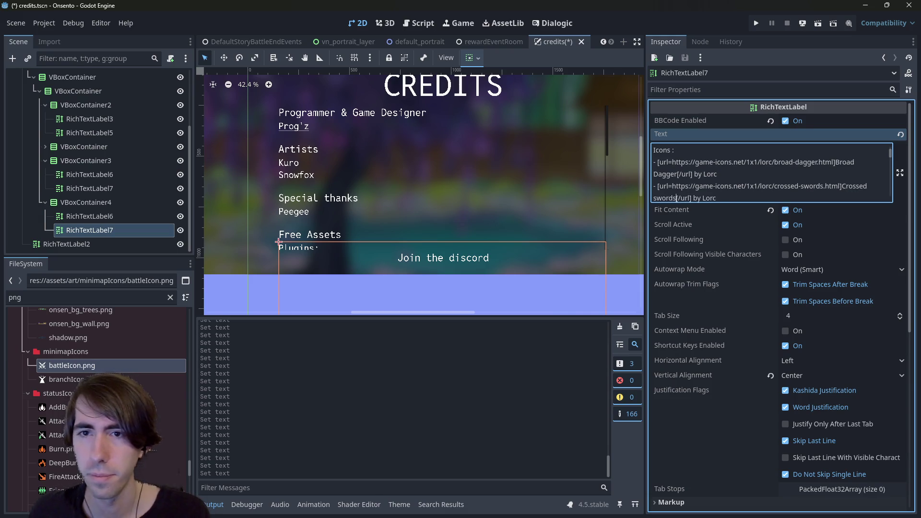
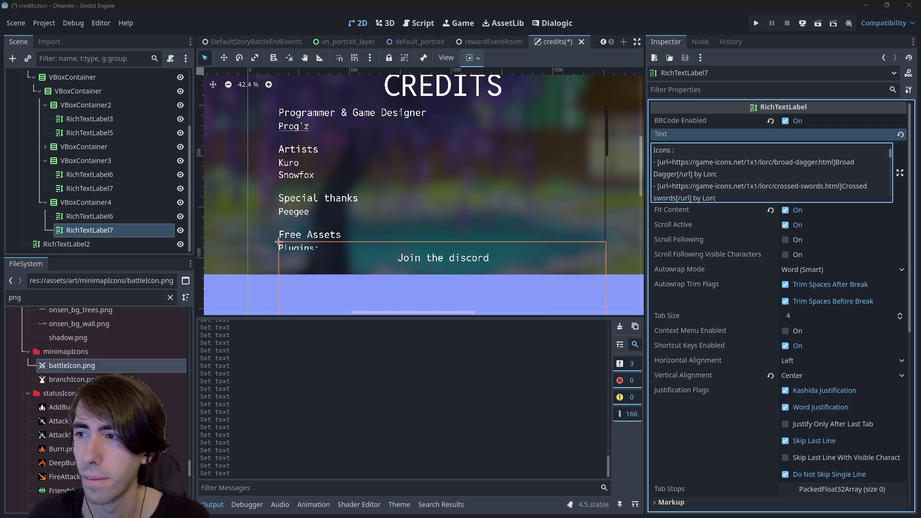
# Step: Duplicate the Bolt drop credit line and make it a Crossroad entry linking to crossroad.html
pyautogui.scroll(-5, 754, 182)
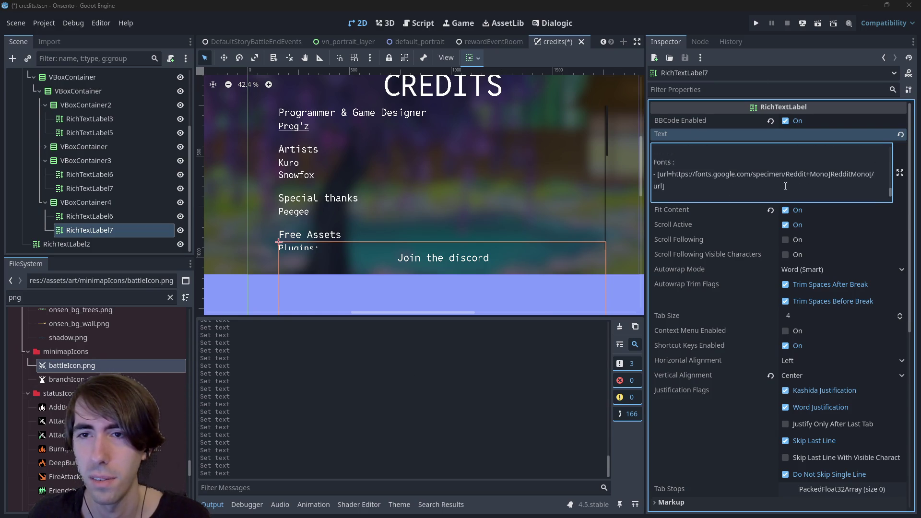
pyautogui.scroll(3, 754, 182)
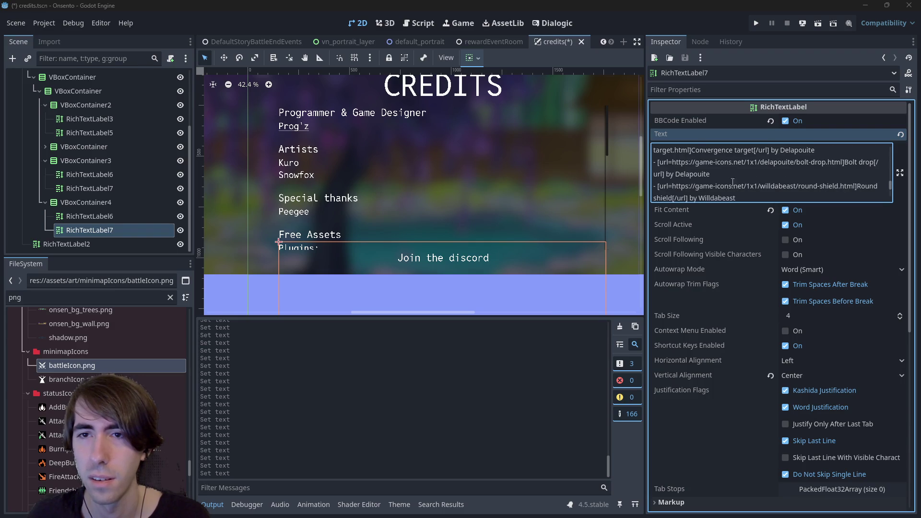
pyautogui.moveTo(710, 174); pyautogui.dragTo(620, 168)
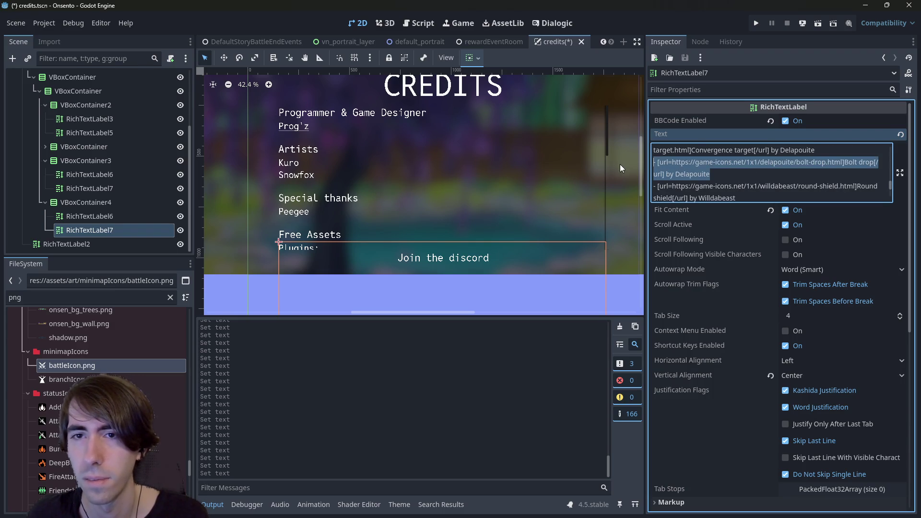
pyautogui.hotkey('ctrl', 'c')
pyautogui.press('End')
pyautogui.press('Return')
pyautogui.hotkey('ctrl', 'v')
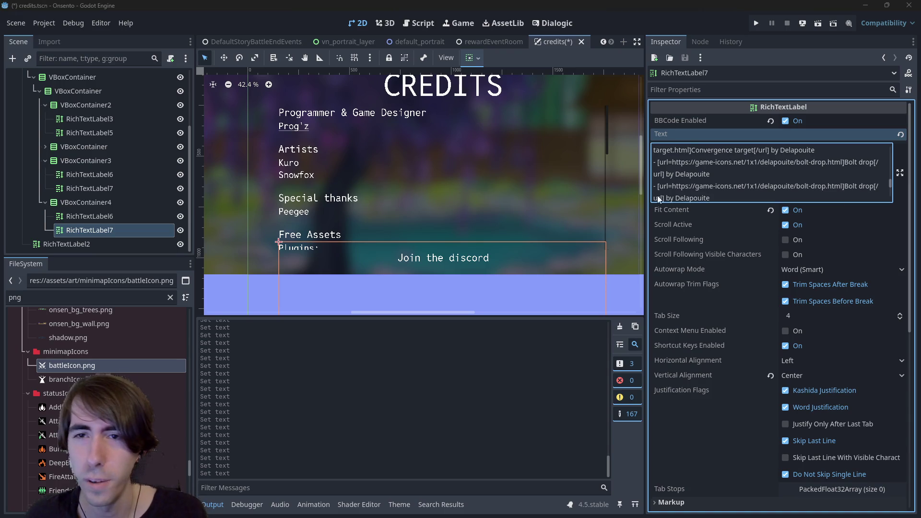
pyautogui.moveTo(673, 187); pyautogui.dragTo(843, 191)
pyautogui.hotkey('ctrl', 'v')
pyautogui.doubleClick(868, 186)
pyautogui.press('BackSpace')
pyautogui.press('BackSpace')
pyautogui.press('BackSpace')
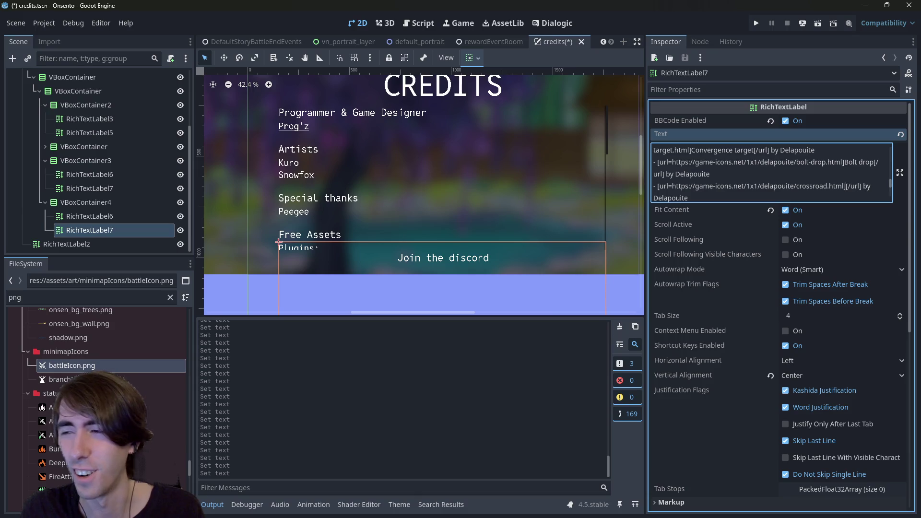
pyautogui.write('Cross')
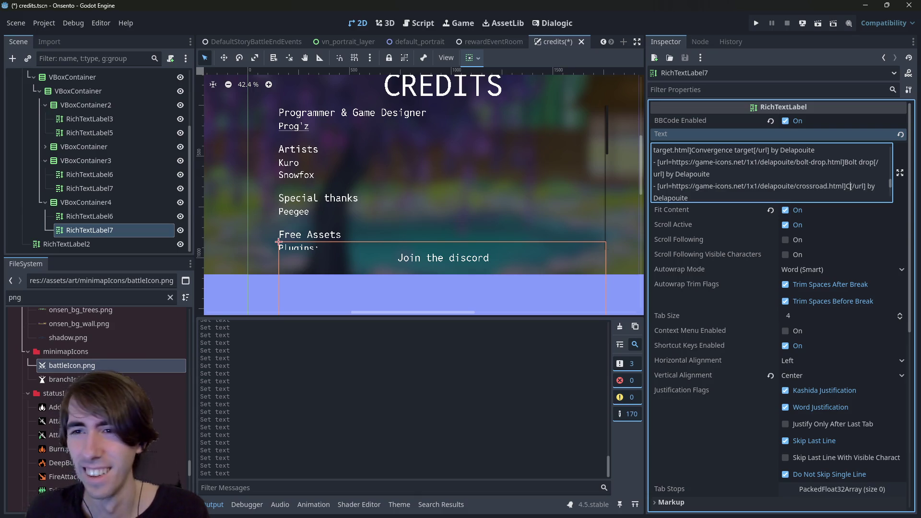
pyautogui.write('road')
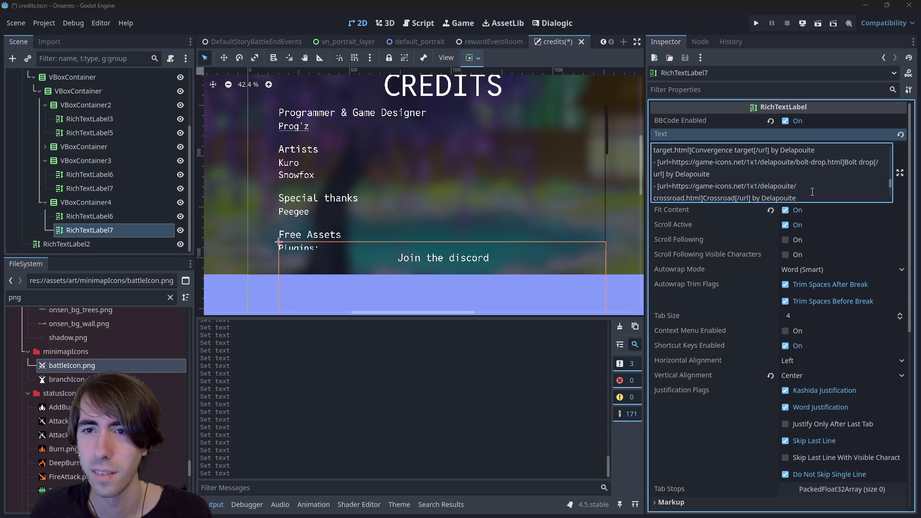
# Step: Save the credits scene with Ctrl+S
pyautogui.scroll(-1, 806, 187)
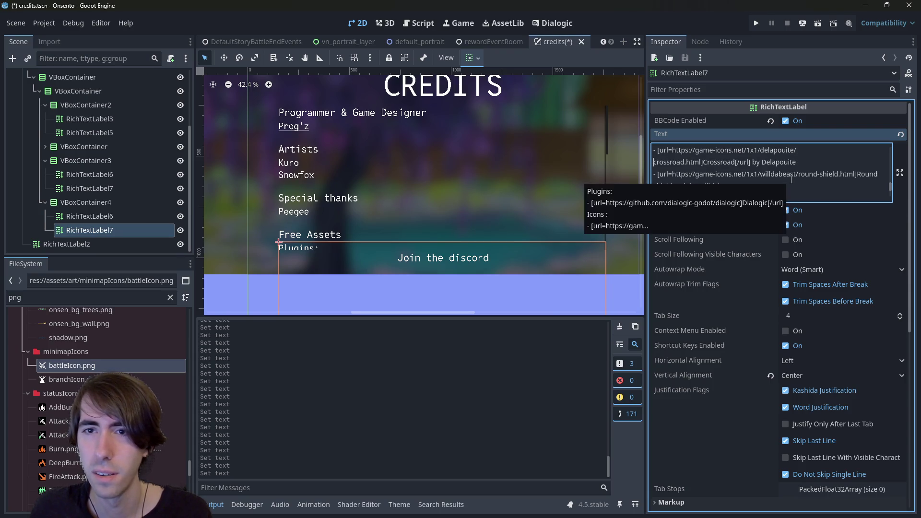
pyautogui.click(802, 194)
pyautogui.hotkey('ctrl', 's')
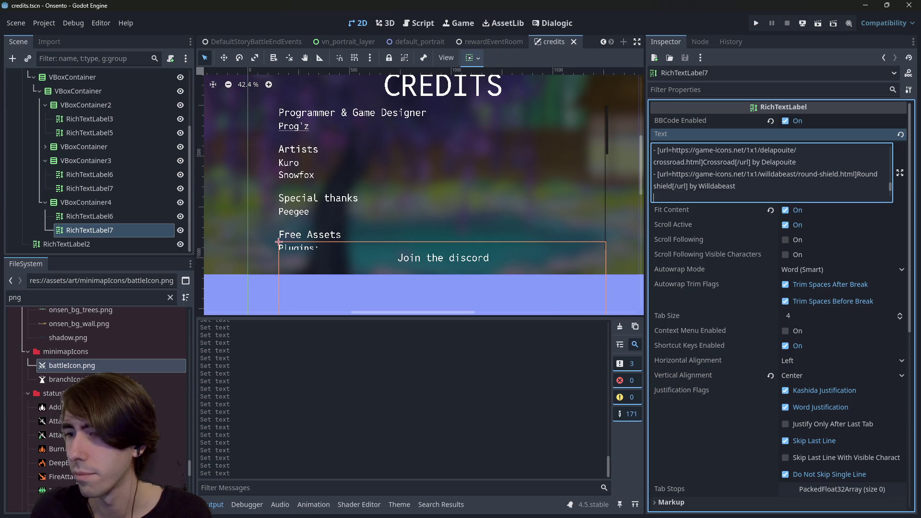
pyautogui.hotkey('alt', 'Tab')
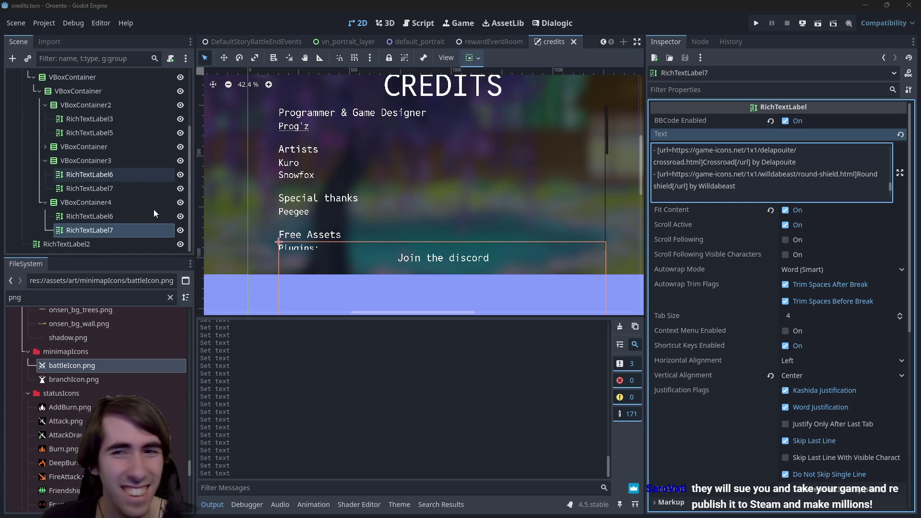
# Step: Collapse the addons and cardGameplay folders in the FileSystem dock and run the current scene
pyautogui.scroll(-3, 751, 182)
pyautogui.scroll(5, 108, 360)
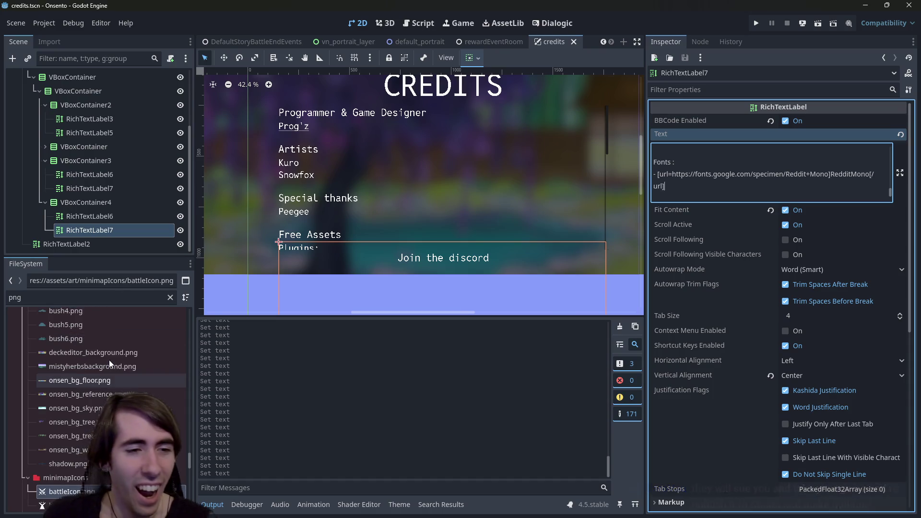
pyautogui.scroll(5, 132, 354)
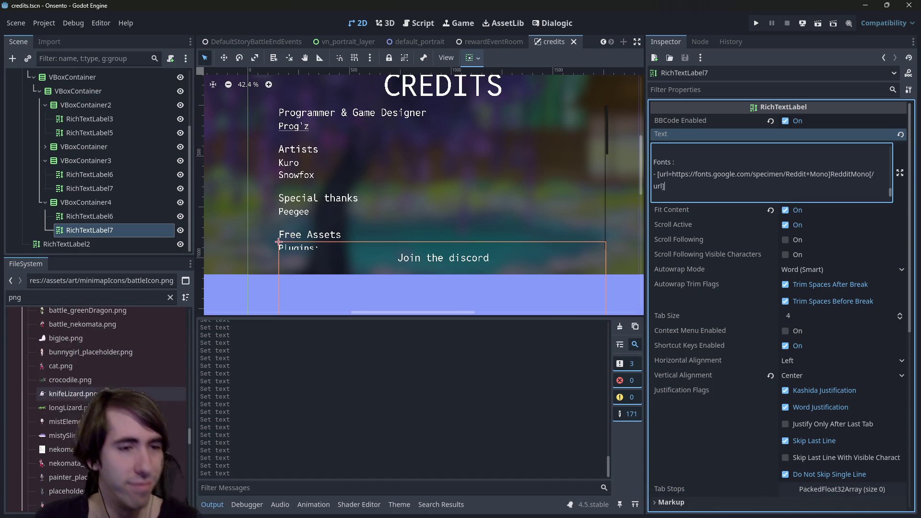
pyautogui.scroll(5, 125, 393)
pyautogui.scroll(5, 117, 393)
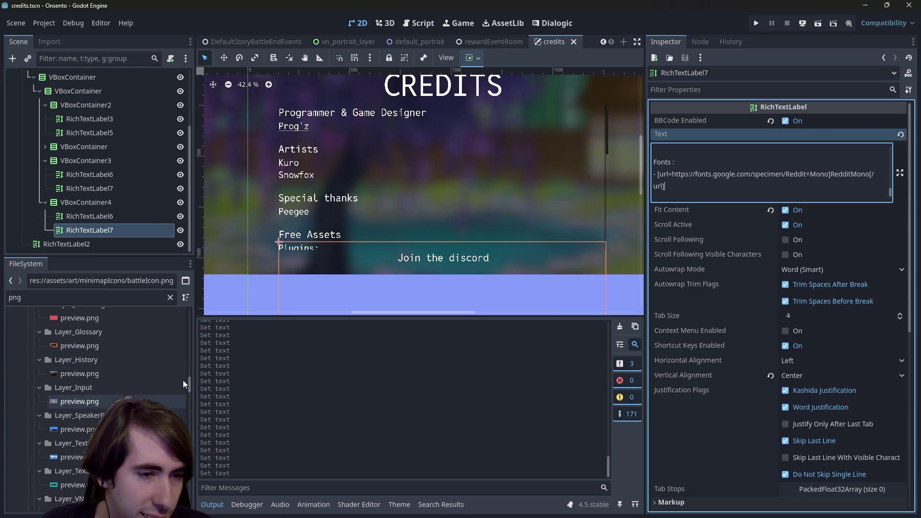
pyautogui.moveTo(191, 383); pyautogui.dragTo(191, 307)
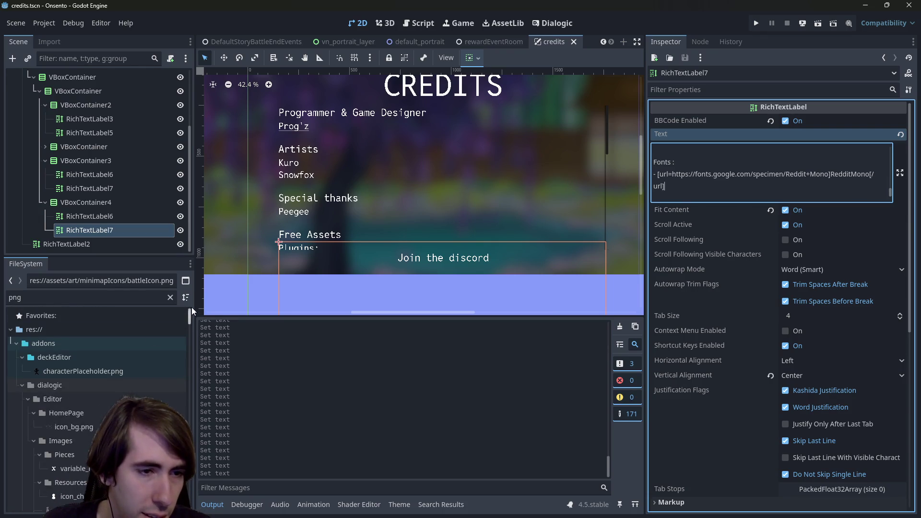
pyautogui.click(78, 385)
pyautogui.doubleClick(68, 348)
pyautogui.click(60, 363)
pyautogui.doubleClick(56, 372)
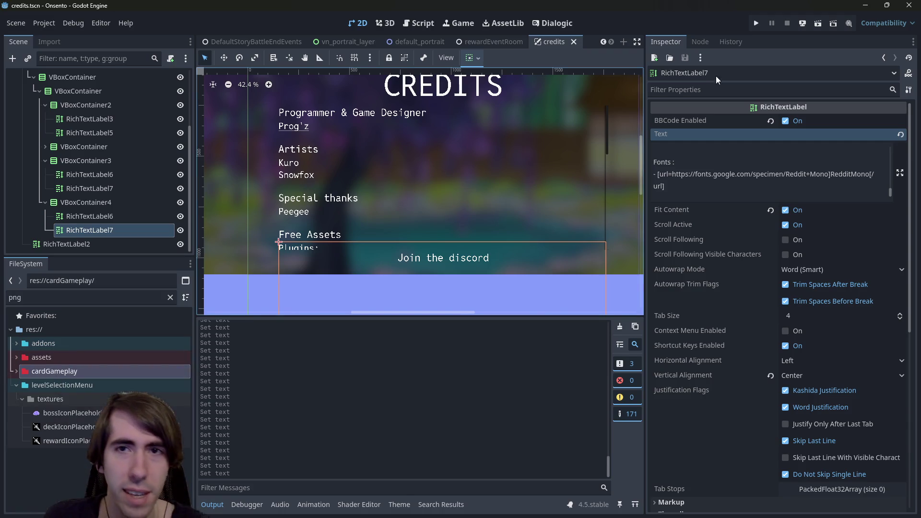
pyautogui.click(818, 23)
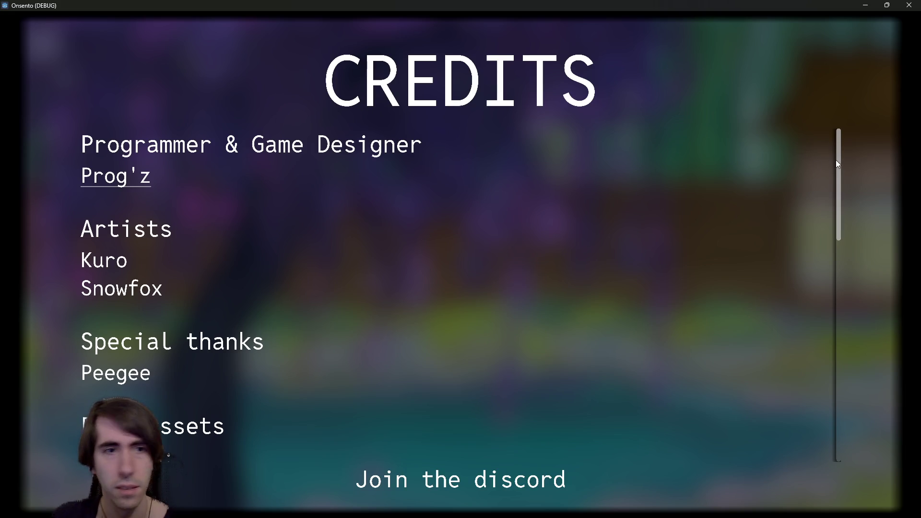
pyautogui.moveTo(836, 161)
pyautogui.mouseDown()
pyautogui.moveTo(831, 403)
pyautogui.moveTo(825, 231)
pyautogui.moveTo(837, 373)
pyautogui.moveTo(839, 230)
pyautogui.mouseUp()
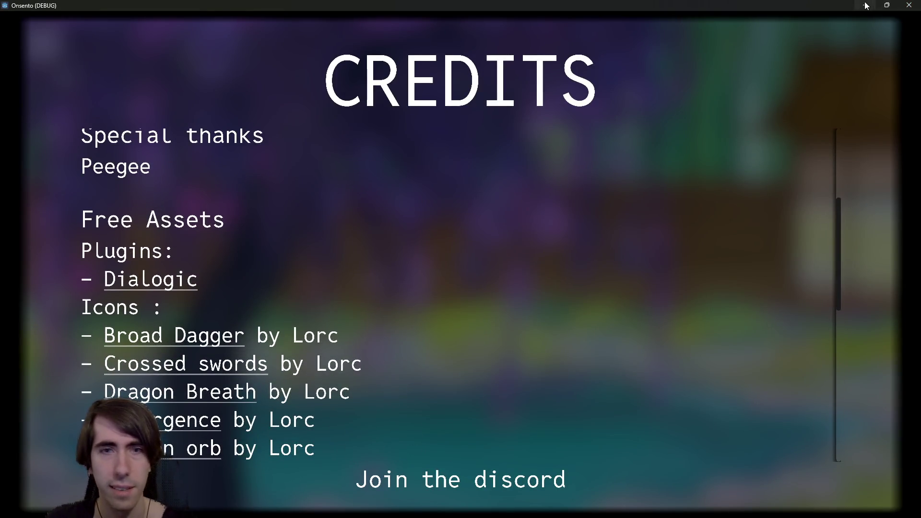
pyautogui.click(866, 5)
pyautogui.click(419, 24)
pyautogui.click(358, 23)
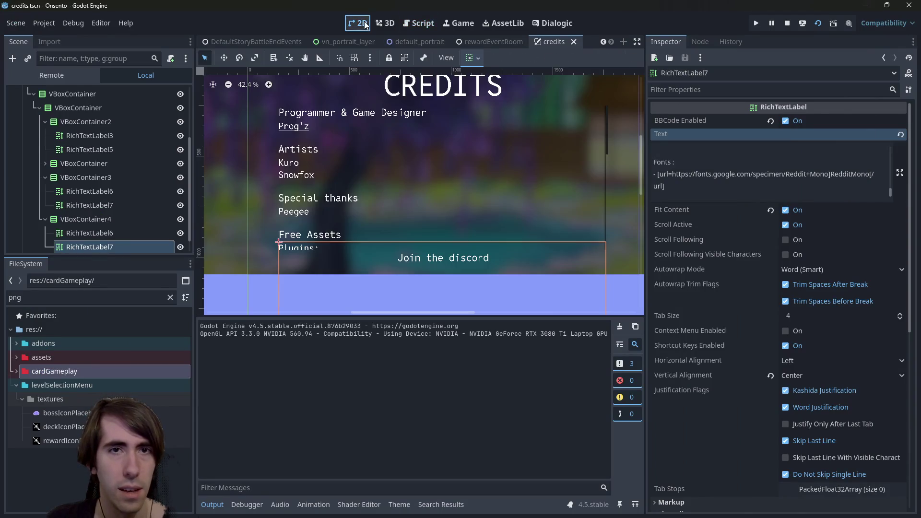
# Step: Insert blank lines after the Round shield line and after the Dialogic entry
pyautogui.scroll(4, 727, 178)
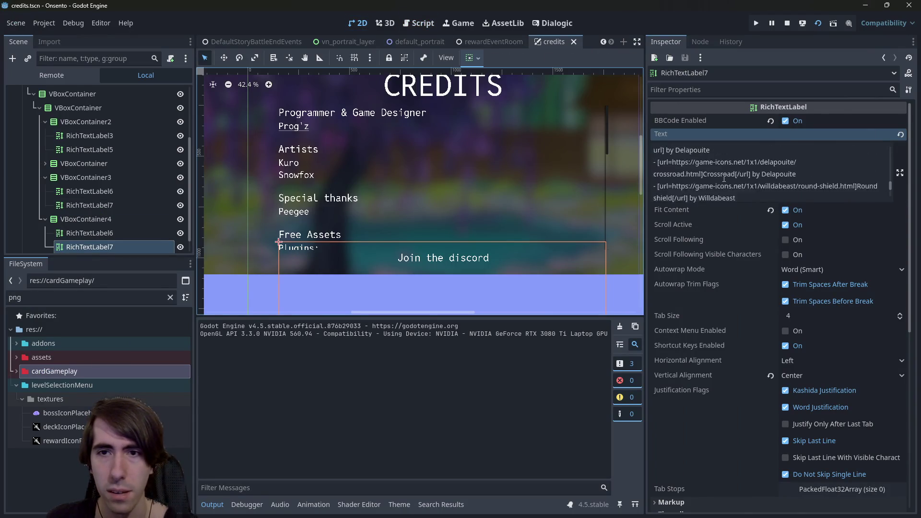
pyautogui.click(685, 180)
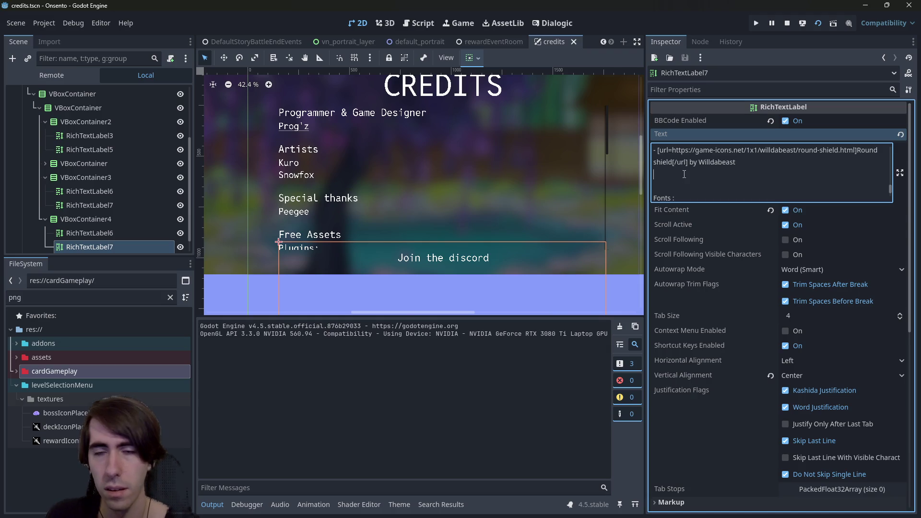
pyautogui.hotkey('ctrl', 'v')
pyautogui.scroll(5, 684, 174)
pyautogui.scroll(1, 685, 174)
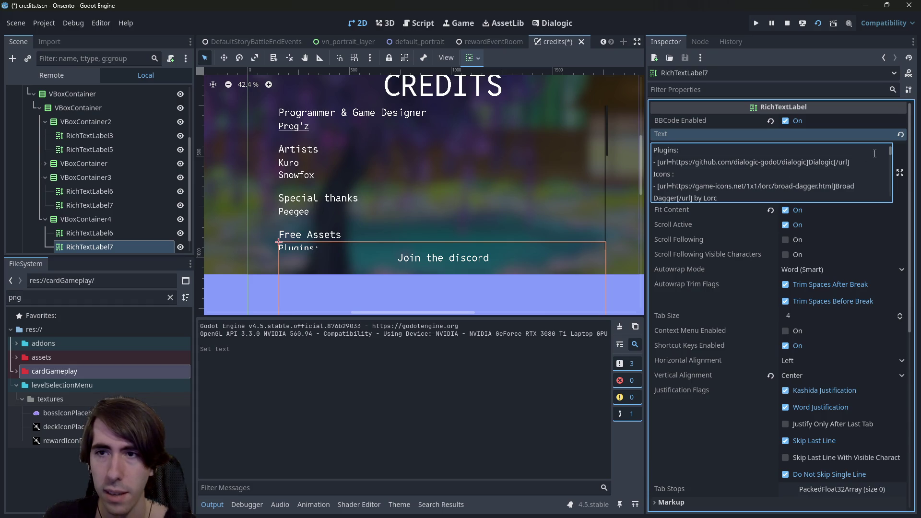
pyautogui.press('Return')
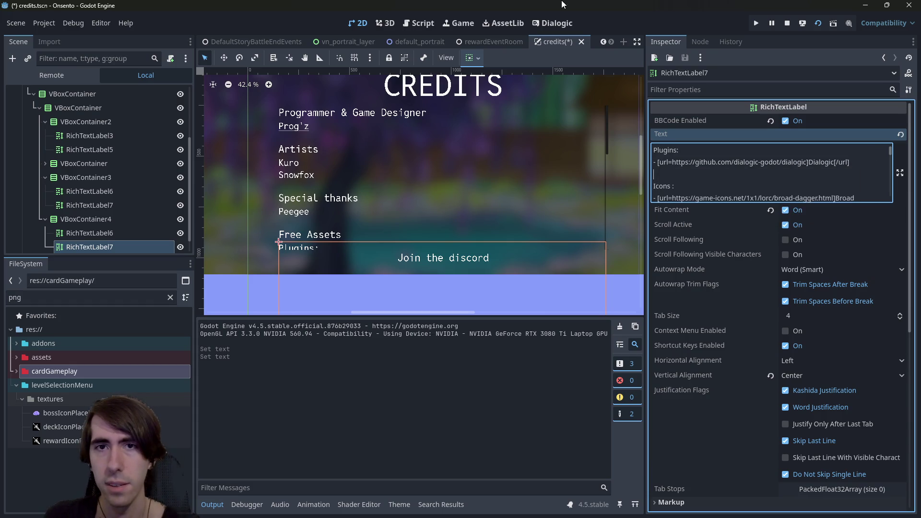
# Step: Save the credits scene, stop the game and run the scene again
pyautogui.hotkey('ctrl', 's')
pyautogui.click(787, 24)
pyautogui.click(819, 24)
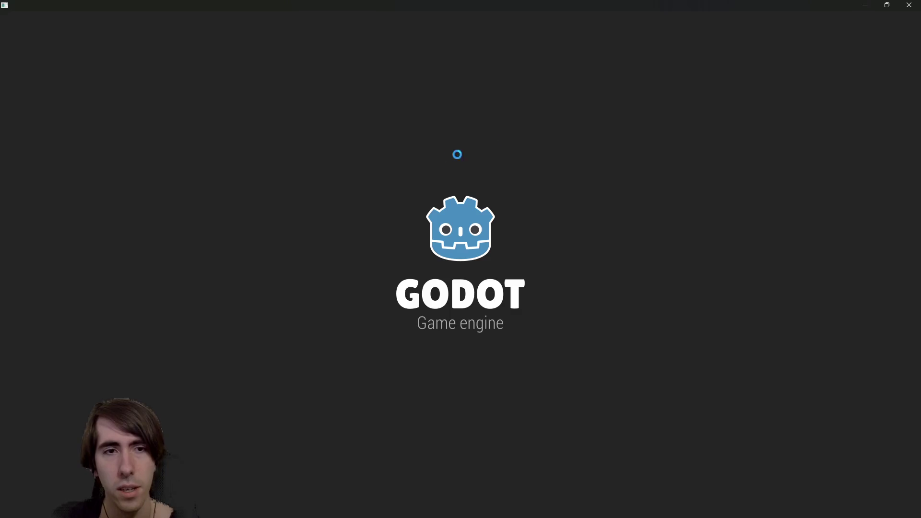
# Step: Scroll the running credits to the Crossroad and Round shield entries and back, then close the game window
pyautogui.scroll(-10, 432, 226)
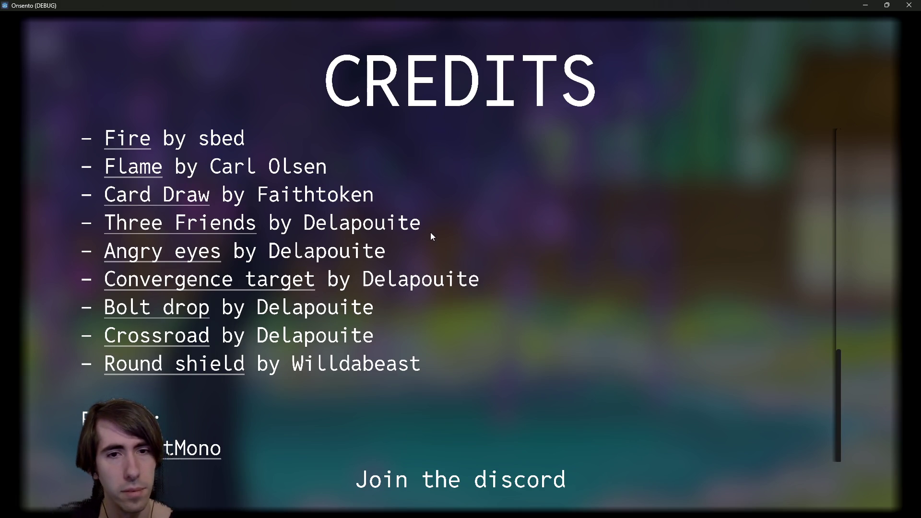
pyautogui.scroll(2, 308, 264)
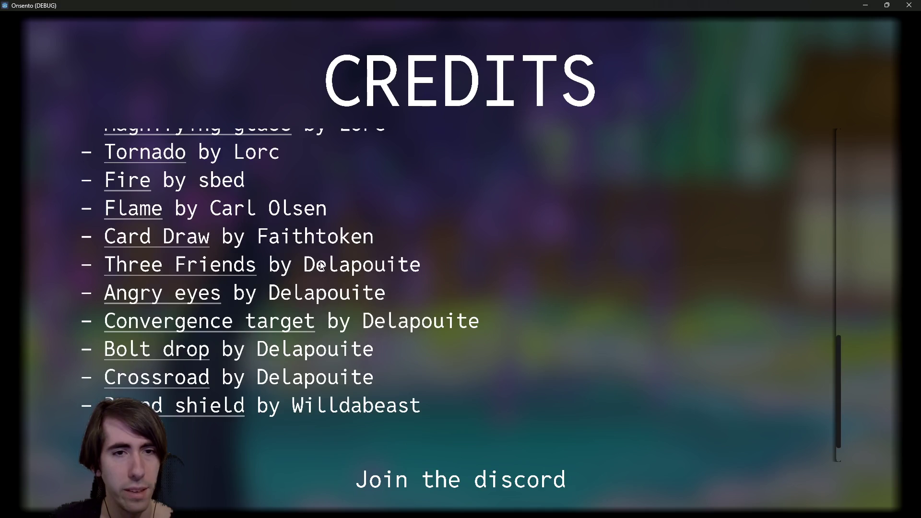
pyautogui.scroll(5, 320, 267)
pyautogui.scroll(-5, 336, 296)
pyautogui.scroll(-2, 336, 297)
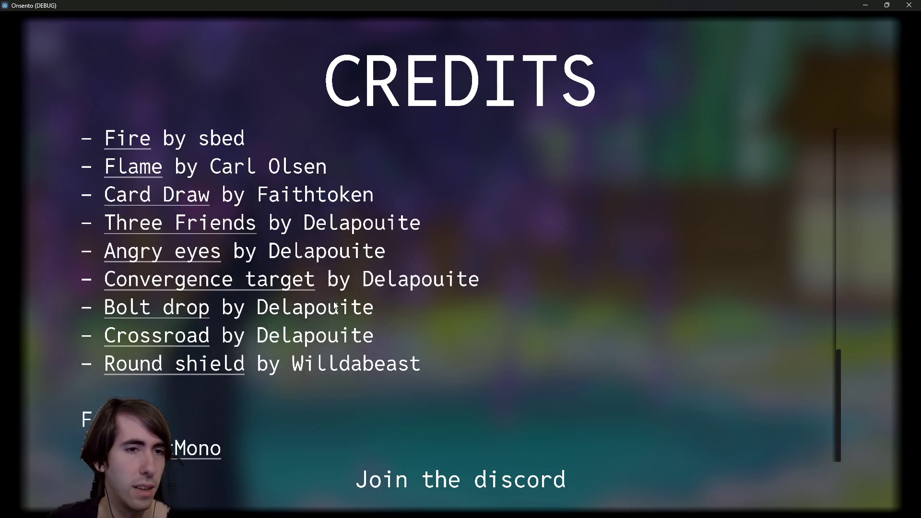
pyautogui.scroll(9, 203, 432)
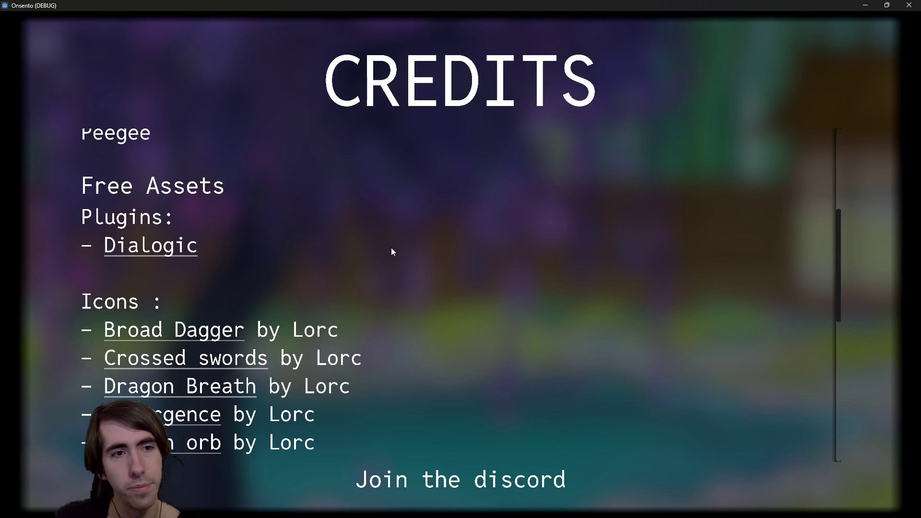
pyautogui.scroll(-8, 391, 251)
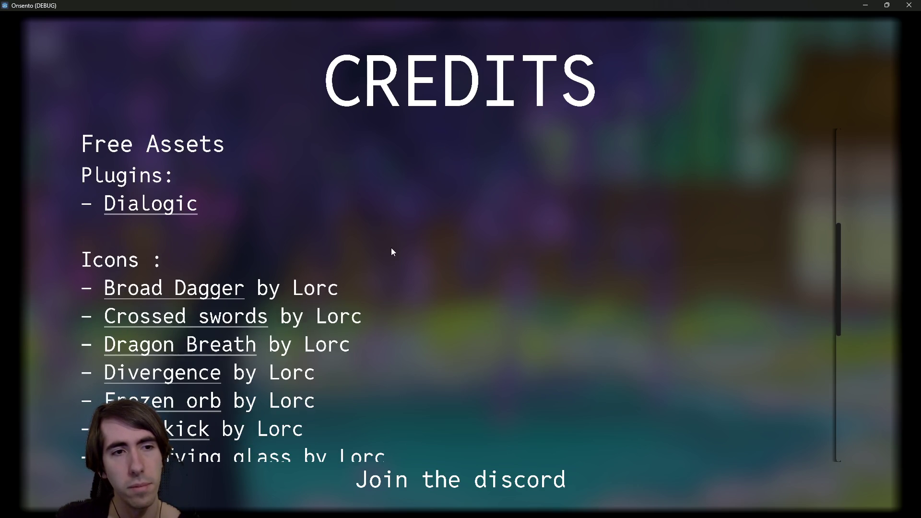
pyautogui.scroll(8, 391, 253)
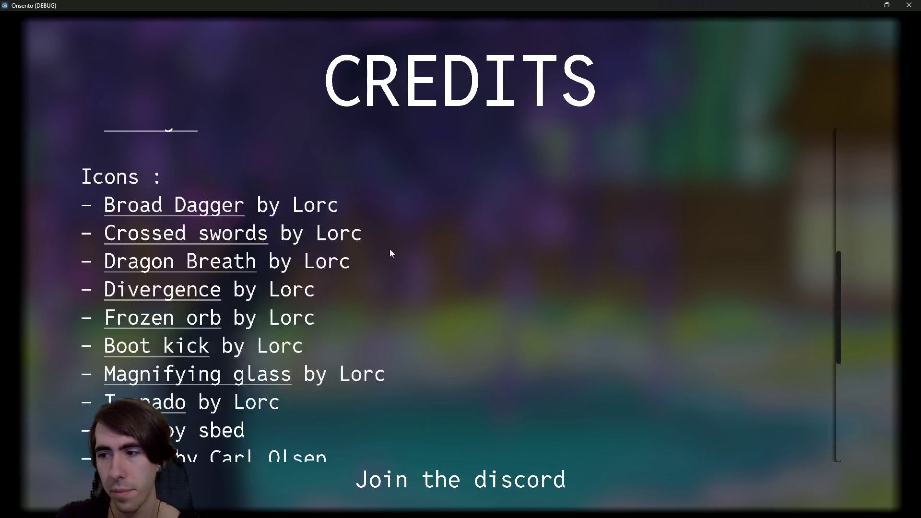
pyautogui.scroll(2, 423, 187)
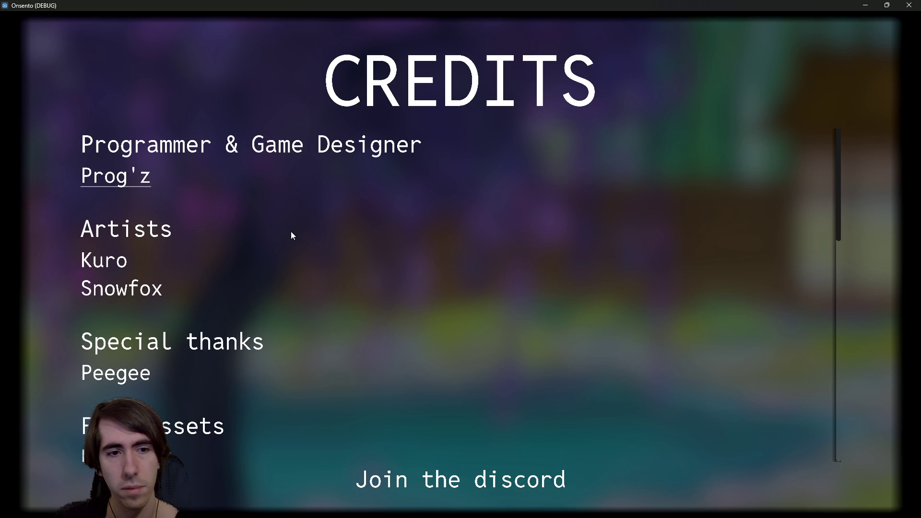
pyautogui.scroll(-3, 289, 287)
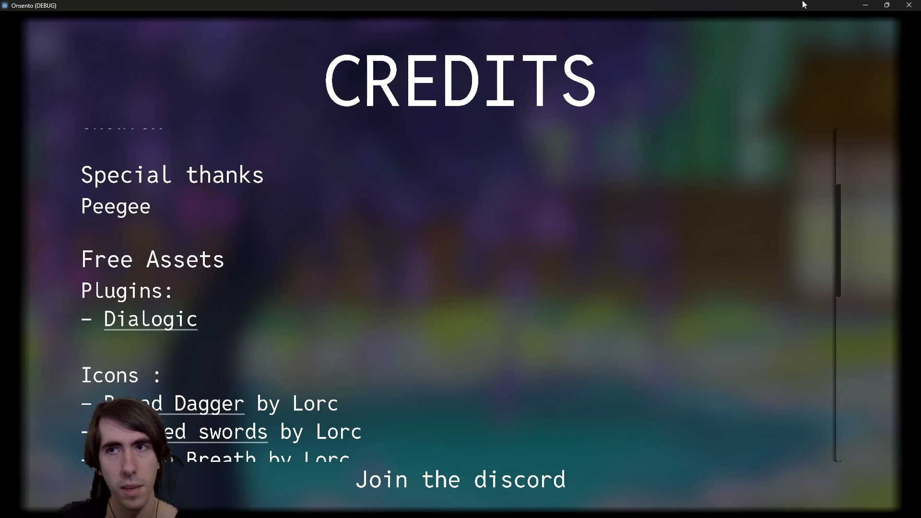
pyautogui.click(909, 5)
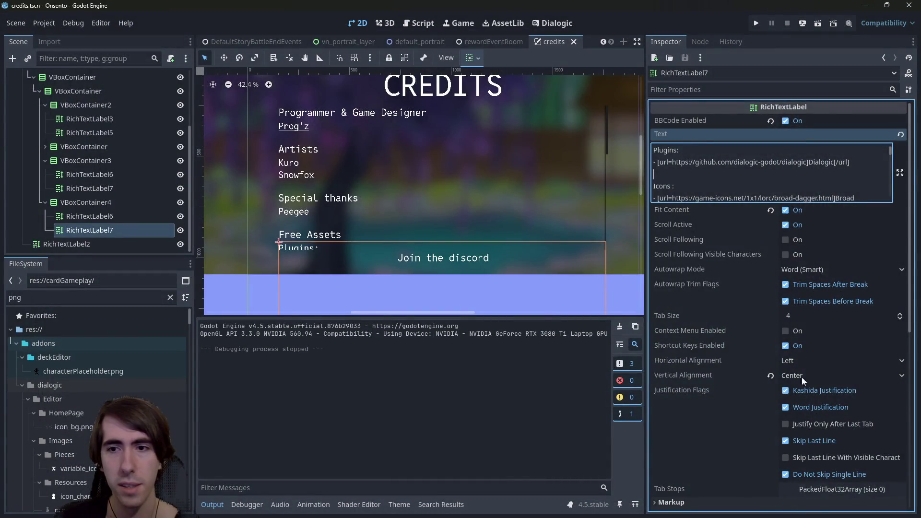
# Step: Set Normal Font Size to 40 for the plugins list label and the Peegee label
pyautogui.scroll(-5, 799, 384)
pyautogui.click(750, 361)
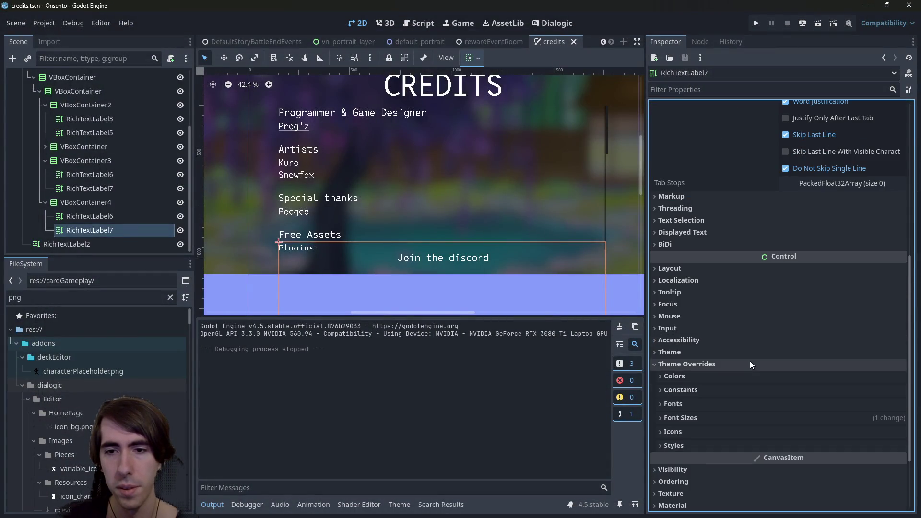
pyautogui.click(719, 417)
pyautogui.click(808, 429)
pyautogui.write('40')
pyautogui.press('Return')
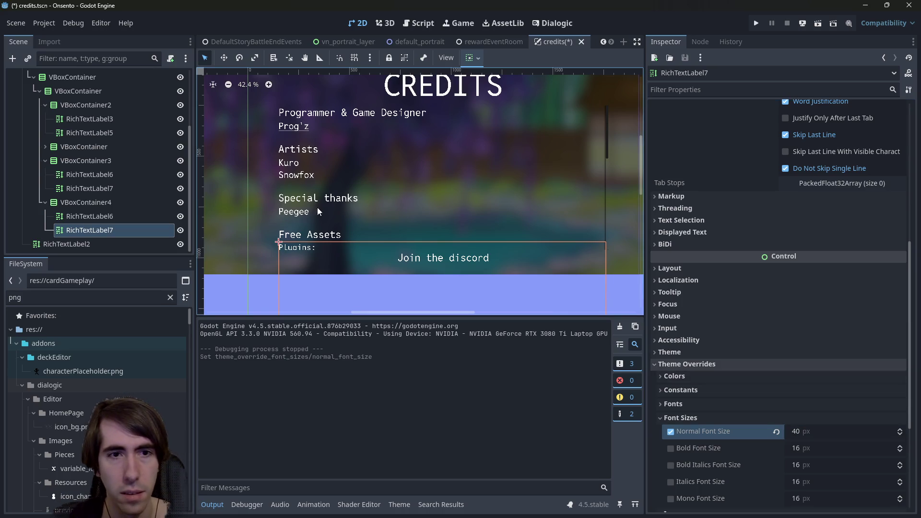
pyautogui.click(310, 211)
pyautogui.scroll(-5, 822, 428)
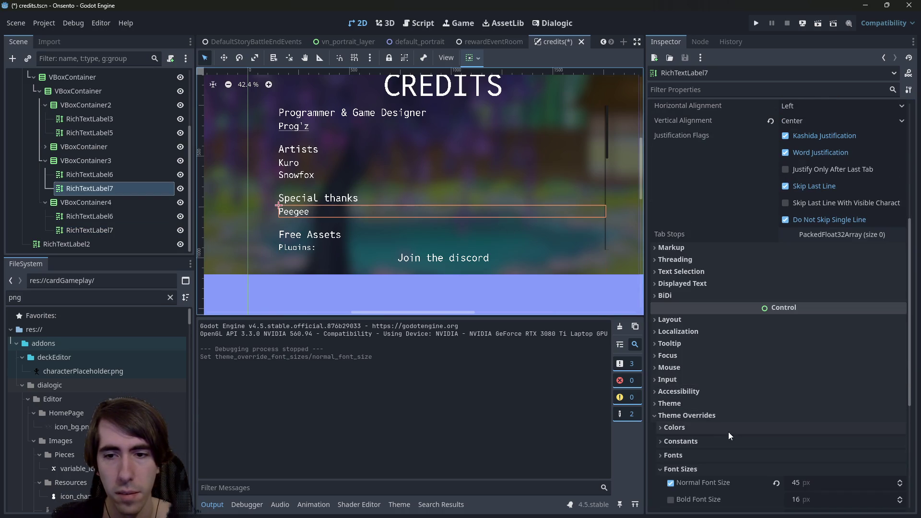
pyautogui.click(823, 484)
pyautogui.write('40')
pyautogui.press('Return')
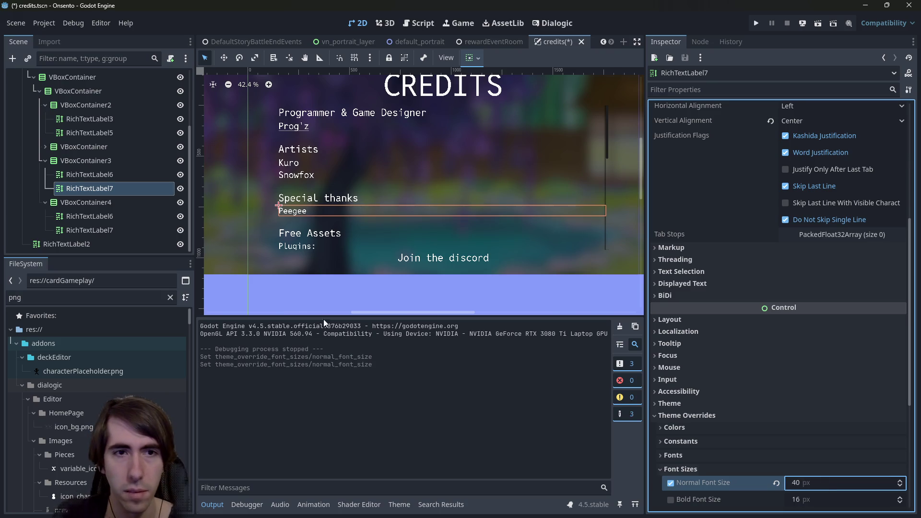
# Step: Give the Kuro/Snowfox and Prog'z labels a 40 px Normal Font Size and save credits.tscn
pyautogui.click(304, 165)
pyautogui.click(821, 419)
pyautogui.write('4')
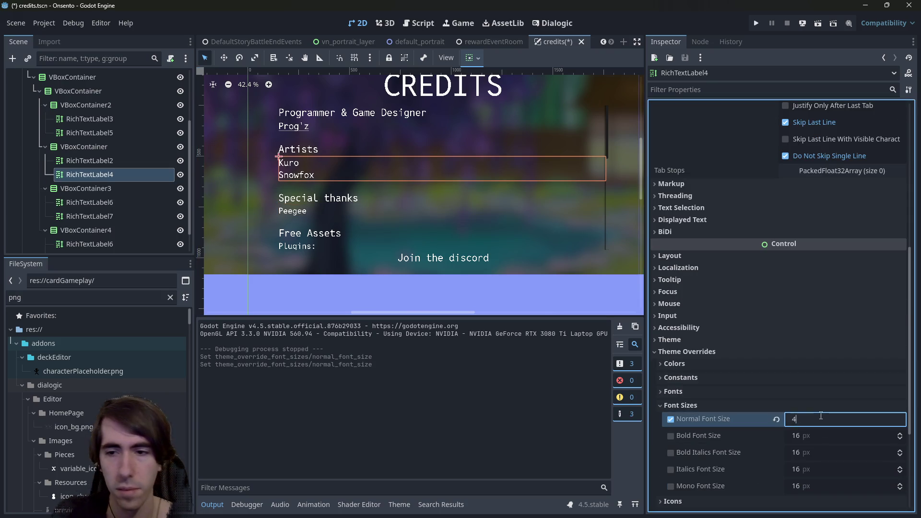
pyautogui.write('0')
pyautogui.press('Return')
pyautogui.click(322, 123)
pyautogui.scroll(-10, 762, 410)
pyautogui.click(811, 275)
pyautogui.write('4')
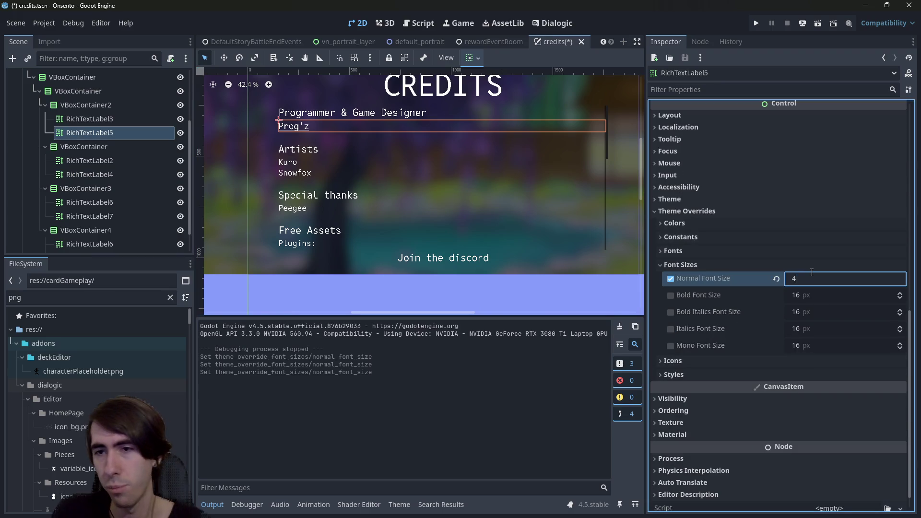
pyautogui.write('0')
pyautogui.press('Return')
pyautogui.click(330, 113)
pyautogui.hotkey('ctrl', 's')
pyautogui.click(293, 125)
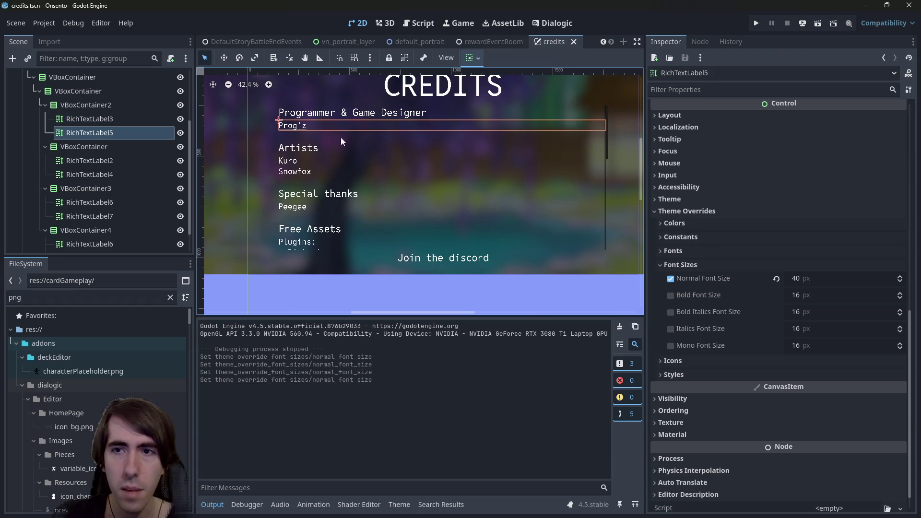
pyautogui.scroll(10, 748, 211)
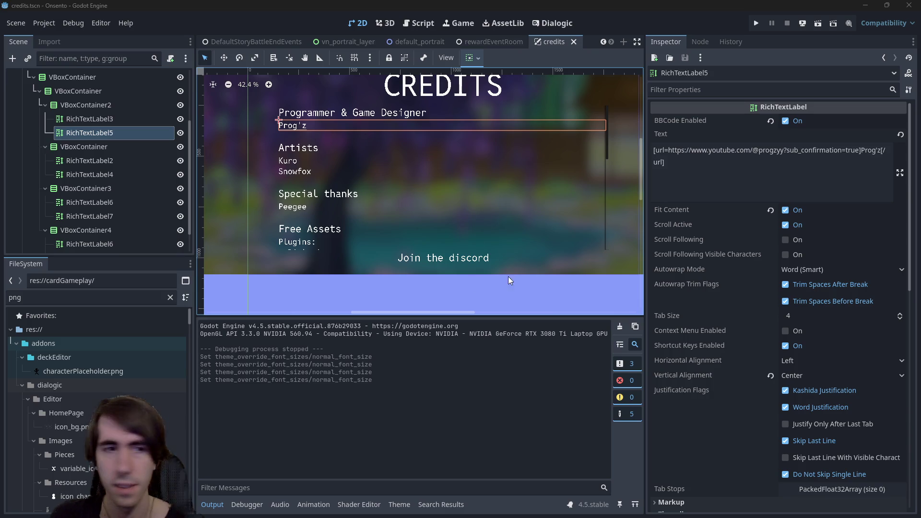
pyautogui.scroll(3, 78, 157)
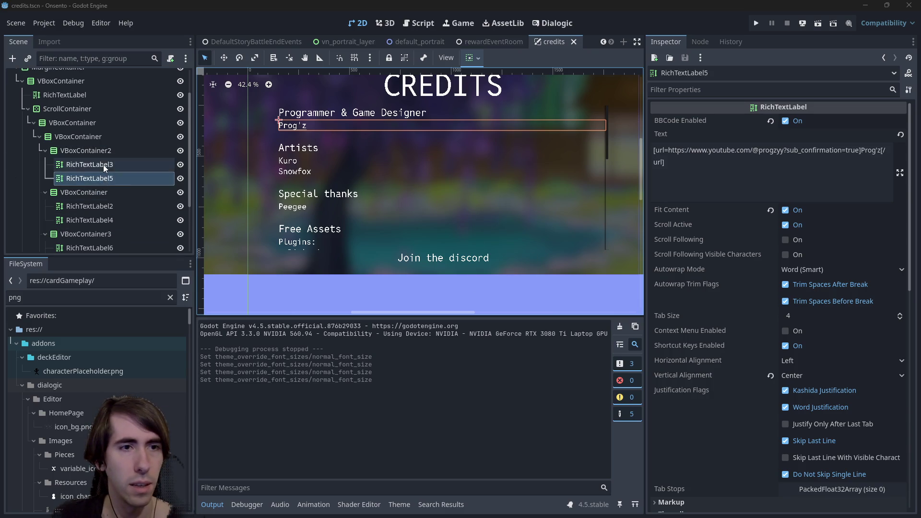
# Step: Begin attaching a new script to the Prog'z label (RichTextLabel5)
pyautogui.click(104, 166)
pyautogui.click(109, 178)
pyautogui.rightClick(108, 177)
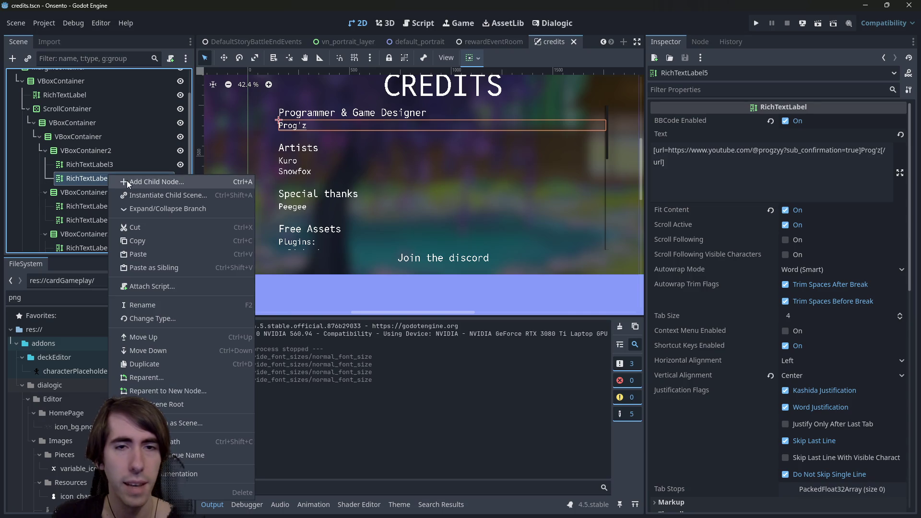
pyautogui.click(152, 287)
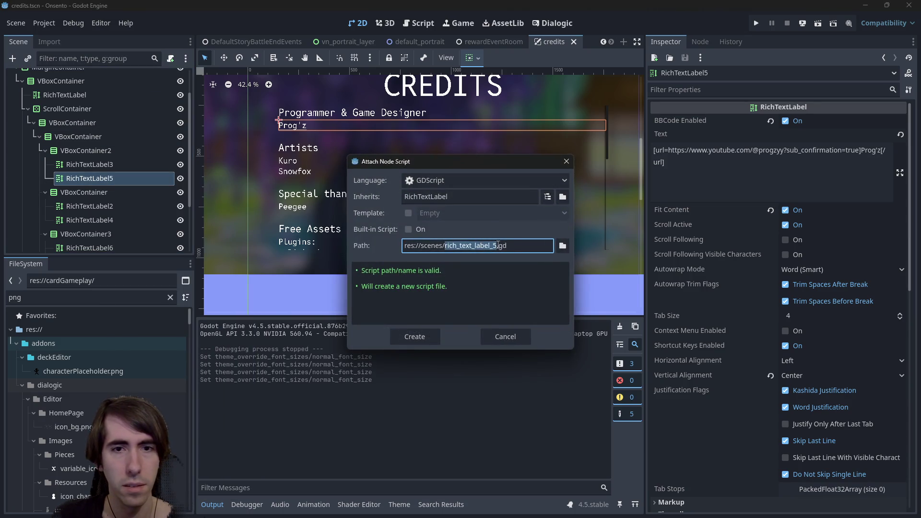
# Step: Set the new script's path to res://scripts/openUrl.gd
pyautogui.click(559, 247)
pyautogui.click(243, 102)
pyautogui.doubleClick(361, 206)
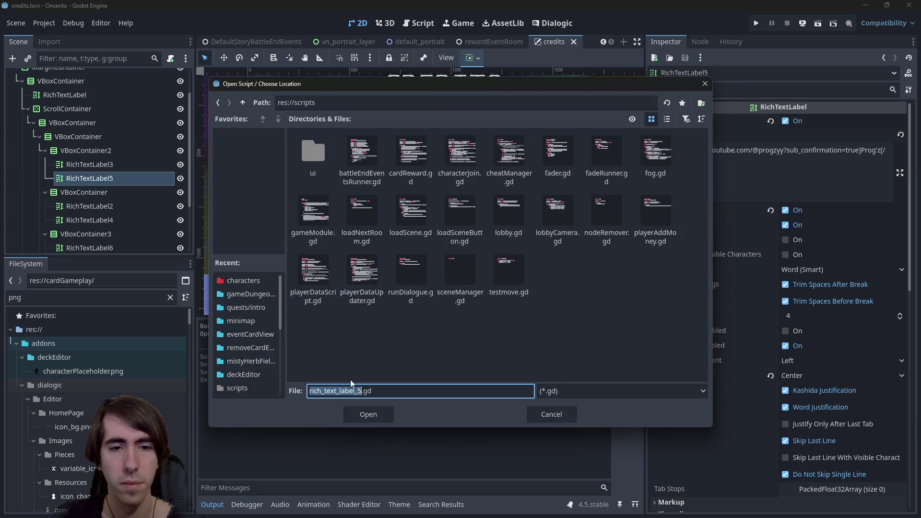
pyautogui.write('open')
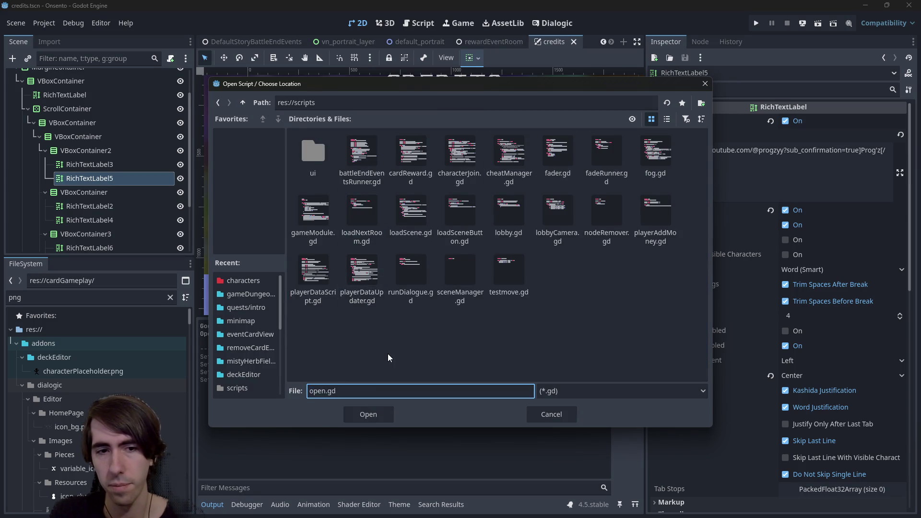
pyautogui.write('B')
pyautogui.press('BackSpace')
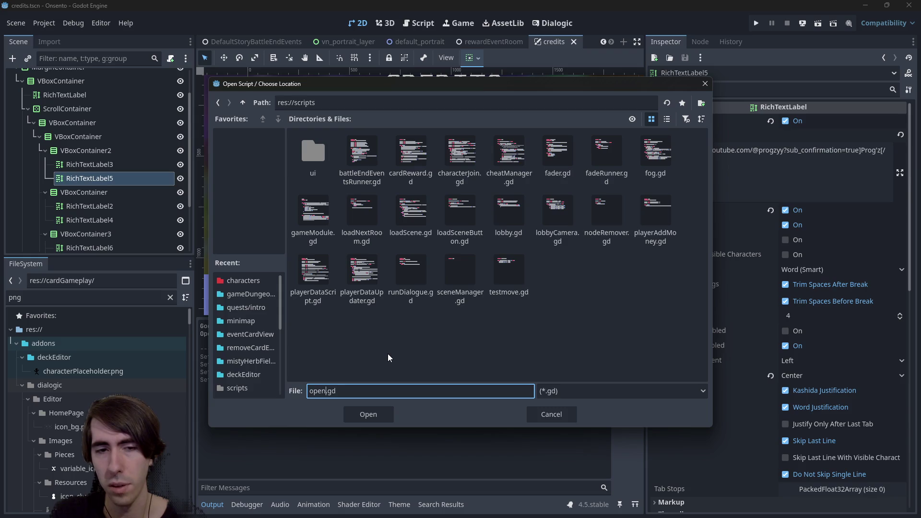
pyautogui.write('Url')
pyautogui.press('Return')
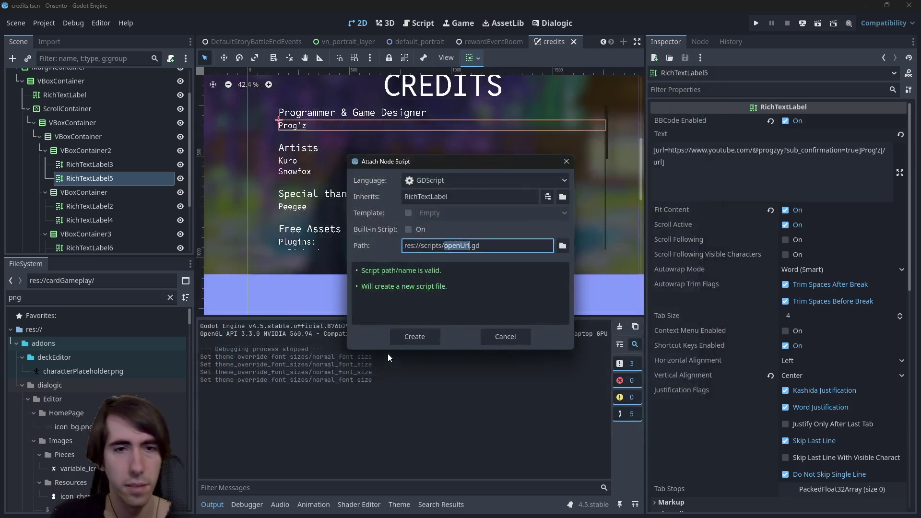
# Step: Create the openUrl.gd script and start a 'func _on_met' handler on line 3
pyautogui.press('Return')
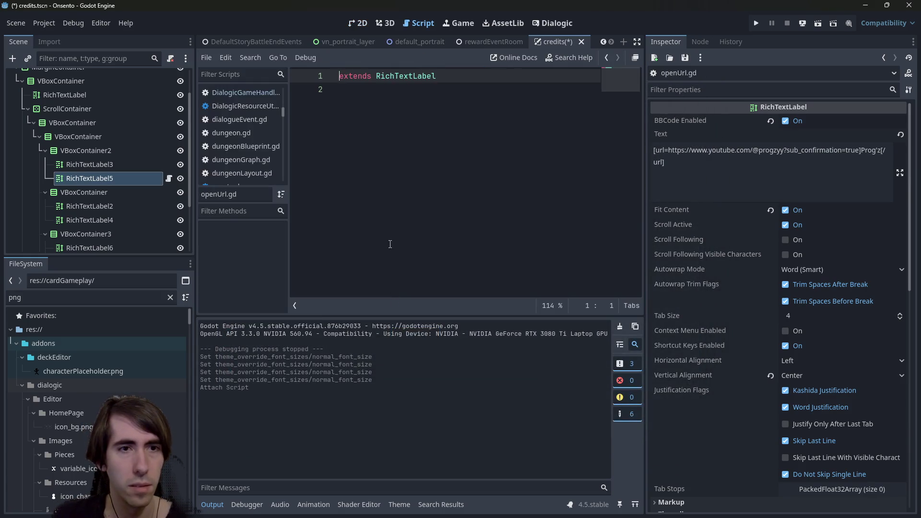
pyautogui.press('Return')
pyautogui.press('Return')
pyautogui.write('func _on_')
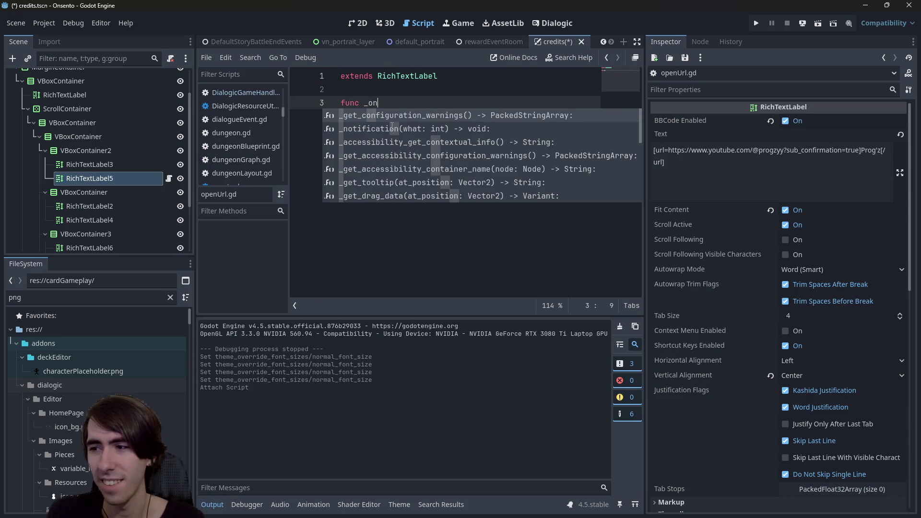
pyautogui.write('met')
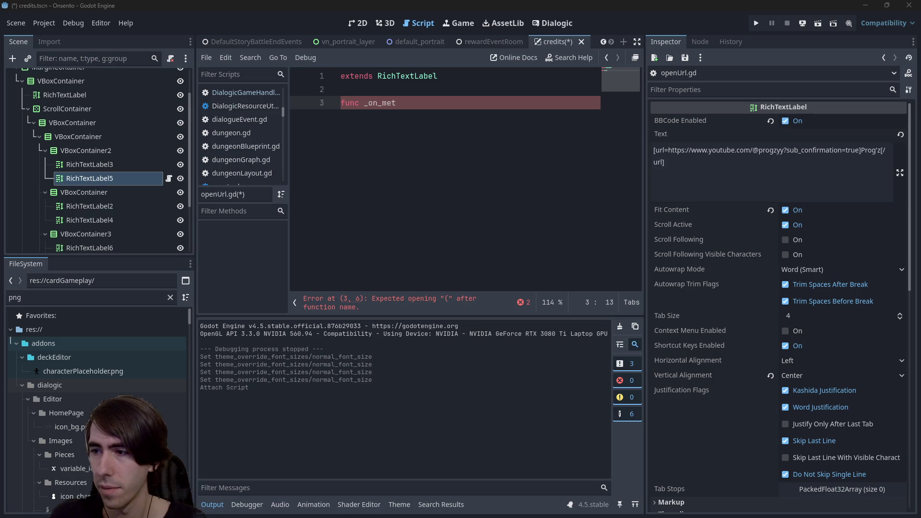
pyautogui.click(488, 104)
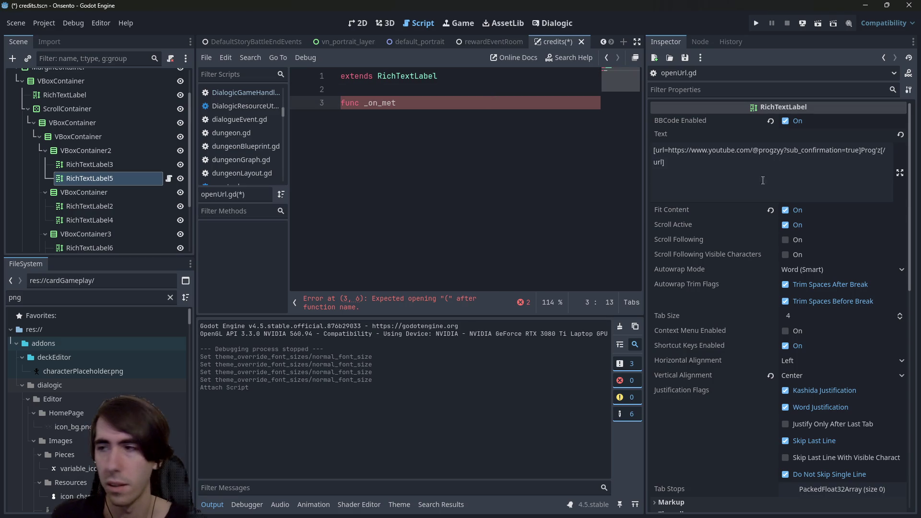
# Step: Find meta_clicked in the RichTextLabel docs and copy its example handler code
pyautogui.keyDown('ctrl'); pyautogui.click(413, 76); pyautogui.keyUp('ctrl')
pyautogui.hotkey('ctrl', 'f')
pyautogui.write('meta')
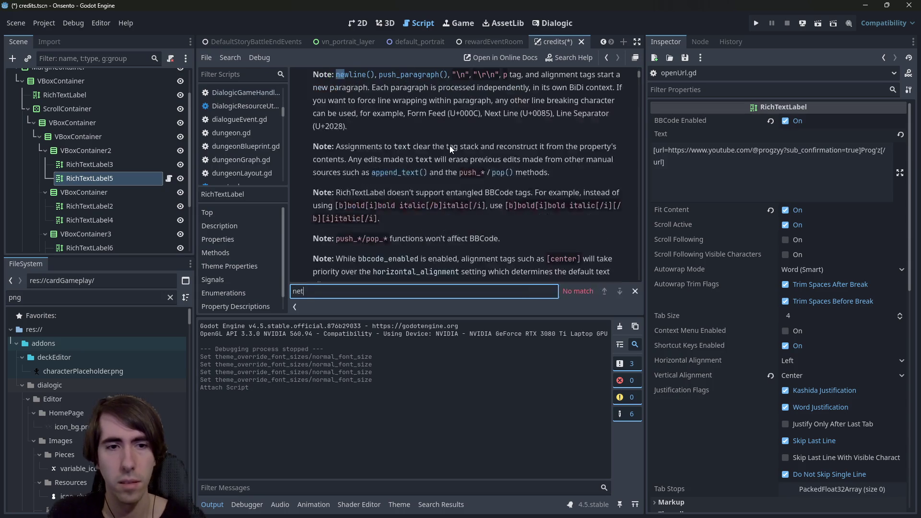
pyautogui.write('_clicked')
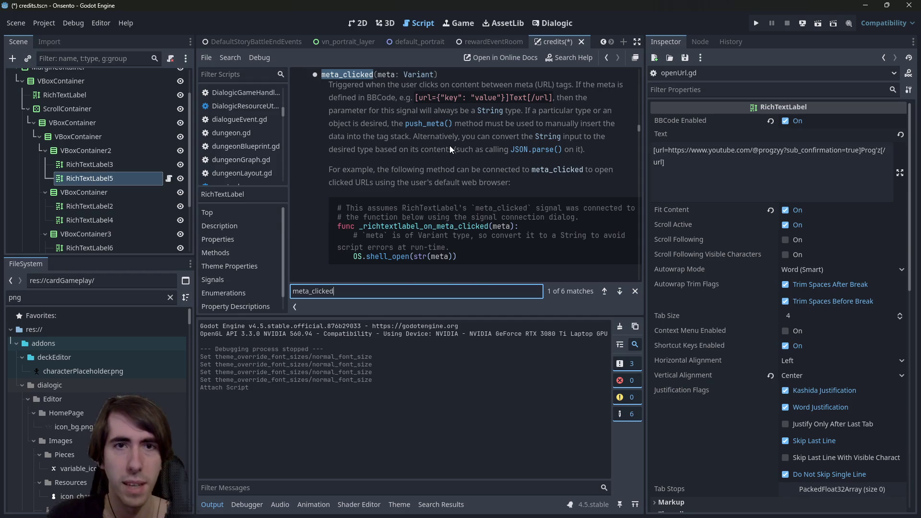
pyautogui.scroll(1, 442, 142)
pyautogui.scroll(-1, 433, 183)
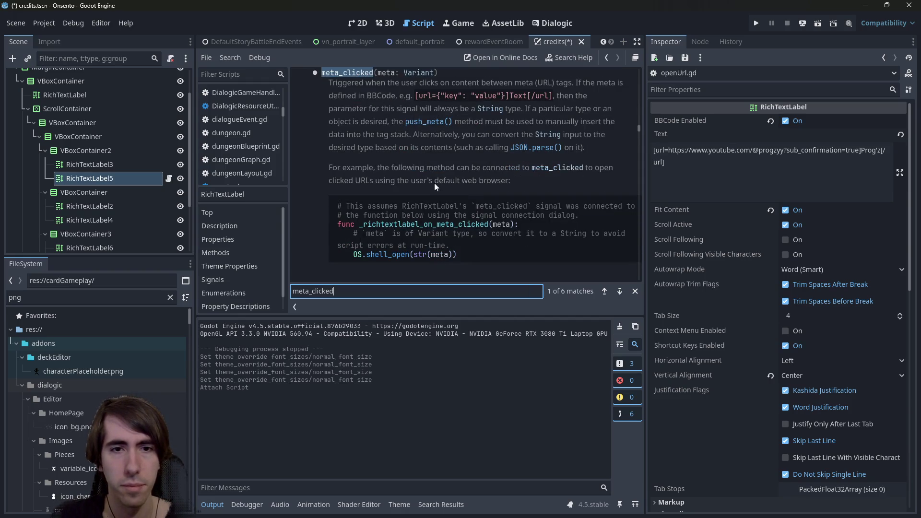
pyautogui.moveTo(474, 254)
pyautogui.mouseDown()
pyautogui.moveTo(337, 205)
pyautogui.moveTo(338, 232)
pyautogui.moveTo(338, 224)
pyautogui.mouseUp()
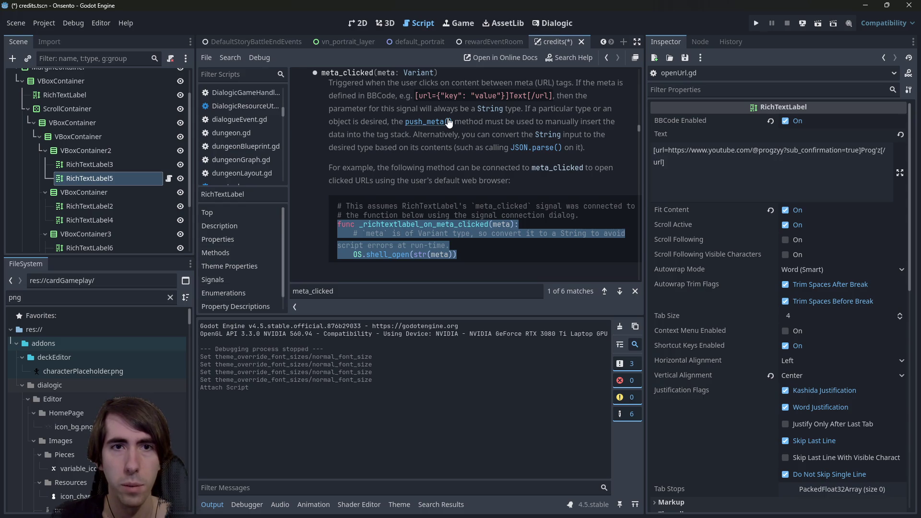
pyautogui.rightClick(408, 235)
pyautogui.click(432, 243)
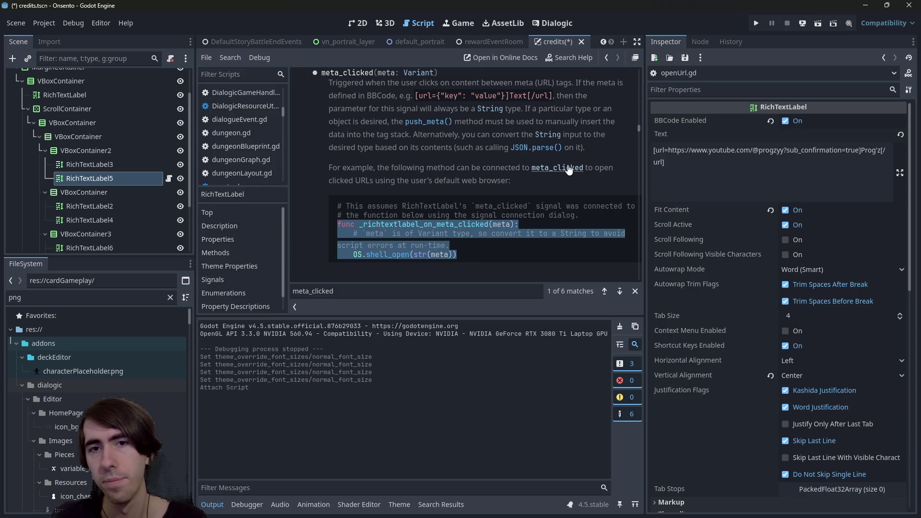
pyautogui.click(473, 178)
# Step: Return to the openUrl.gd script of the Prog'z label
pyautogui.hotkey('alt', 'Left')
pyautogui.hotkey('alt', 'Left')
pyautogui.hotkey('alt', 'Right')
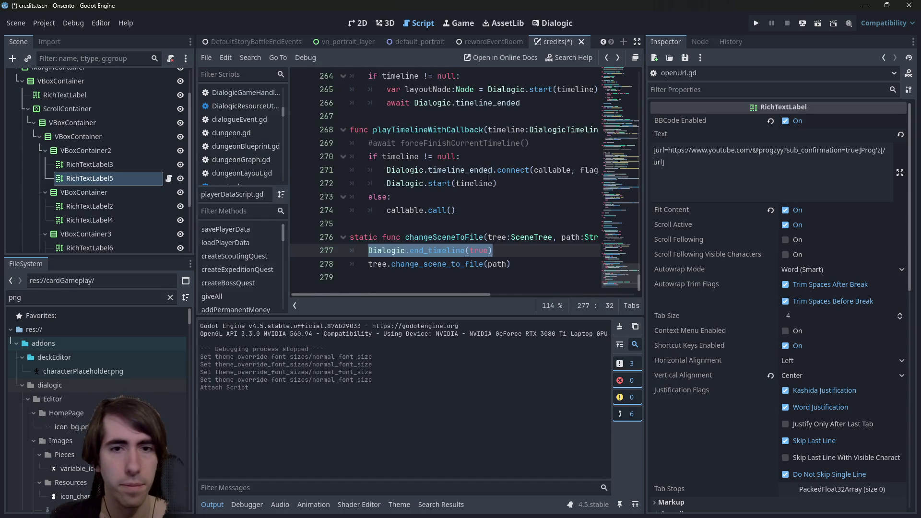
pyautogui.click(169, 179)
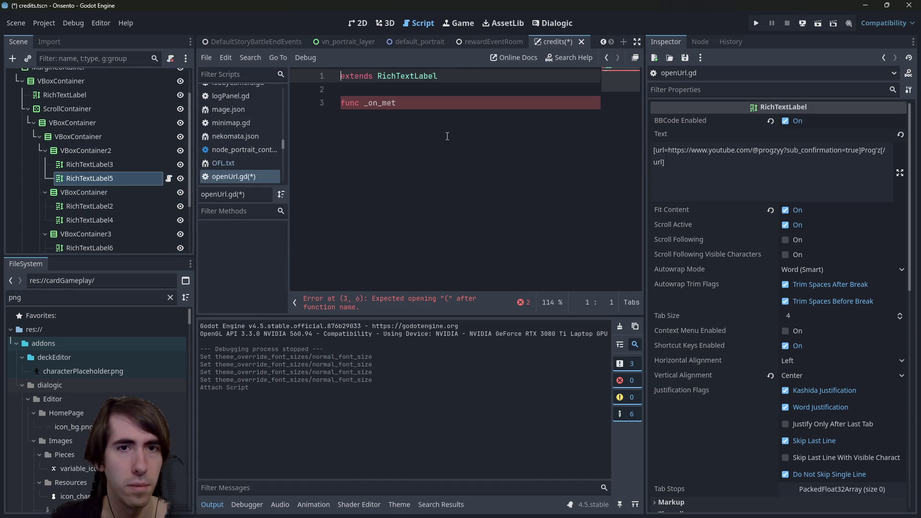
# Step: Paste the copied meta_clicked handler over the unfinished function in openUrl.gd
pyautogui.click(288, 111)
pyautogui.hotkey('shift', 'End')
pyautogui.hotkey('ctrl', 'v')
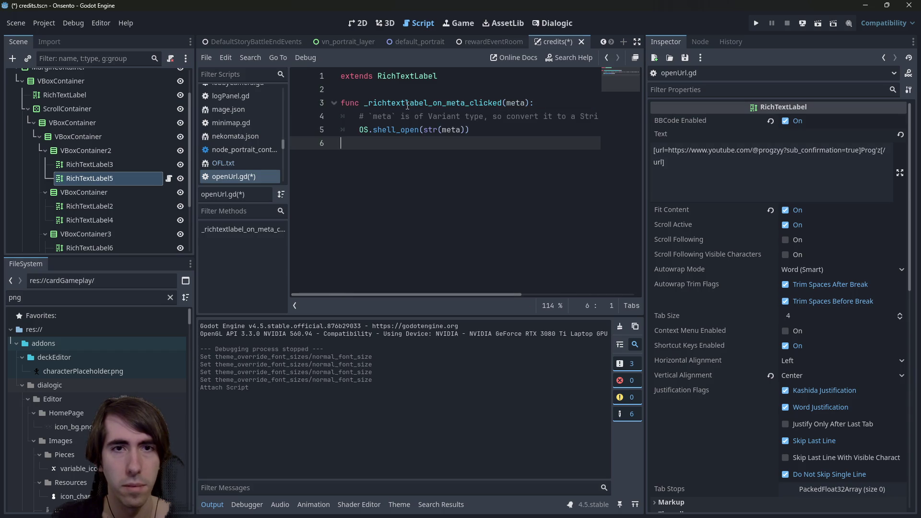
pyautogui.doubleClick(408, 103)
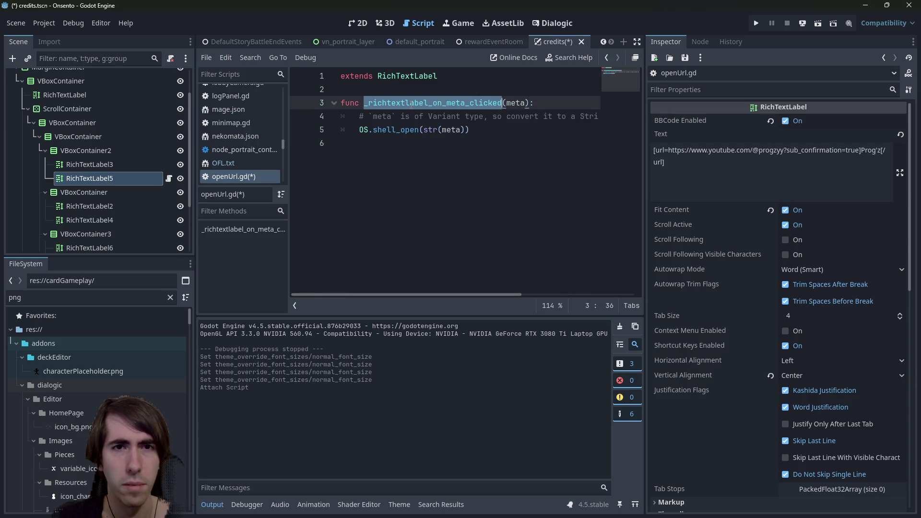
pyautogui.click(412, 129)
pyautogui.hotkey('alt', 'Left')
pyautogui.hotkey('alt', 'Left')
pyautogui.hotkey('alt', 'Left')
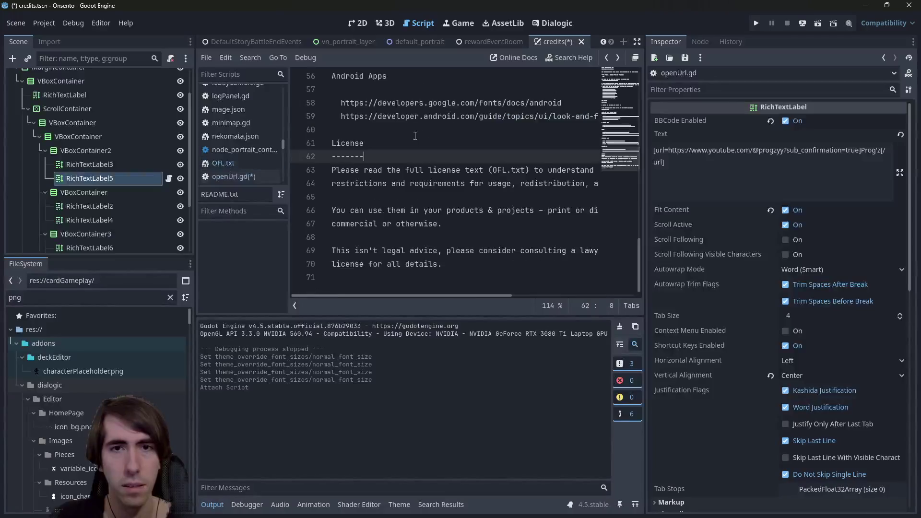
pyautogui.hotkey('alt', 'Right')
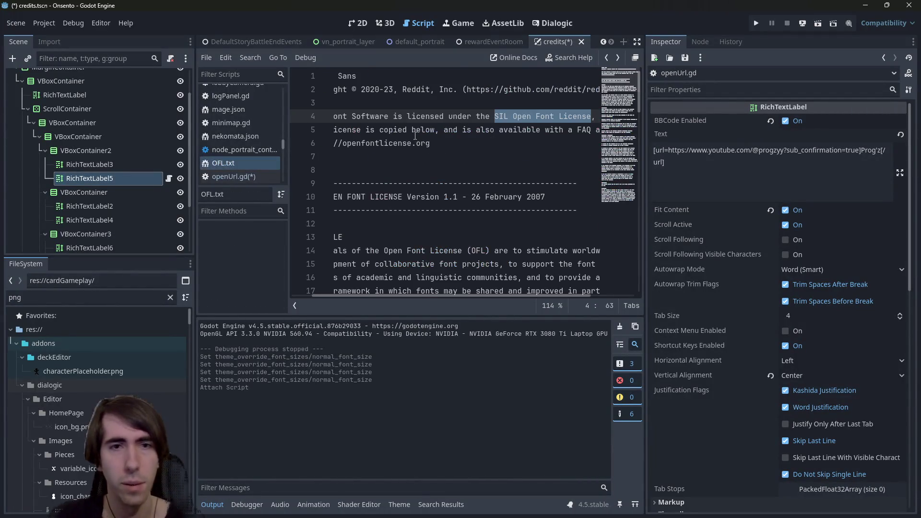
pyautogui.click(234, 176)
# Step: Look up the meta_clicked signal in the RichTextLabel documentation
pyautogui.keyDown('ctrl'); pyautogui.click(410, 77); pyautogui.keyUp('ctrl')
pyautogui.hotkey('ctrl', 'f')
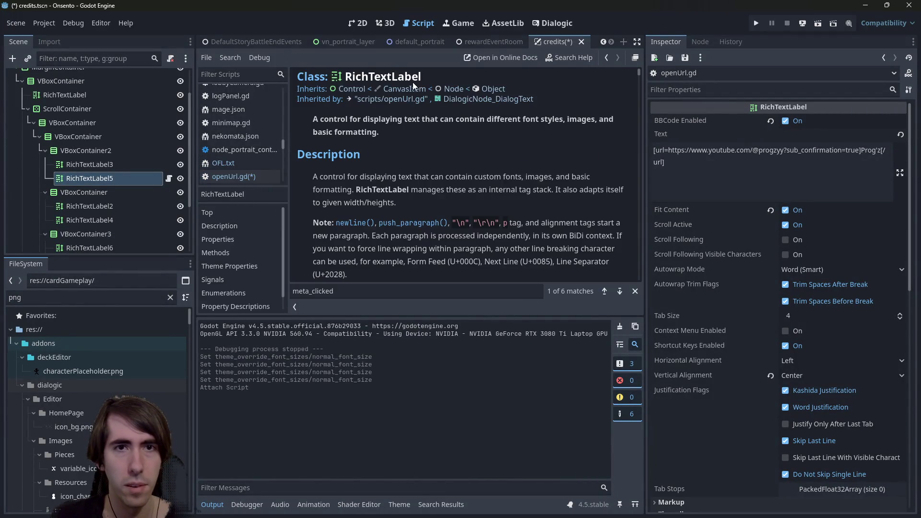
pyautogui.press('Return')
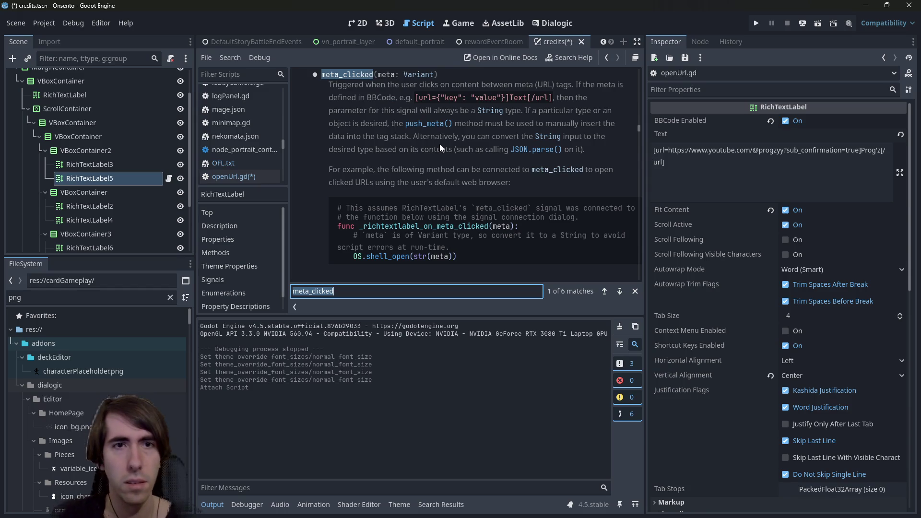
pyautogui.scroll(1, 439, 144)
pyautogui.scroll(1, 356, 107)
pyautogui.scroll(-2, 360, 125)
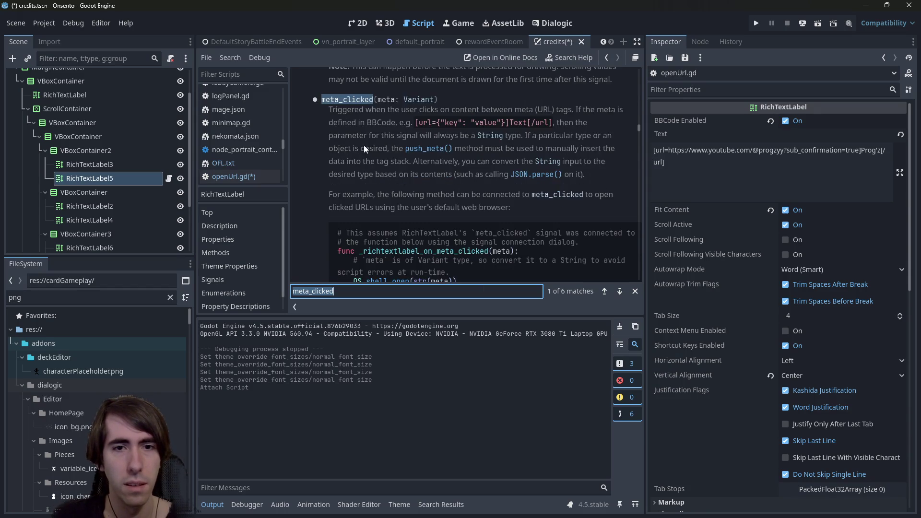
pyautogui.moveTo(380, 206); pyautogui.dragTo(494, 226)
pyautogui.click(503, 221)
pyautogui.scroll(1, 503, 220)
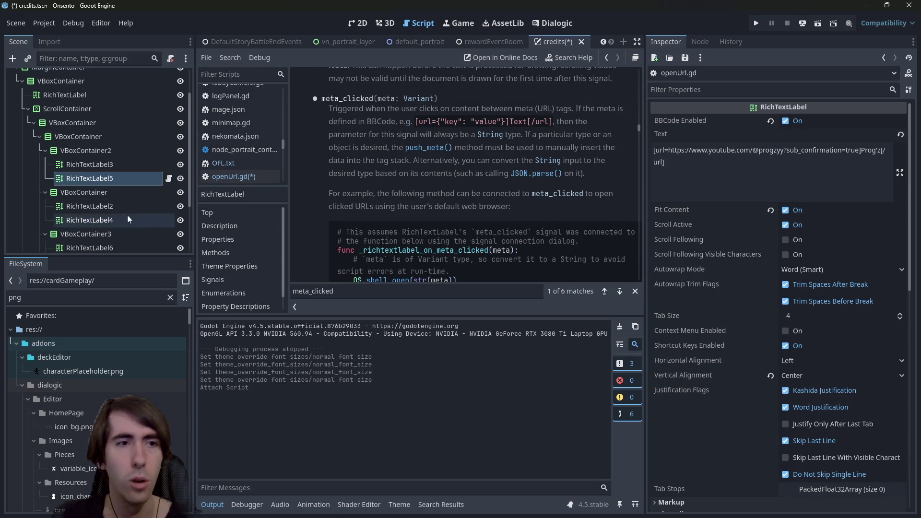
pyautogui.click(169, 178)
pyautogui.click(440, 88)
# Step: Add a func _ready() below extends that calls meta_clicked.connect()
pyautogui.press('Return')
pyautogui.press('Return')
pyautogui.press('Up')
pyautogui.write('func _read')
pyautogui.press('Return')
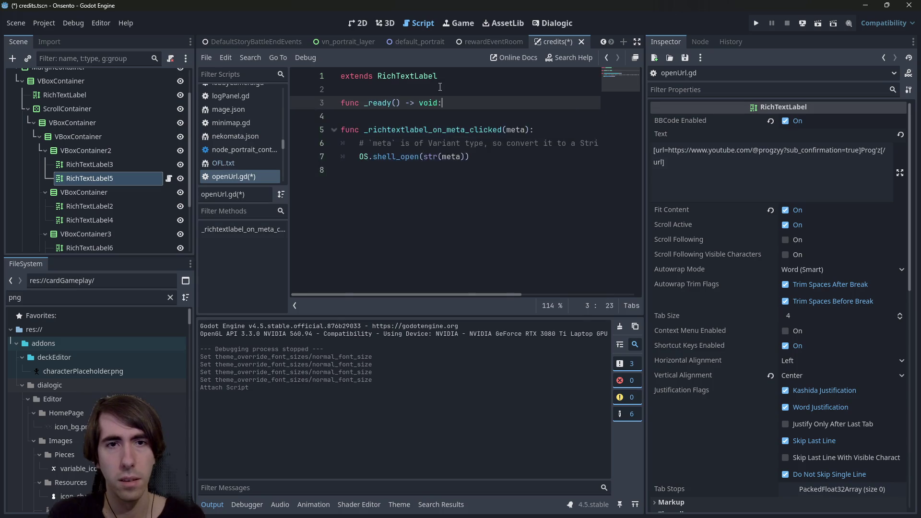
pyautogui.press('Return')
pyautogui.write('meta_')
pyautogui.press('Return')
pyautogui.write('.c')
pyautogui.press('Return')
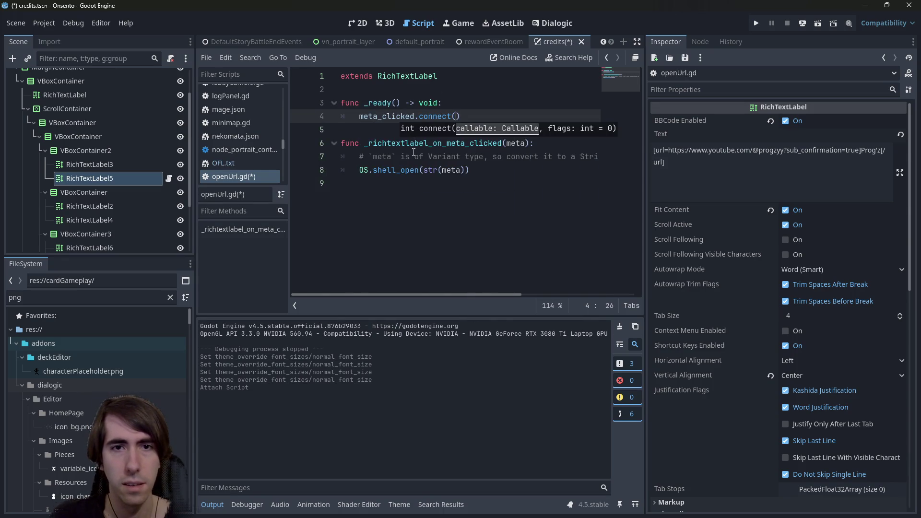
# Step: Rename the handler to onMetaClicked, pass it into the connect call, and save
pyautogui.click(446, 143)
pyautogui.hotkey('ctrl', 'Delete')
pyautogui.hotkey('ctrl', 'BackSpace')
pyautogui.write('onMetaClicked')
pyautogui.hotkey('ctrl', 'shift', 'Left')
pyautogui.hotkey('ctrl', 'c')
pyautogui.click(457, 117)
pyautogui.hotkey('ctrl', 'v')
pyautogui.hotkey('ctrl', 's')
# Step: Delete the leftover example comment, fix the shell_open line's indentation, and save the script
pyautogui.doubleClick(386, 116)
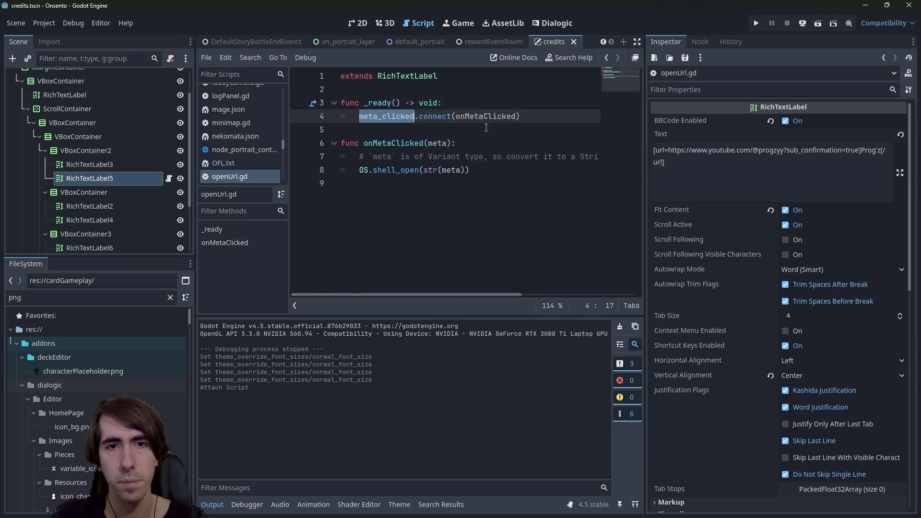
pyautogui.doubleClick(394, 143)
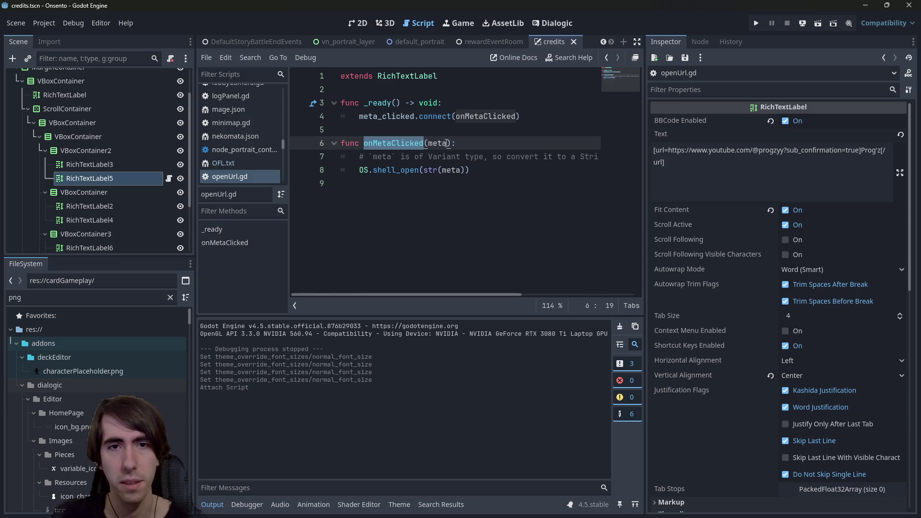
pyautogui.click(470, 170)
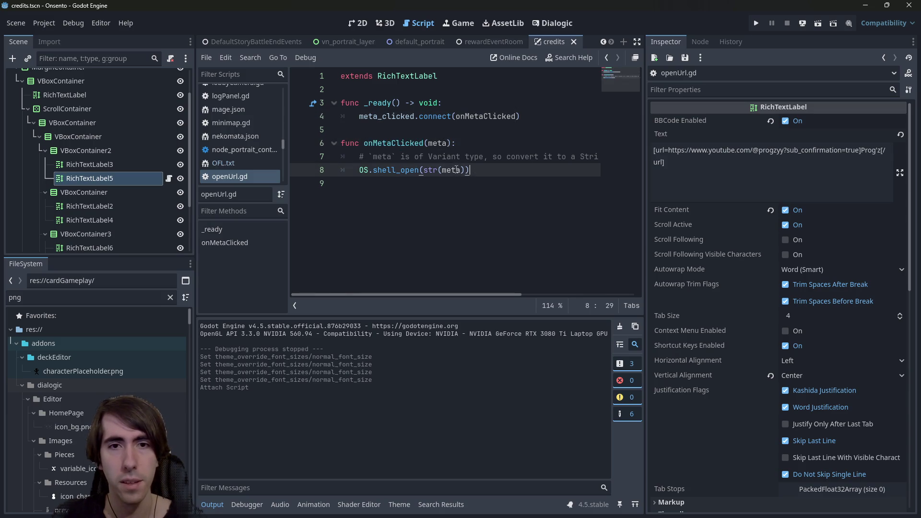
pyautogui.click(456, 189)
pyautogui.keyDown('shift'); pyautogui.click(360, 157); pyautogui.keyUp('shift')
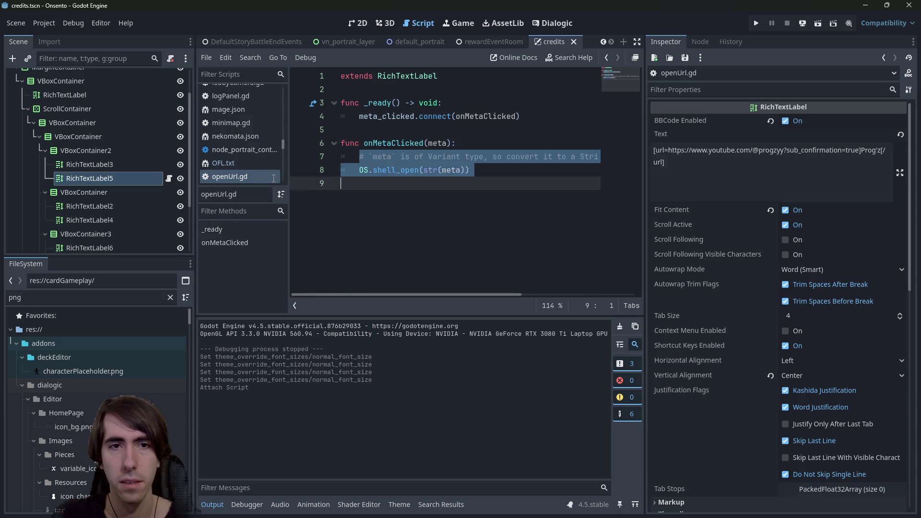
pyautogui.hotkey('shift', 'Up')
pyautogui.press('BackSpace')
pyautogui.hotkey('ctrl', 's')
pyautogui.press('Delete')
pyautogui.hotkey('ctrl', 's')
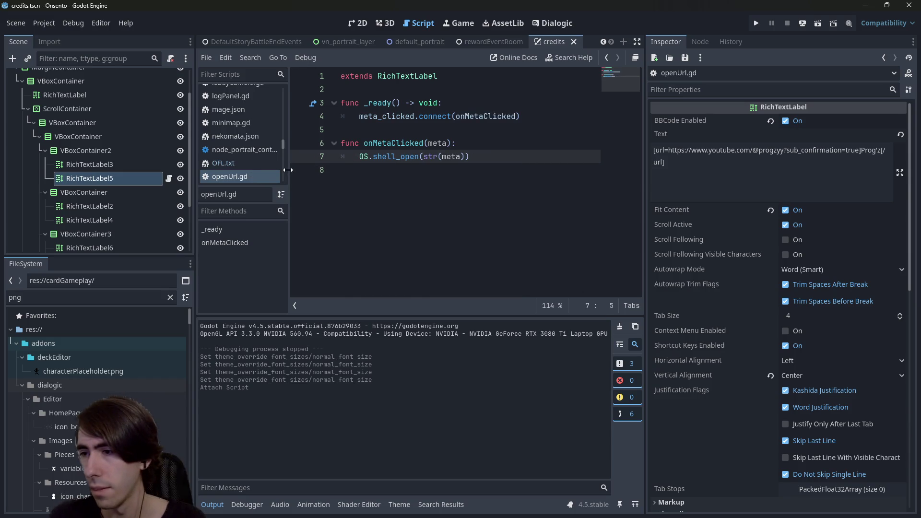
pyautogui.press('End')
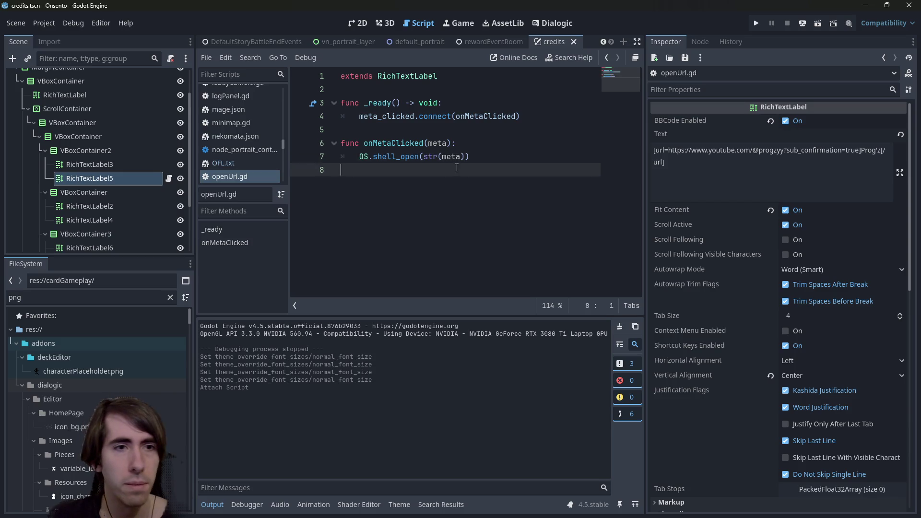
pyautogui.click(353, 22)
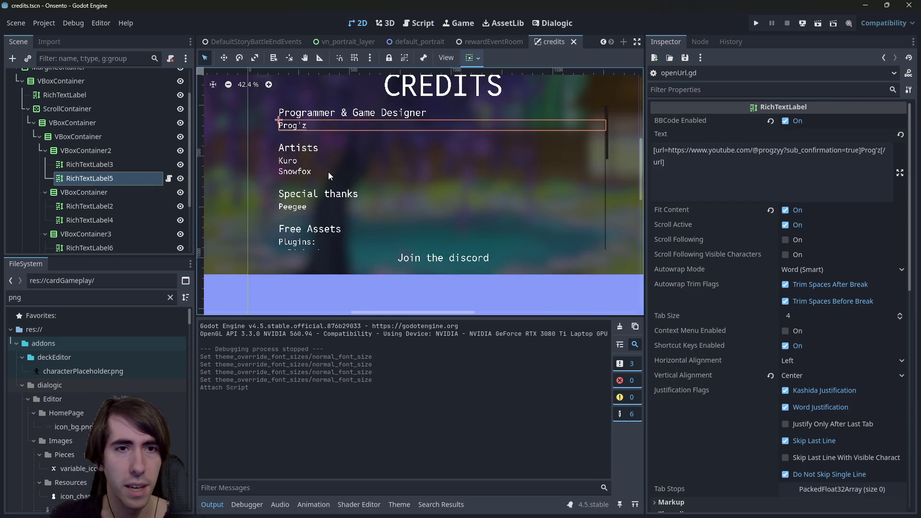
# Step: Attach openUrl.gd to the artists, Peegee special thanks and free assets labels, then run the scene
pyautogui.click(333, 176)
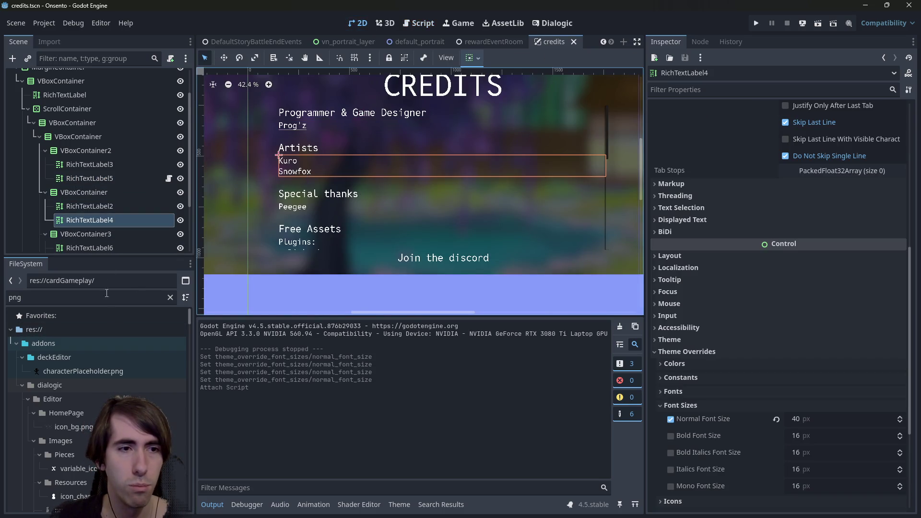
pyautogui.doubleClick(154, 297)
pyautogui.write('url')
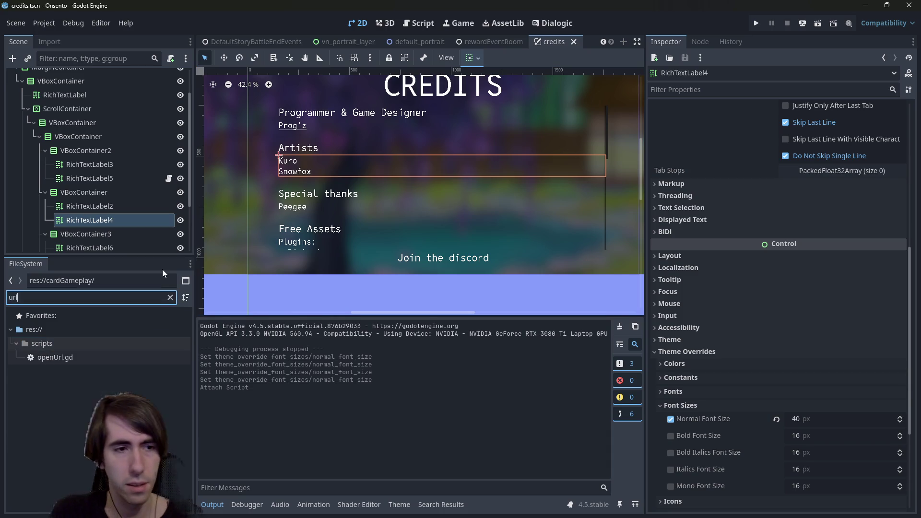
pyautogui.moveTo(82, 359)
pyautogui.mouseDown()
pyautogui.moveTo(71, 355)
pyautogui.moveTo(111, 199)
pyautogui.mouseUp()
pyautogui.click(104, 223)
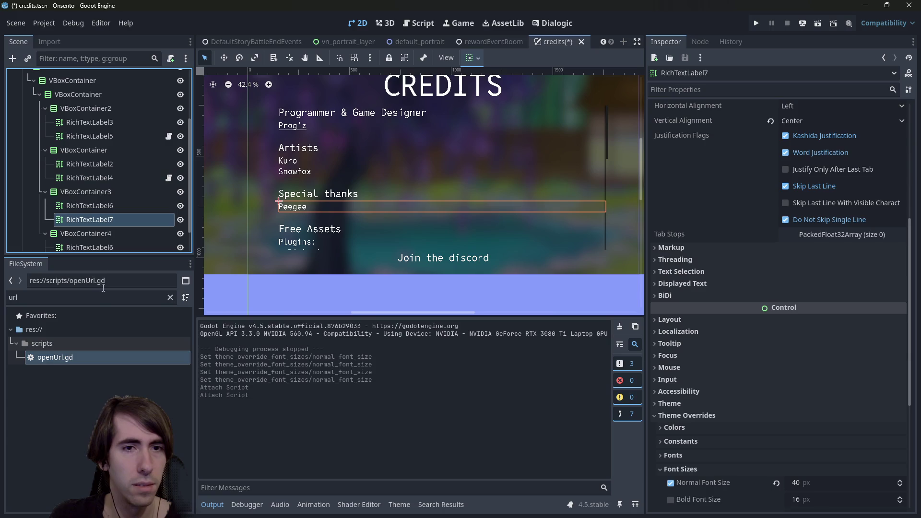
pyautogui.moveTo(98, 355)
pyautogui.mouseDown()
pyautogui.moveTo(111, 298)
pyautogui.moveTo(108, 203)
pyautogui.mouseUp()
pyautogui.click(105, 227)
pyautogui.moveTo(88, 359); pyautogui.dragTo(97, 229)
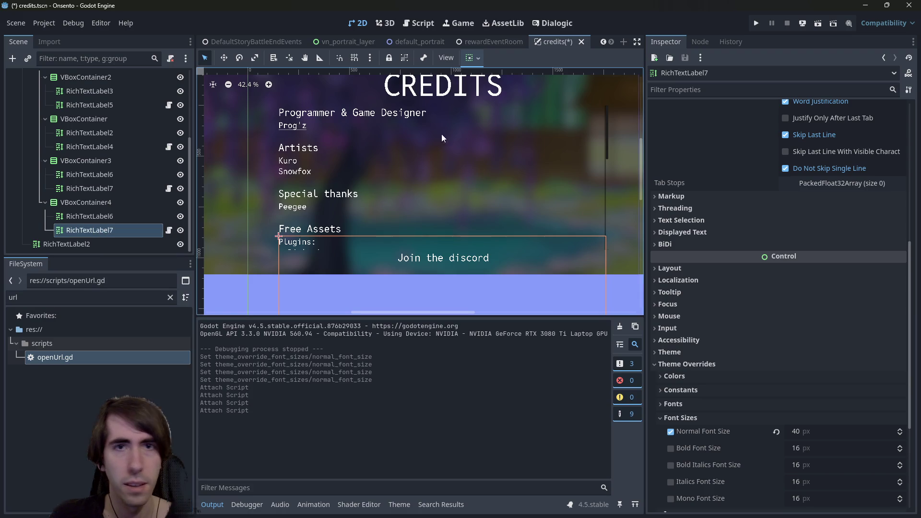
pyautogui.click(818, 23)
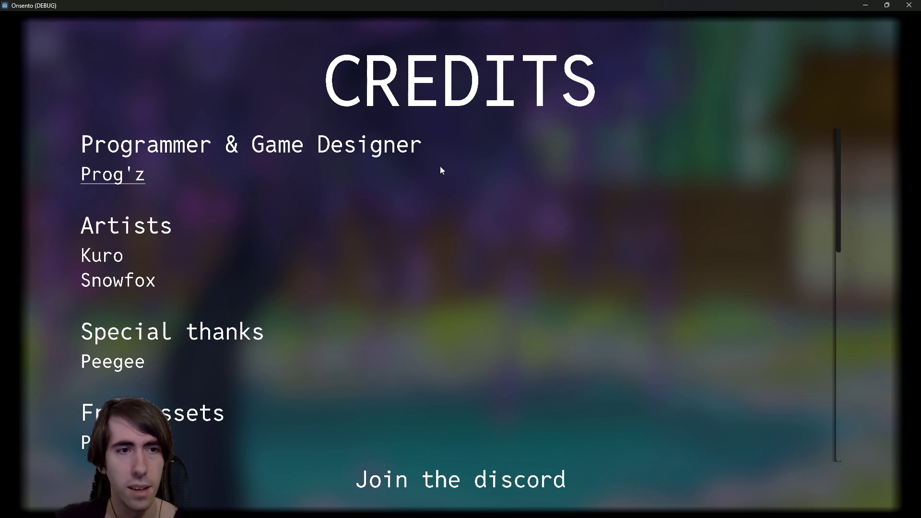
# Step: Scroll the running credits list down, click the Mono font link, and scroll back up
pyautogui.scroll(-10, 380, 225)
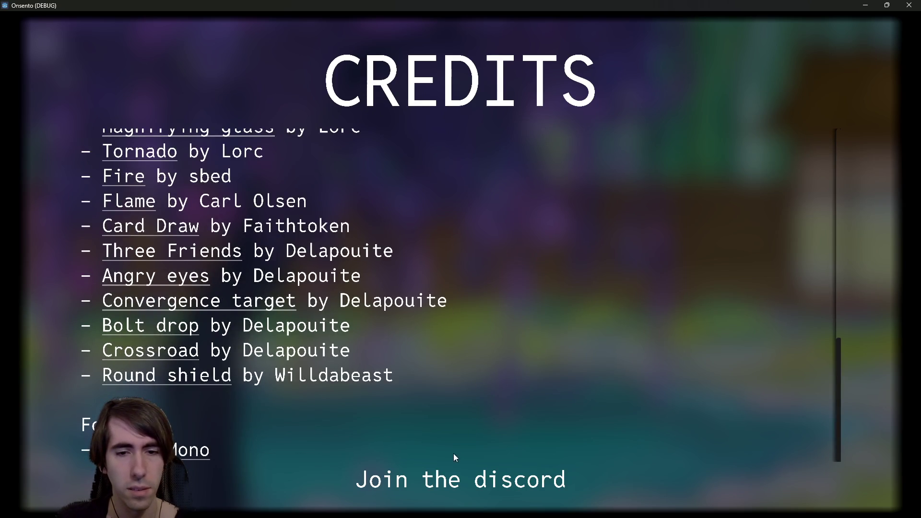
pyautogui.click(194, 450)
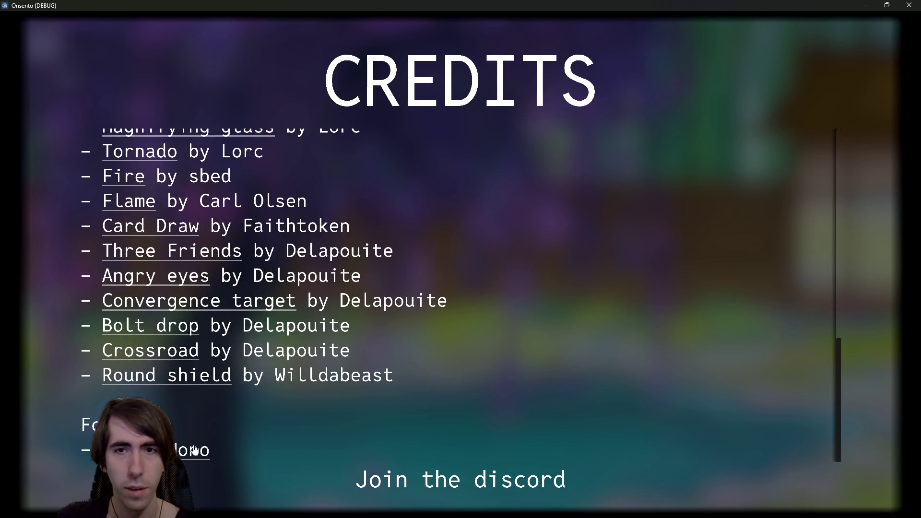
pyautogui.scroll(3, 292, 350)
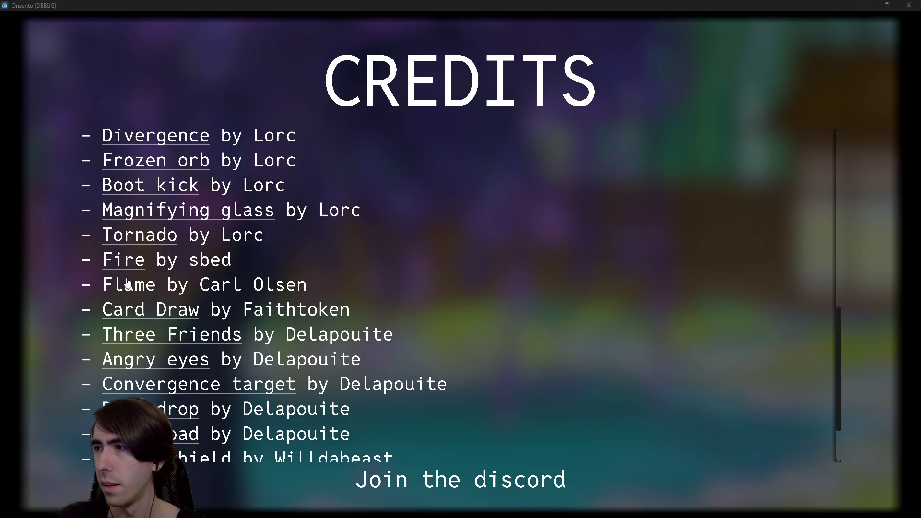
pyautogui.scroll(3, 127, 283)
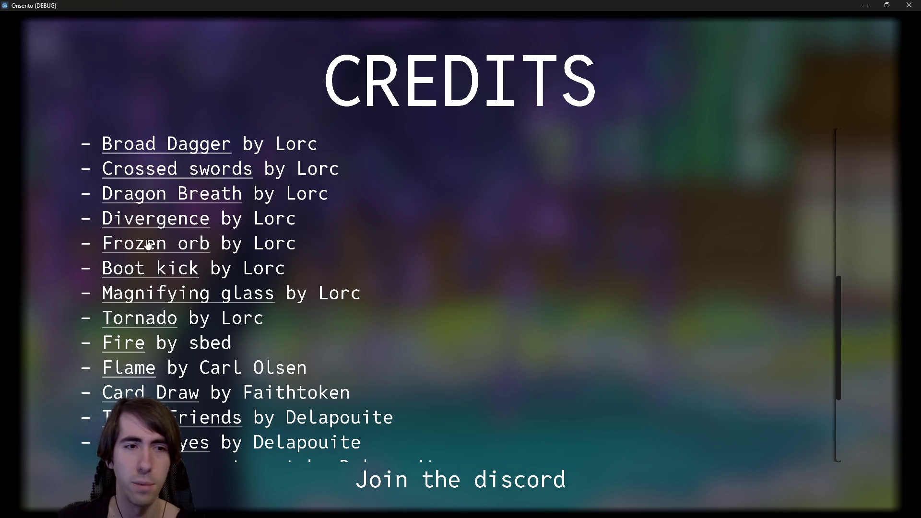
pyautogui.scroll(15, 148, 245)
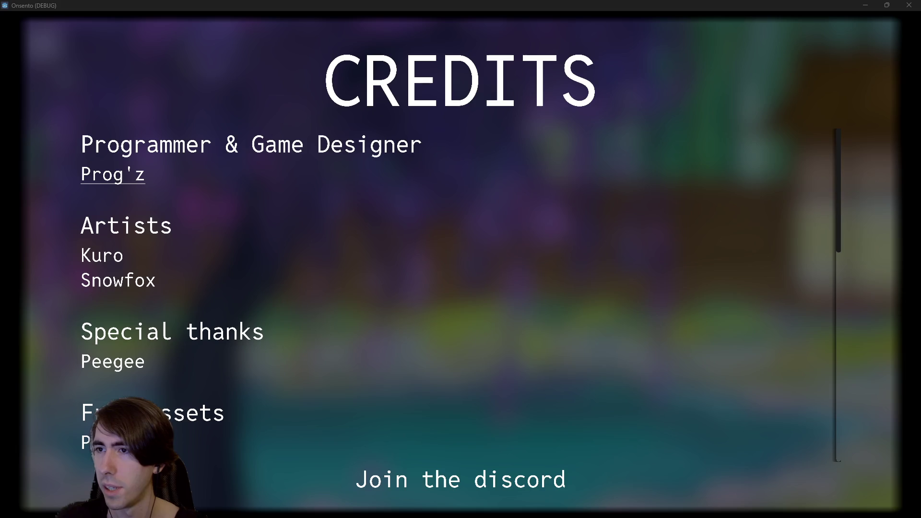
# Step: Filter the itch.io jam calendar to jams with over 100 participants at 100% zoom
pyautogui.hotkey('alt', 'Tab')
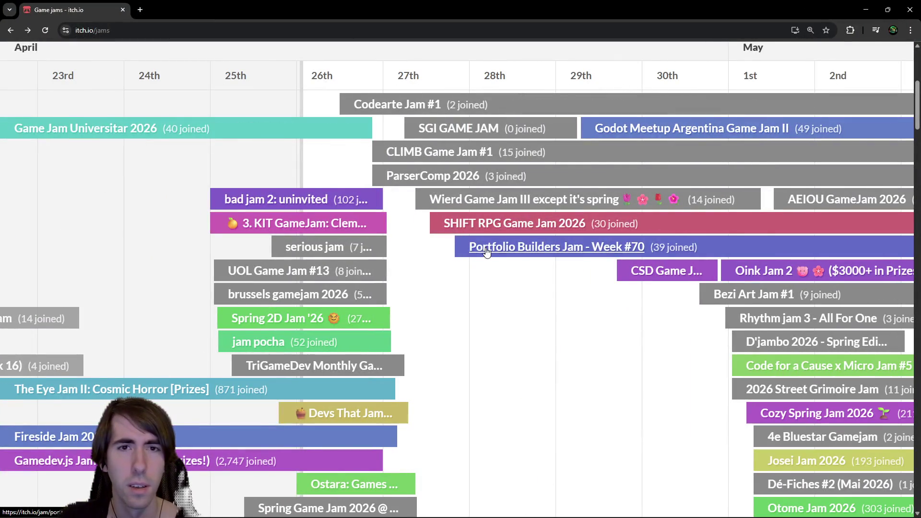
pyautogui.scroll(2, 487, 250)
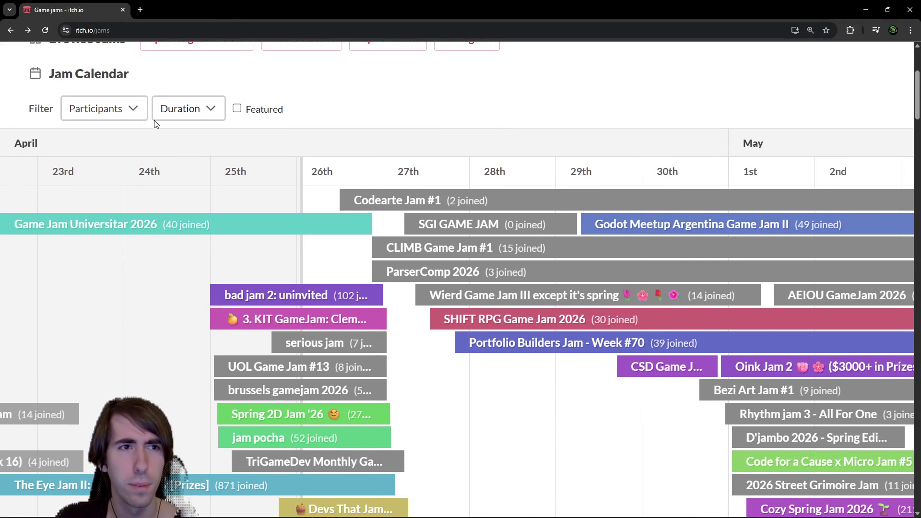
pyautogui.click(133, 113)
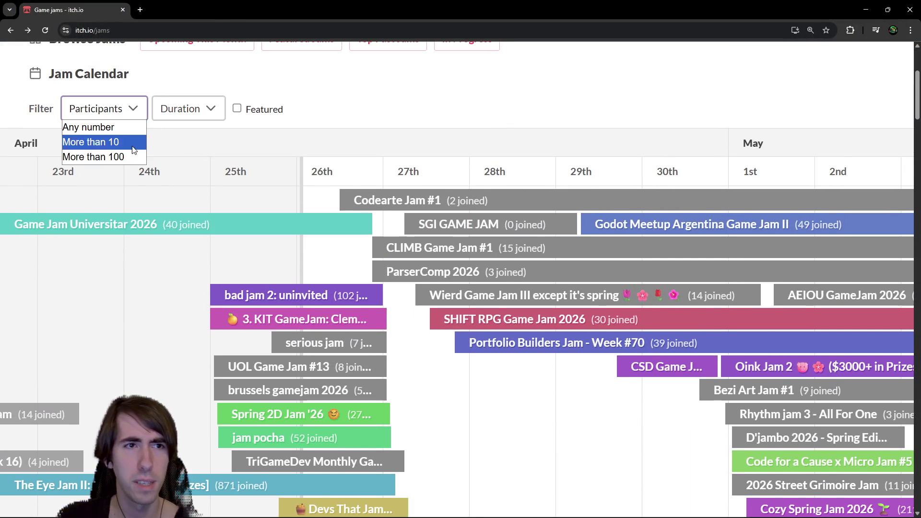
pyautogui.click(114, 157)
pyautogui.scroll(-1, 452, 323)
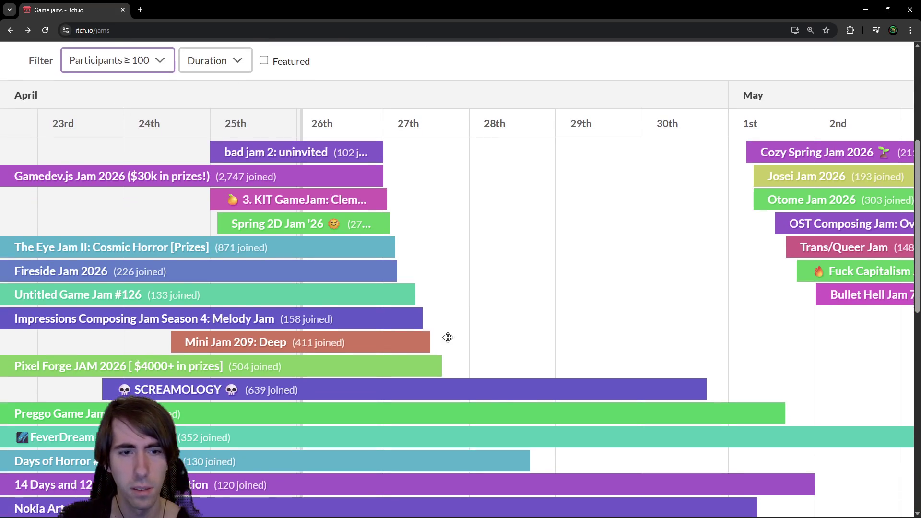
pyautogui.scroll(1, 749, 87)
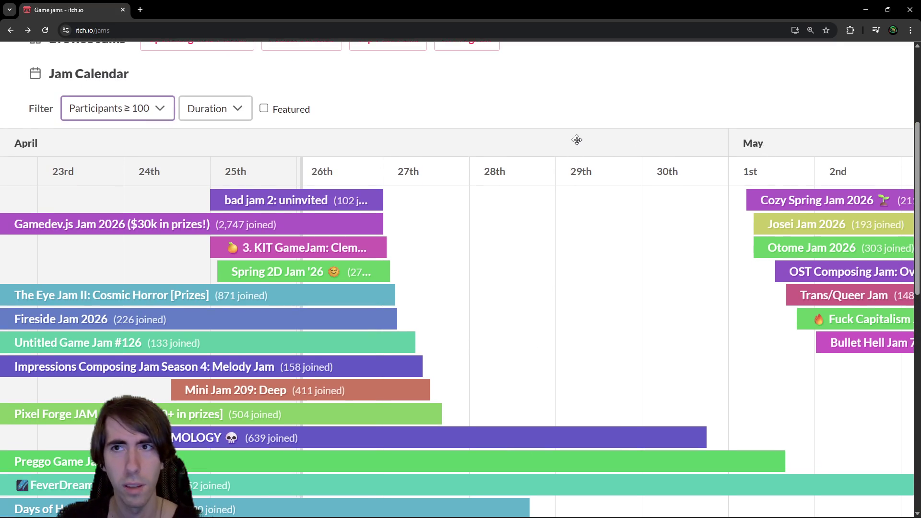
pyautogui.hotkey('ctrl', '-')
pyautogui.hotkey('ctrl', '-')
pyautogui.hotkey('ctrl', '-')
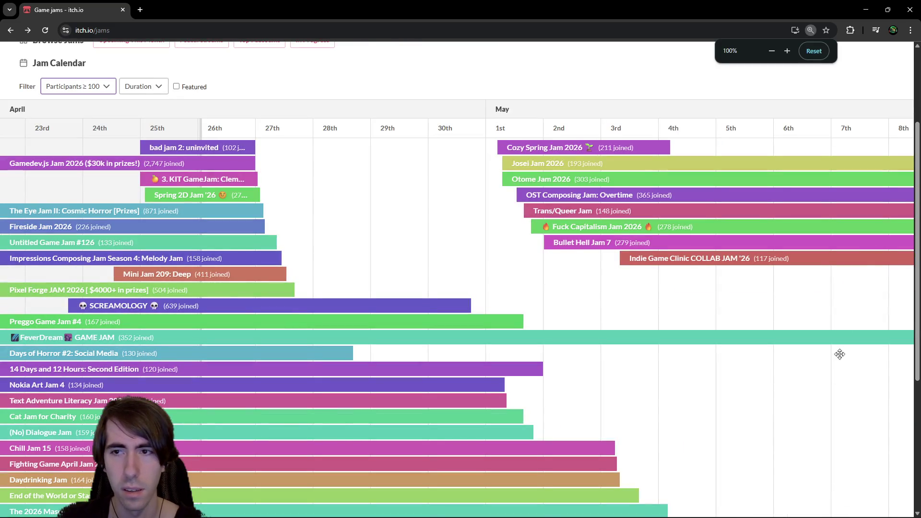
pyautogui.moveTo(878, 254)
pyautogui.mouseDown()
pyautogui.moveTo(699, 286)
pyautogui.moveTo(758, 327)
pyautogui.moveTo(560, 300)
pyautogui.mouseUp()
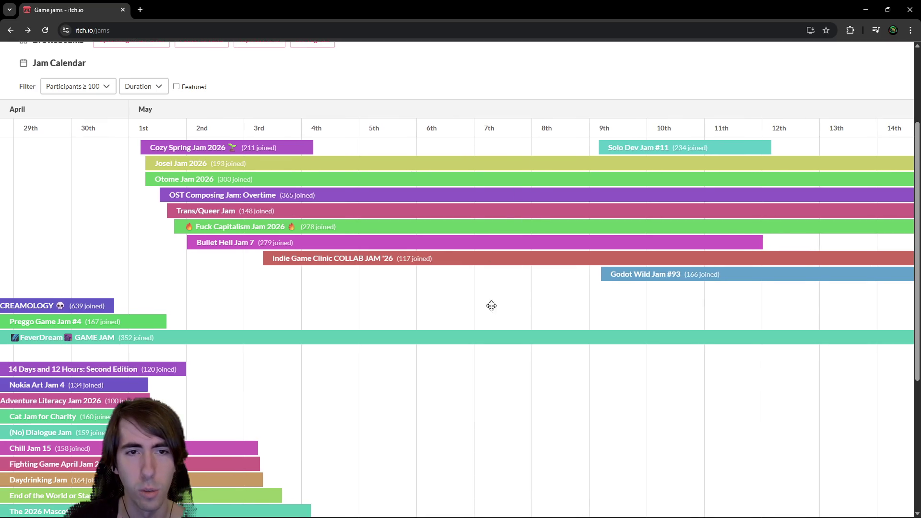
# Step: Open OST Composing Jam: Overtime and Solo Dev Jam #11 in background tabs while browsing May
pyautogui.middleClick(214, 196)
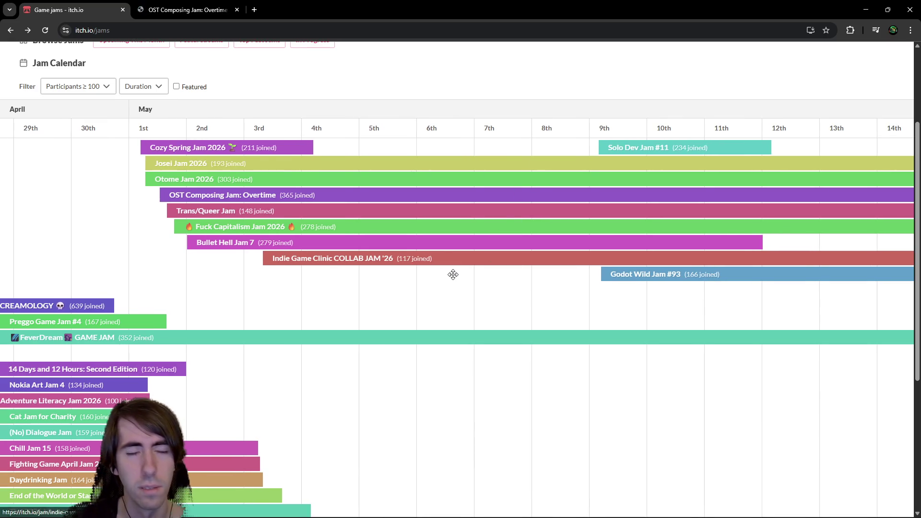
pyautogui.moveTo(453, 272)
pyautogui.mouseDown()
pyautogui.moveTo(421, 285)
pyautogui.moveTo(321, 286)
pyautogui.moveTo(446, 288)
pyautogui.mouseUp()
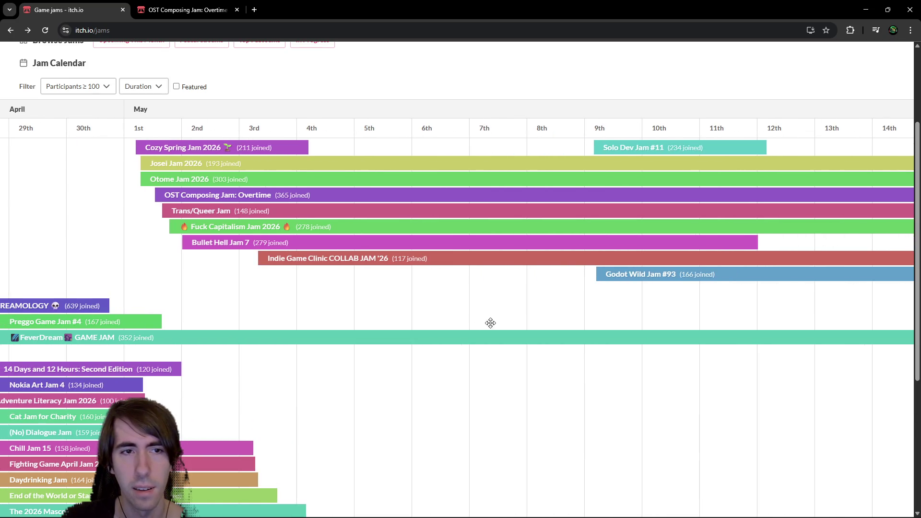
pyautogui.moveTo(507, 315); pyautogui.dragTo(477, 311)
pyautogui.moveTo(551, 308)
pyautogui.mouseDown()
pyautogui.moveTo(352, 303)
pyautogui.moveTo(831, 281)
pyautogui.moveTo(747, 282)
pyautogui.mouseUp()
pyautogui.moveTo(658, 270); pyautogui.dragTo(586, 273)
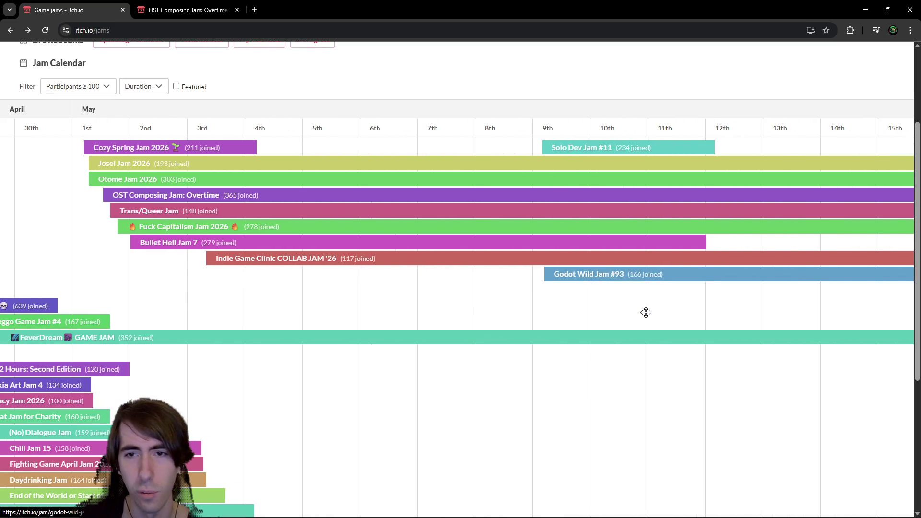
pyautogui.moveTo(646, 312); pyautogui.dragTo(442, 325)
pyautogui.moveTo(615, 331); pyautogui.dragTo(469, 332)
pyautogui.moveTo(561, 308); pyautogui.dragTo(404, 279)
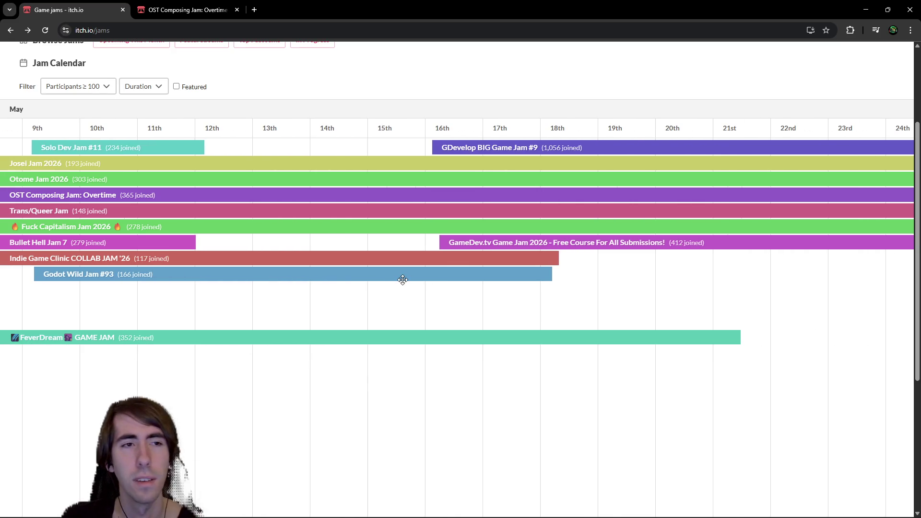
pyautogui.middleClick(77, 154)
pyautogui.moveTo(120, 300); pyautogui.dragTo(278, 72)
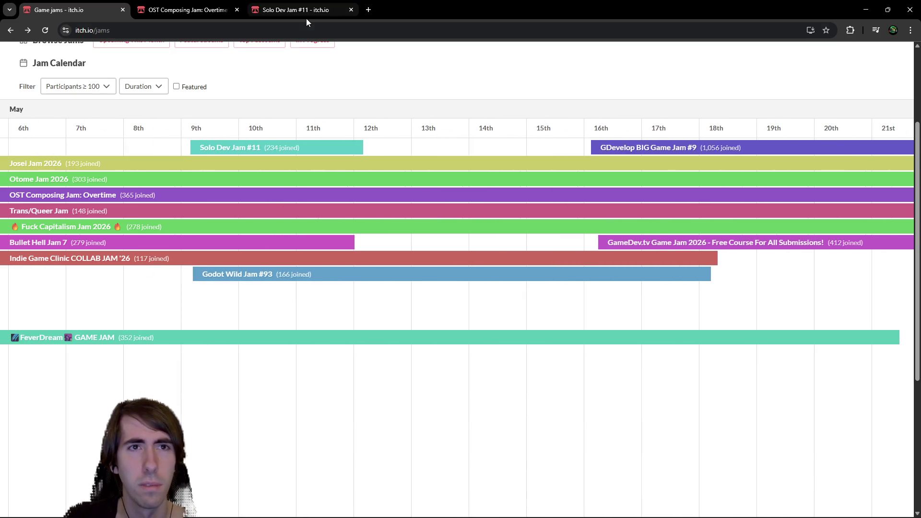
# Step: Read through the Solo Dev Jam #11 page
pyautogui.click(304, 13)
pyautogui.scroll(-7, 391, 307)
pyautogui.scroll(-1, 390, 311)
pyautogui.scroll(6, 391, 307)
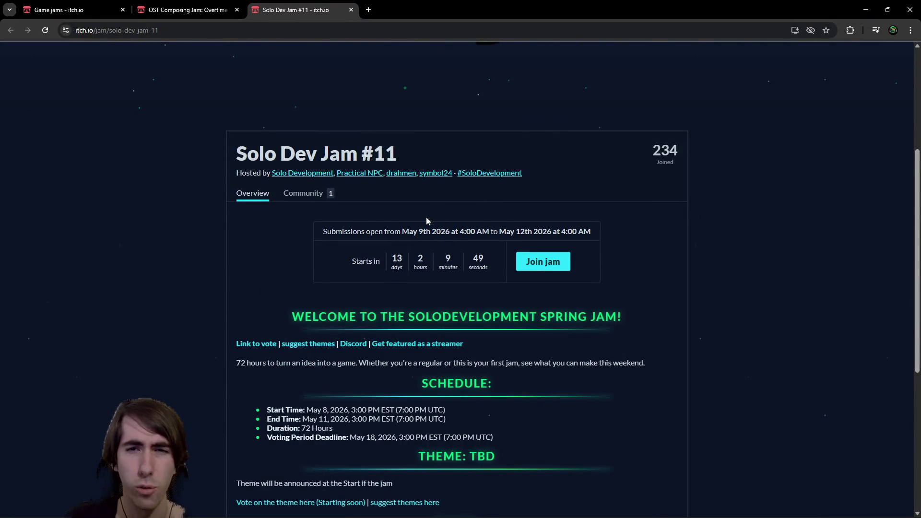
# Step: Return to the jam calendar and pan it ahead to mid June
pyautogui.click(66, 6)
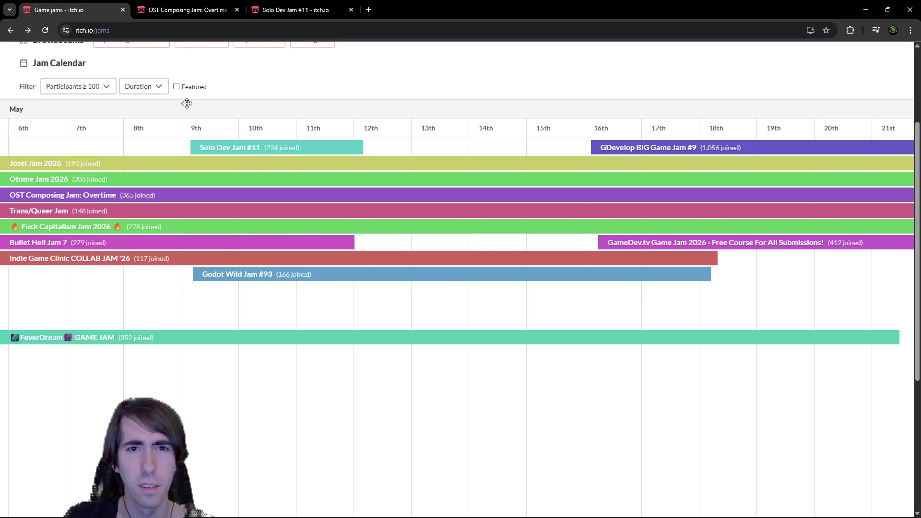
pyautogui.moveTo(573, 295); pyautogui.dragTo(281, 303)
pyautogui.moveTo(650, 298)
pyautogui.mouseDown()
pyautogui.moveTo(331, 288)
pyautogui.moveTo(248, 308)
pyautogui.mouseUp()
pyautogui.moveTo(662, 339); pyautogui.dragTo(259, 336)
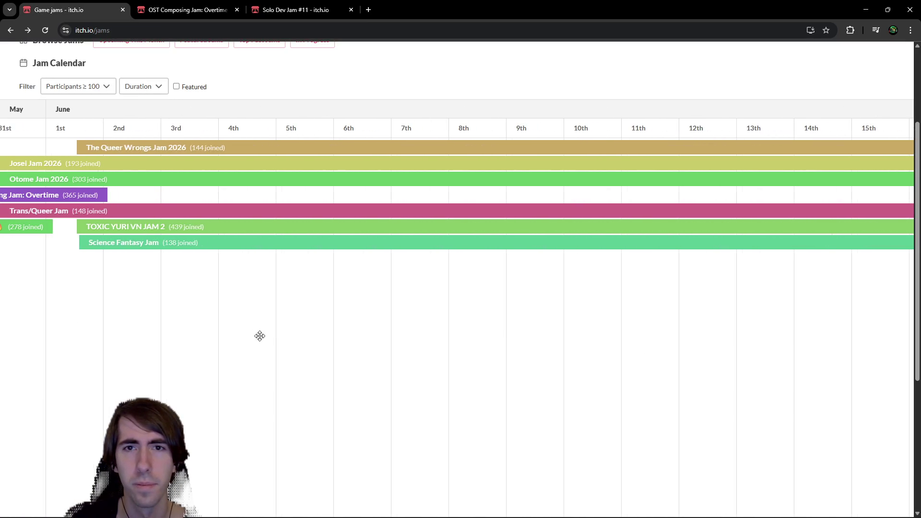
pyautogui.moveTo(547, 337); pyautogui.dragTo(38, 336)
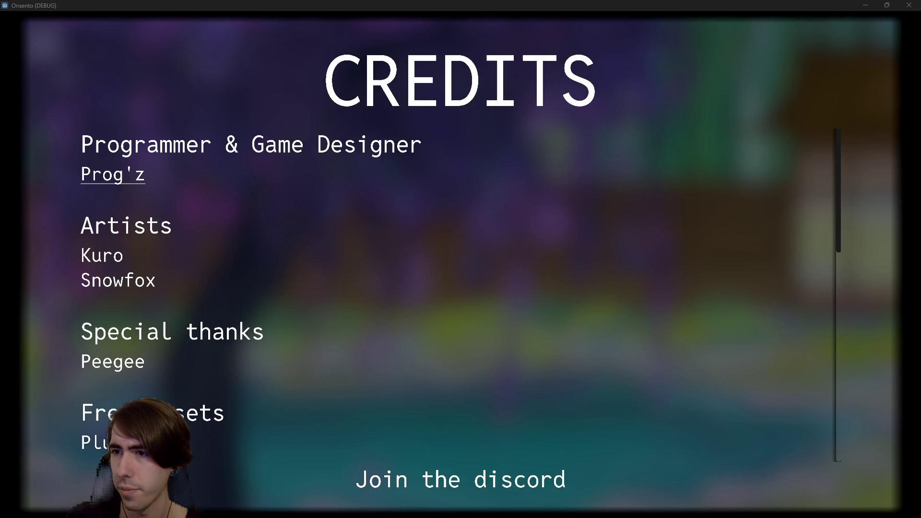
# Step: Scroll the running credits down to the icon attributions, Tornado through Round shield
pyautogui.scroll(-8, 514, 248)
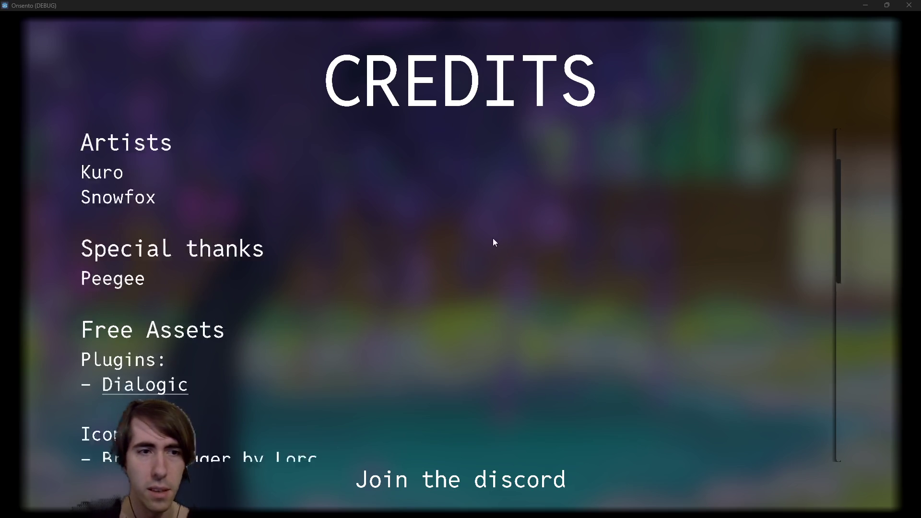
pyautogui.scroll(-5, 445, 340)
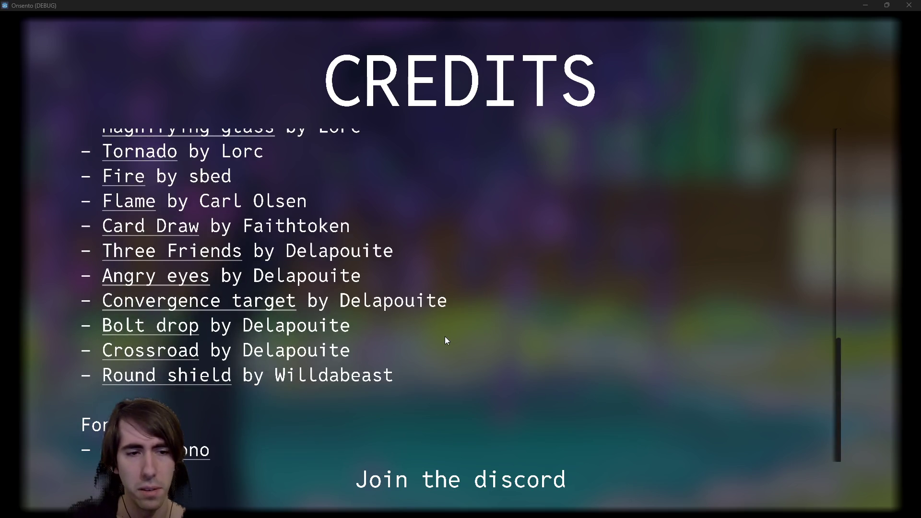
pyautogui.scroll(15, 439, 341)
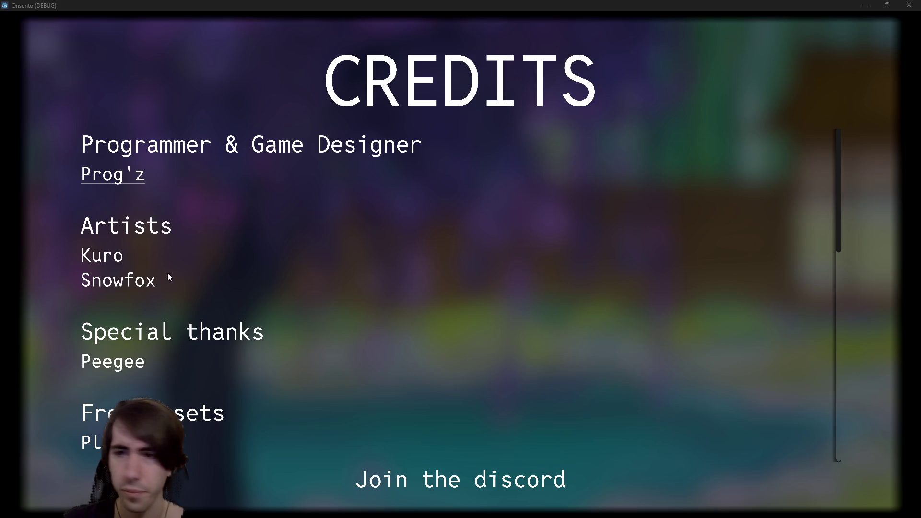
# Step: Close the running game and copy the Dialogic link line from the Plugins label
pyautogui.click(910, 5)
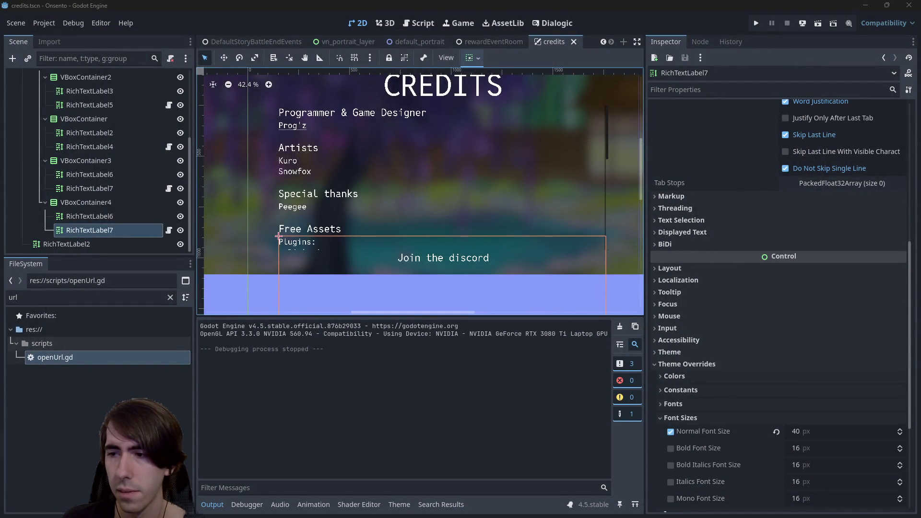
pyautogui.scroll(1, 376, 241)
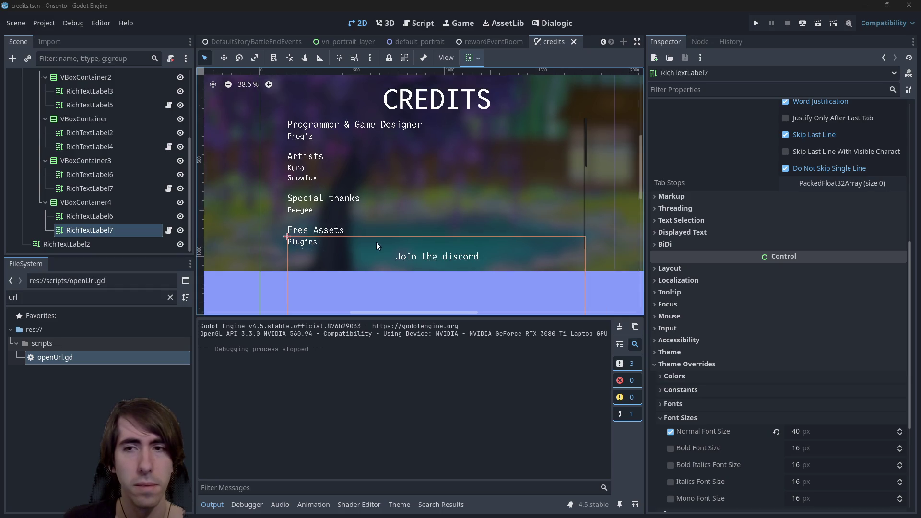
pyautogui.click(429, 261)
pyautogui.click(104, 220)
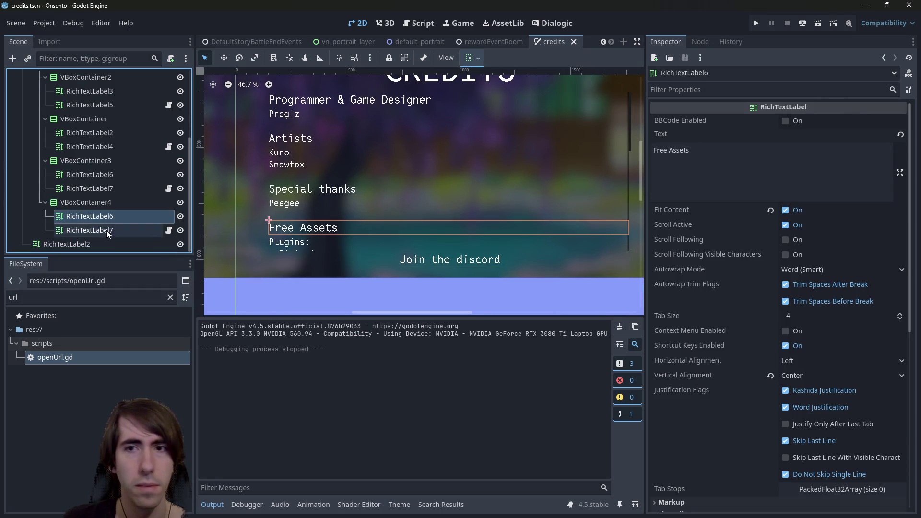
pyautogui.click(112, 197)
pyautogui.click(116, 189)
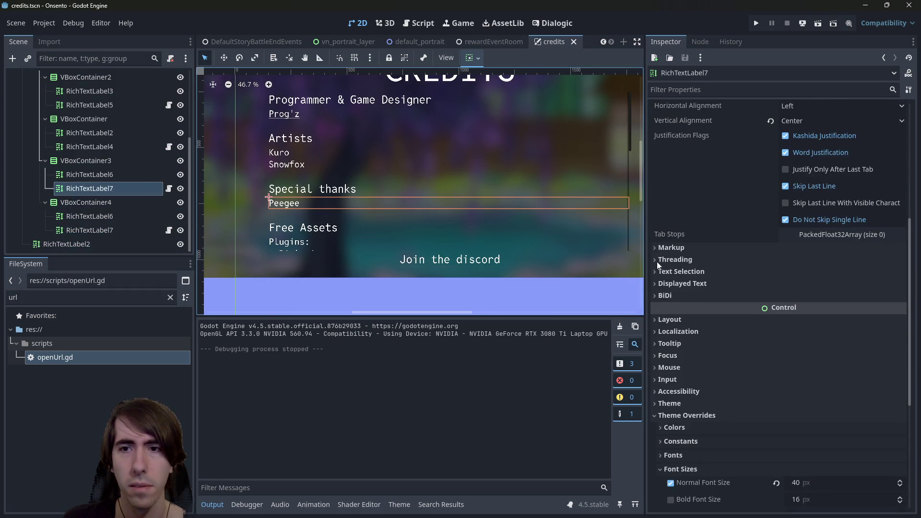
pyautogui.scroll(5, 634, 255)
pyautogui.click(102, 230)
pyautogui.scroll(6, 767, 195)
pyautogui.moveTo(862, 166); pyautogui.dragTo(629, 165)
pyautogui.hotkey('ctrl', 'c')
# Step: In the Join the discord label, write a [url] link titled Join the discord pointing to the Discord invite
pyautogui.click(103, 241)
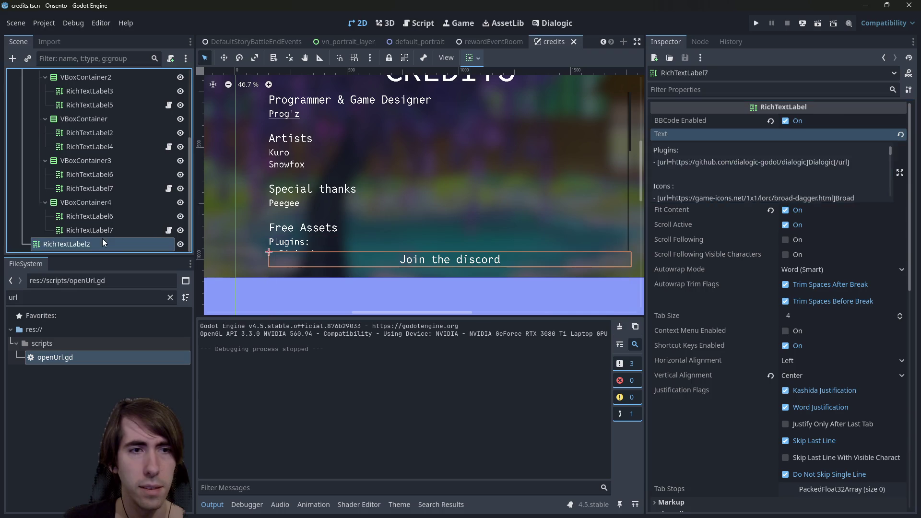
pyautogui.click(802, 164)
pyautogui.press('Return')
pyautogui.hotkey('ctrl', 'v')
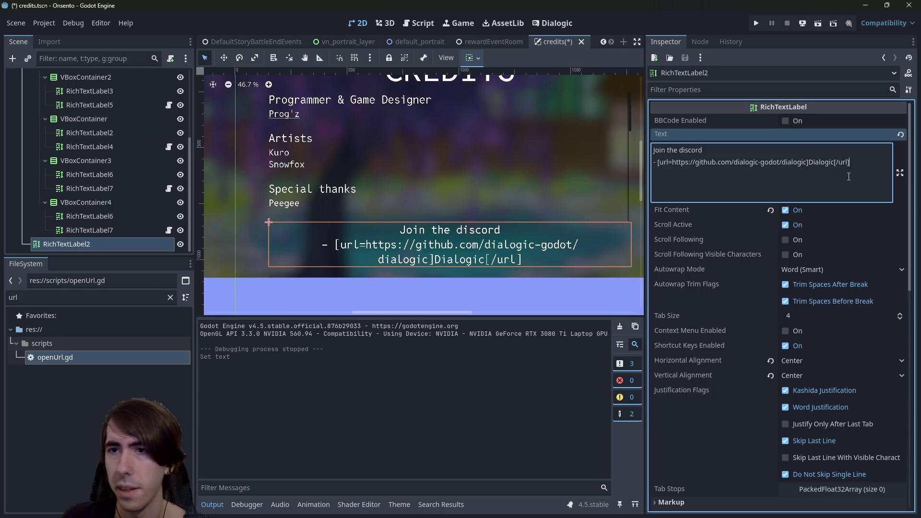
pyautogui.moveTo(707, 149); pyautogui.dragTo(657, 152)
pyautogui.hotkey('ctrl', 'c')
pyautogui.doubleClick(827, 161)
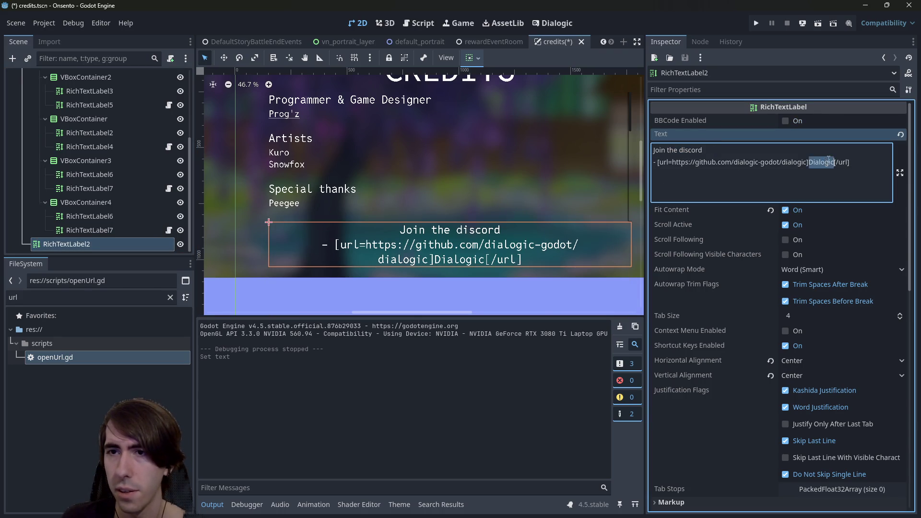
pyautogui.hotkey('ctrl', 'v')
pyautogui.hotkey('alt', 'Tab')
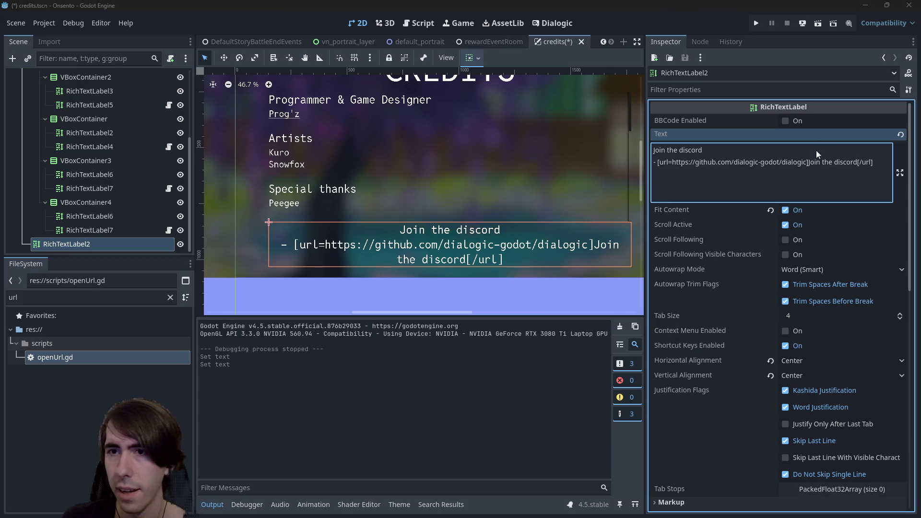
pyautogui.moveTo(672, 163)
pyautogui.mouseDown()
pyautogui.moveTo(823, 162)
pyautogui.moveTo(809, 162)
pyautogui.mouseUp()
pyautogui.hotkey('ctrl', 'v')
# Step: Remove the old plain line and leading dash, enable BBCode, and save the credits scene
pyautogui.press('Up')
pyautogui.hotkey('shift', 'Home')
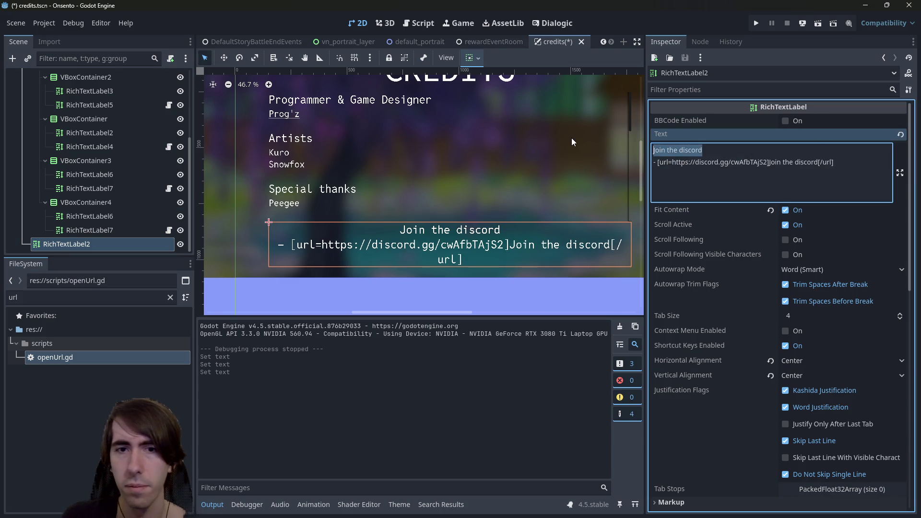
pyautogui.press('BackSpace')
pyautogui.press('Delete')
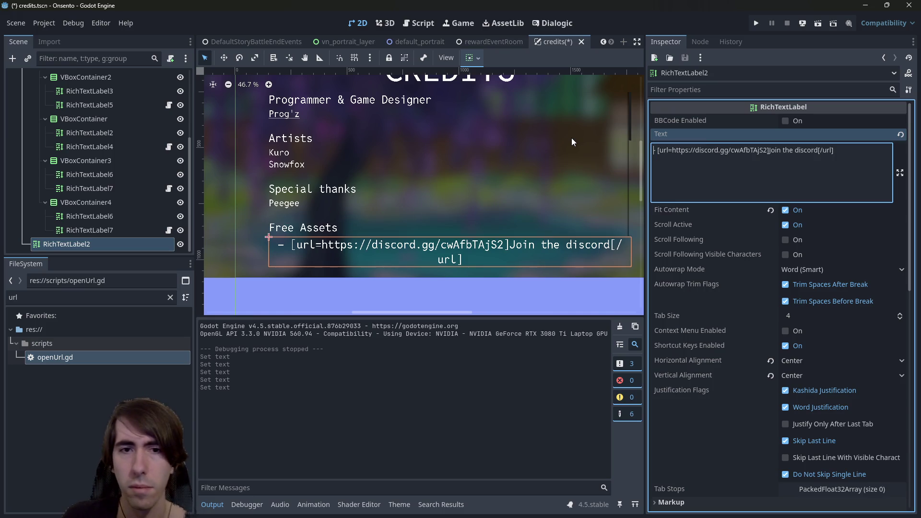
pyautogui.click(795, 120)
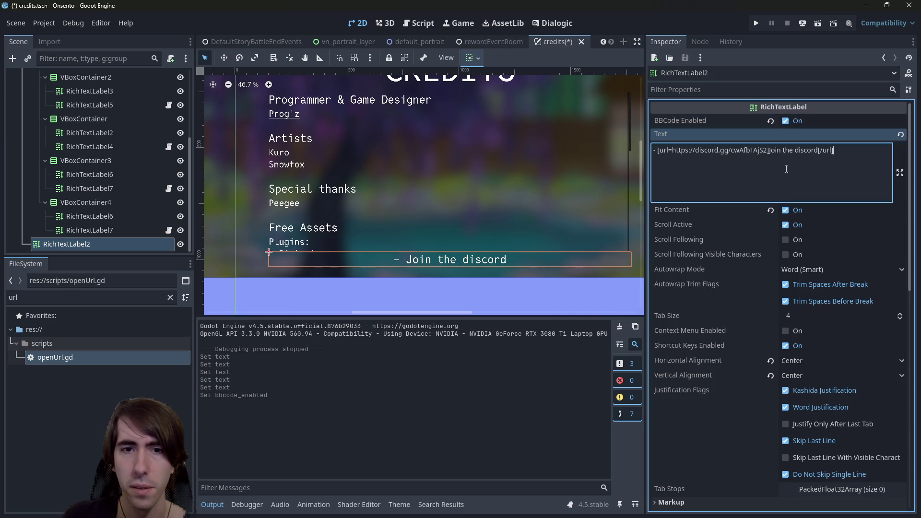
pyautogui.hotkey('ctrl', 's')
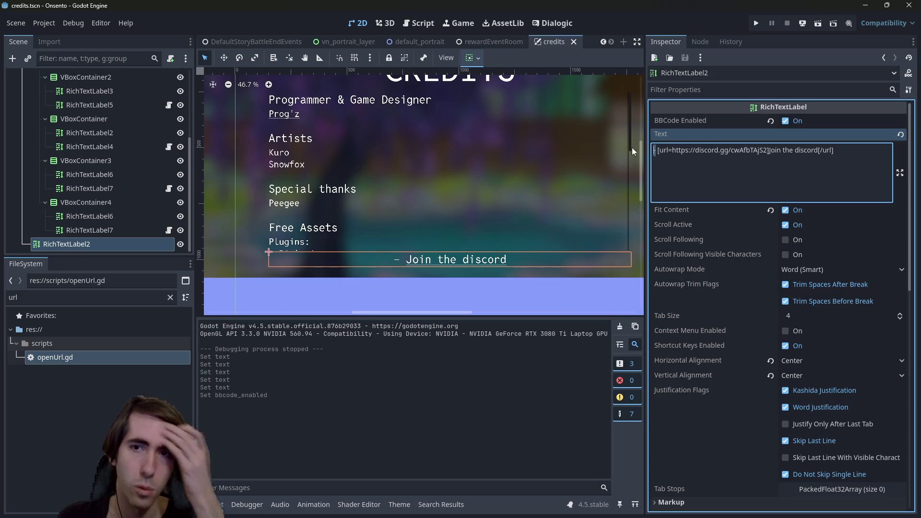
pyautogui.press('Delete')
pyautogui.press('Delete')
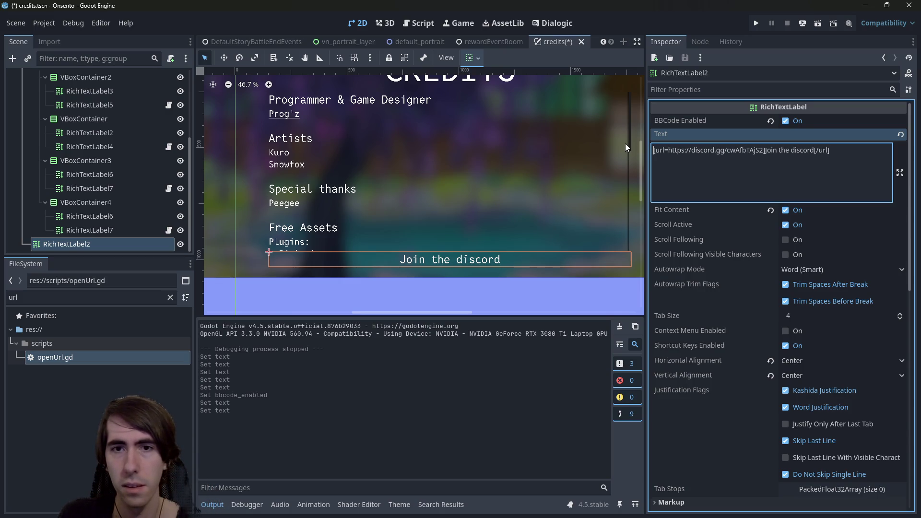
pyautogui.hotkey('ctrl', 's')
pyautogui.scroll(-1, 415, 212)
pyautogui.scroll(3, 415, 210)
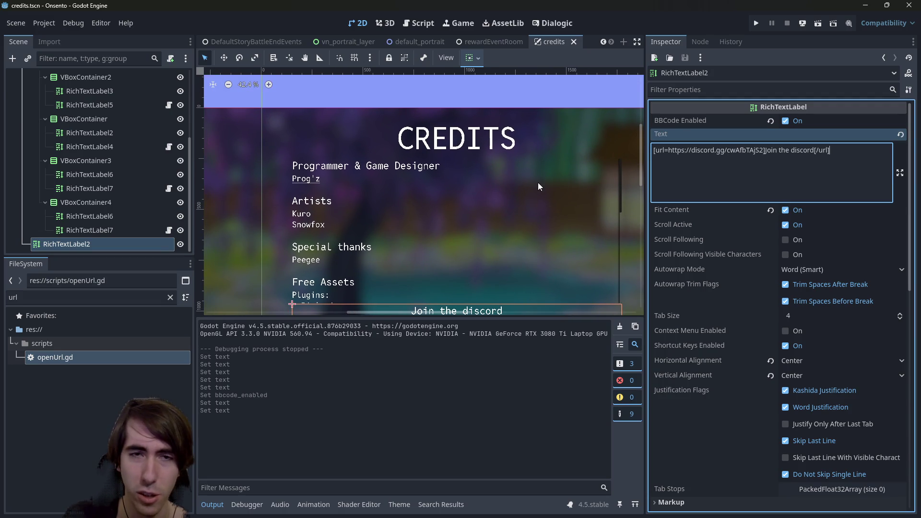
pyautogui.scroll(-2, 504, 245)
pyautogui.scroll(4, 89, 202)
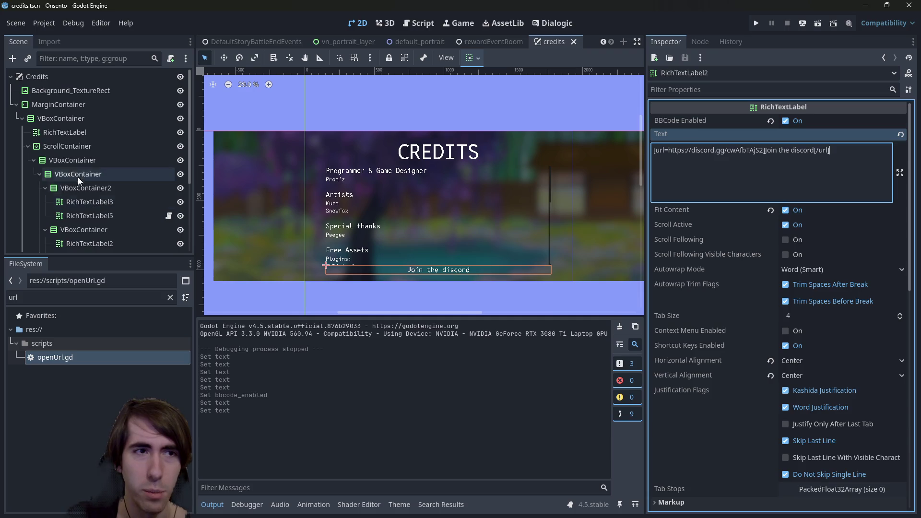
# Step: Fold the VBoxContainer and MarginContainer branches in the Scene dock and save the scene
pyautogui.click(22, 118)
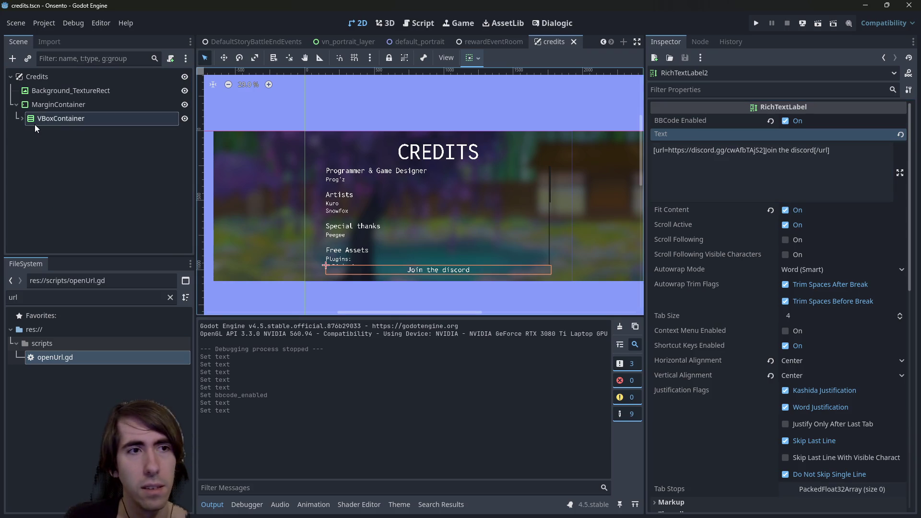
pyautogui.click(16, 105)
pyautogui.hotkey('ctrl', 's')
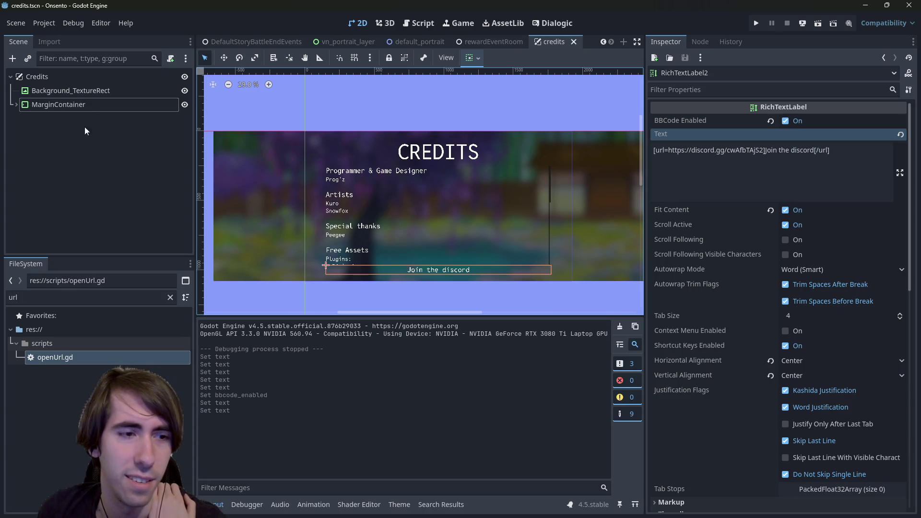
pyautogui.scroll(5, 457, 272)
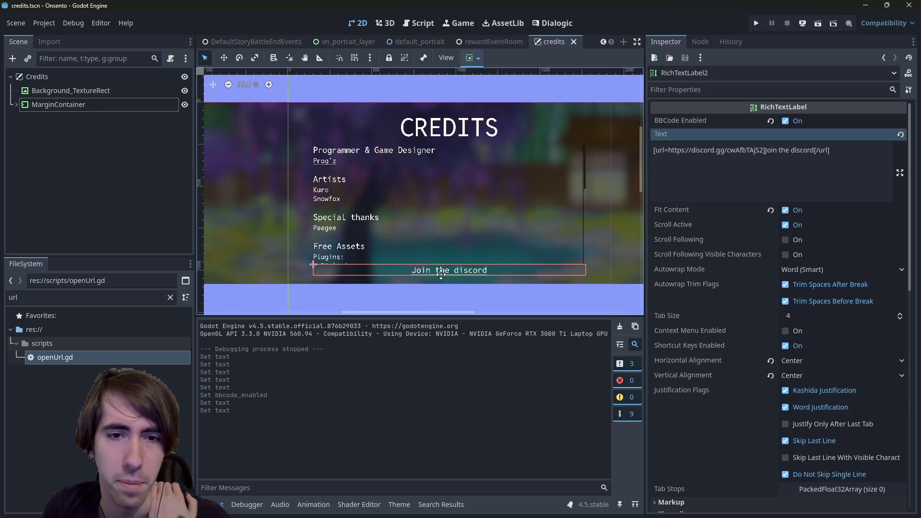
pyautogui.scroll(-4, 412, 231)
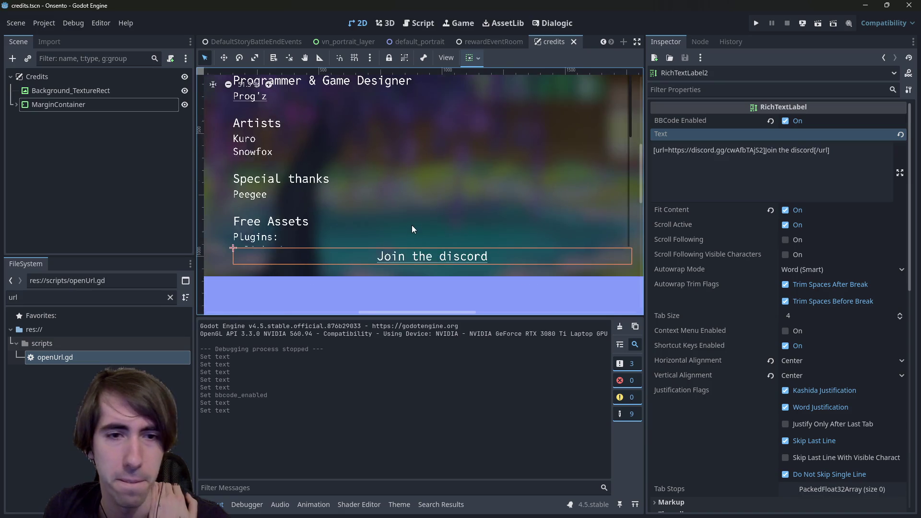
pyautogui.scroll(1, 420, 218)
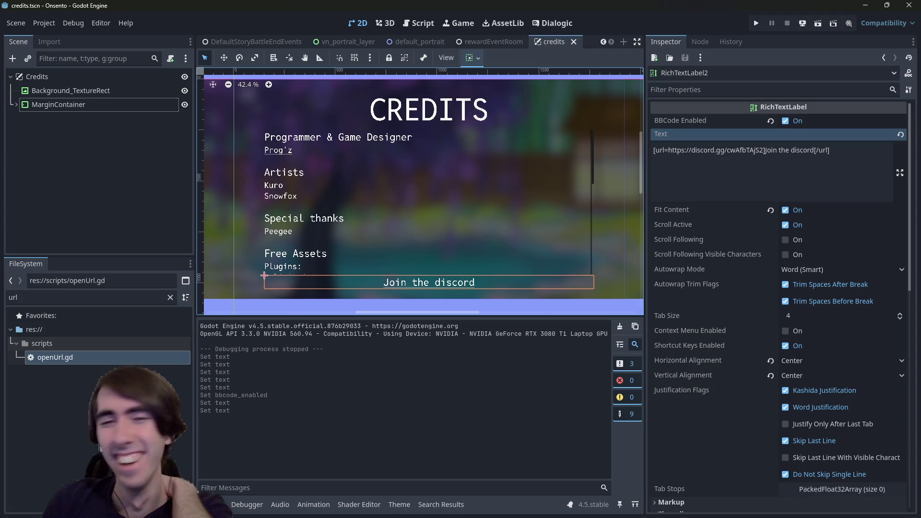
# Step: Add a Button child under the Credits root node and label it 'Back'
pyautogui.rightClick(66, 79)
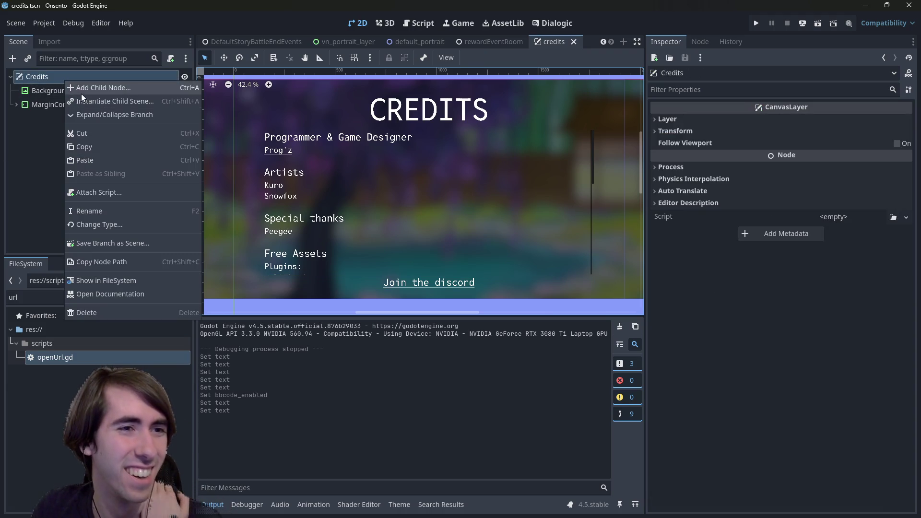
pyautogui.click(81, 93)
pyautogui.write('button')
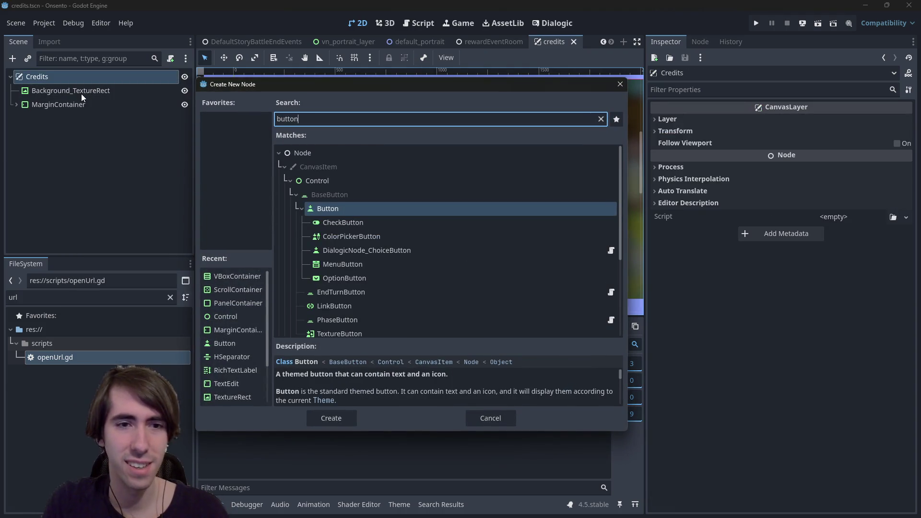
pyautogui.press('Return')
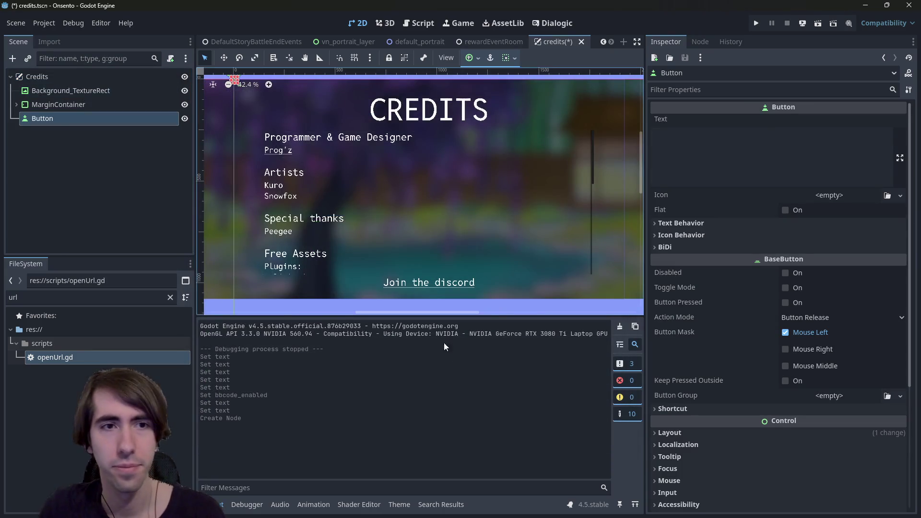
pyautogui.click(723, 176)
pyautogui.write('Back')
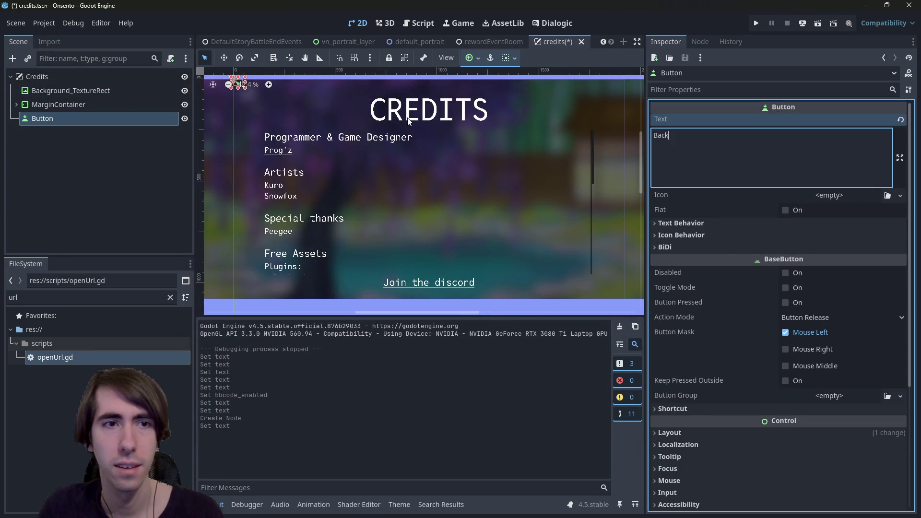
# Step: Assign the existing theme.tres resource to the Back button's Theme property via Quick Load
pyautogui.click(718, 89)
pyautogui.write('then')
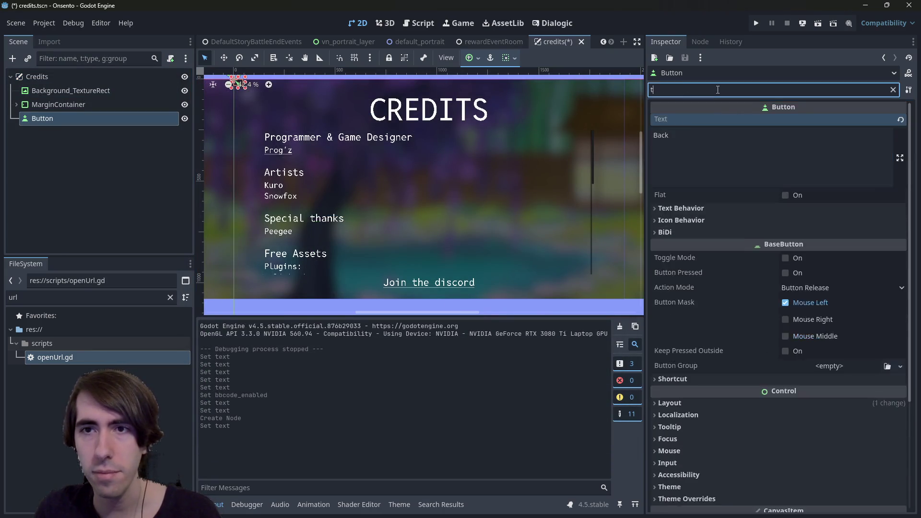
pyautogui.press('BackSpace')
pyautogui.write('me')
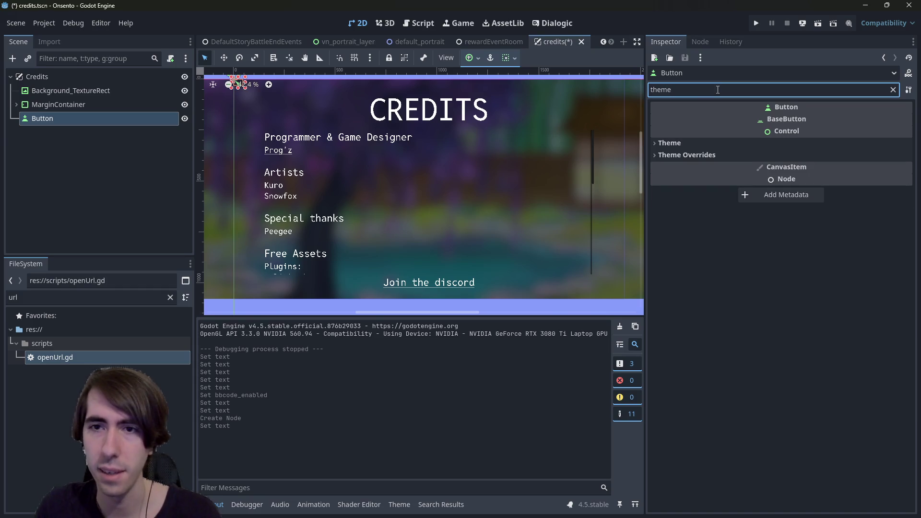
pyautogui.click(725, 154)
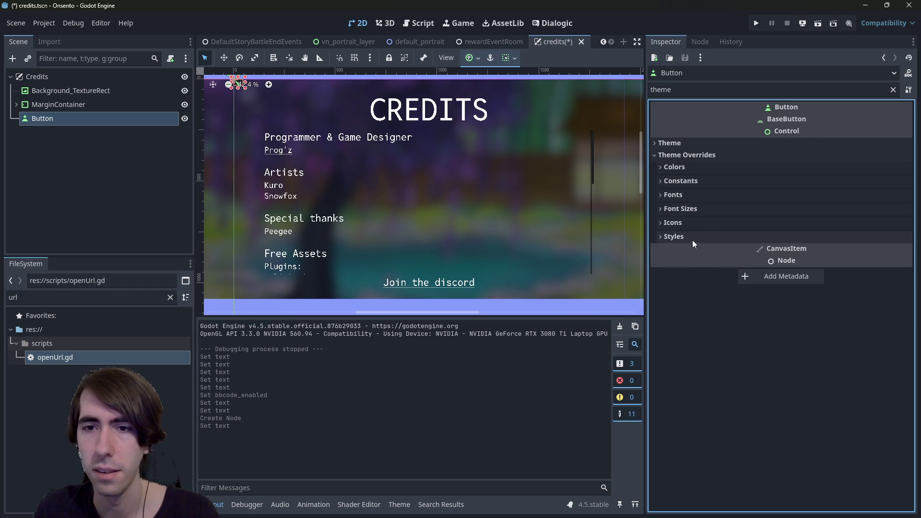
pyautogui.click(694, 143)
pyautogui.click(854, 157)
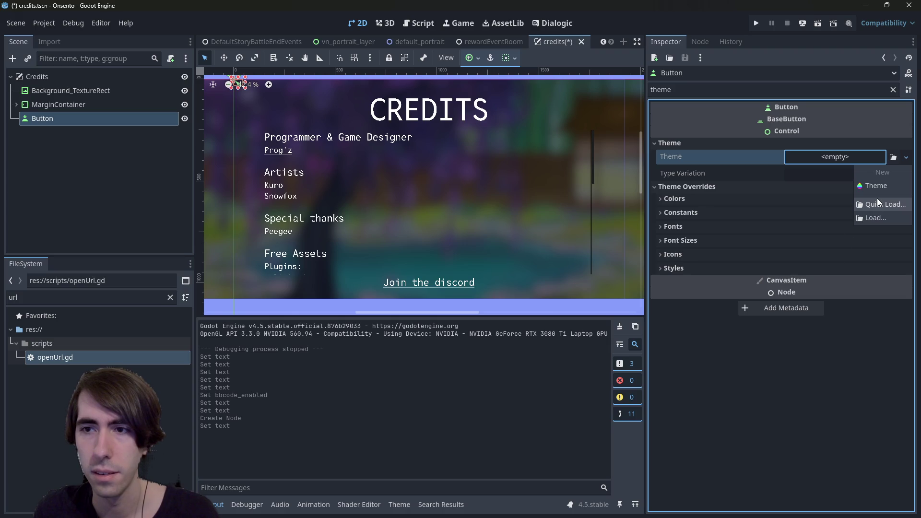
pyautogui.click(878, 201)
pyautogui.click(488, 145)
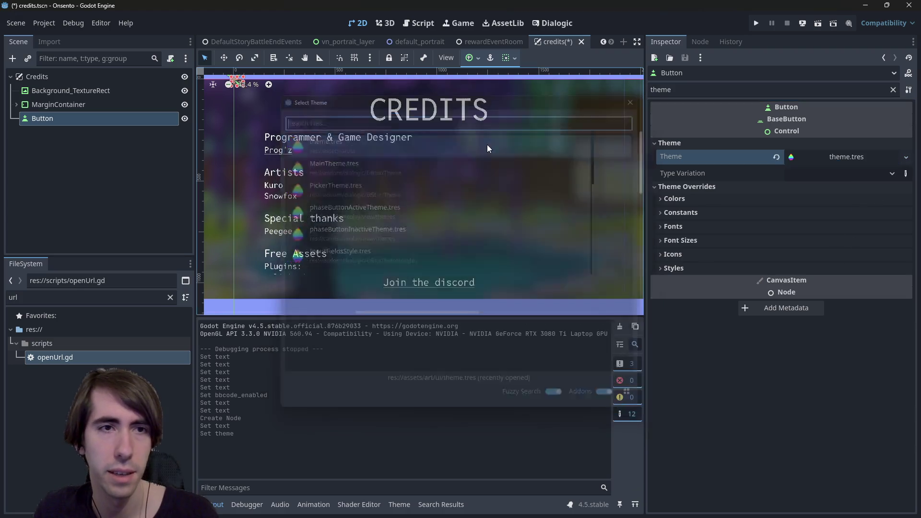
pyautogui.scroll(2, 362, 184)
# Step: Save the credits scene and anchor the Back button to the top-left corner
pyautogui.hotkey('ctrl', 's')
pyautogui.click(473, 60)
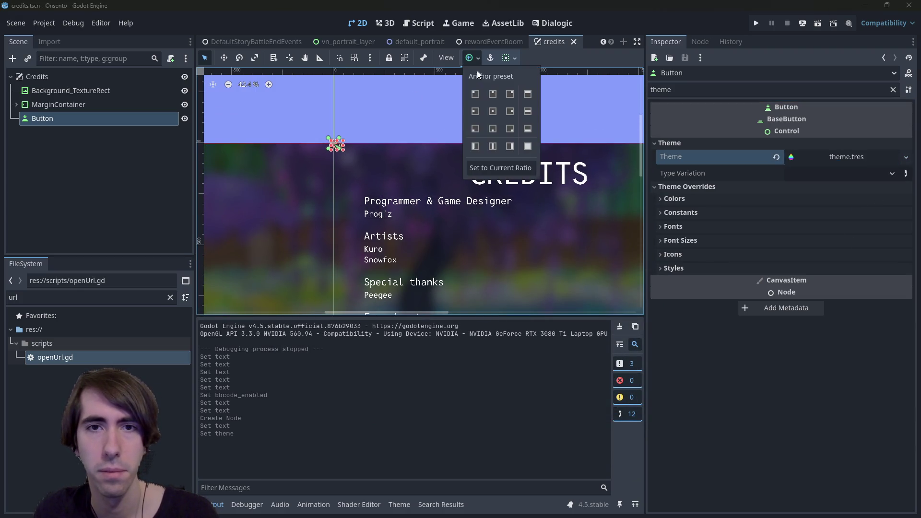
pyautogui.click(532, 124)
pyautogui.scroll(3, 402, 160)
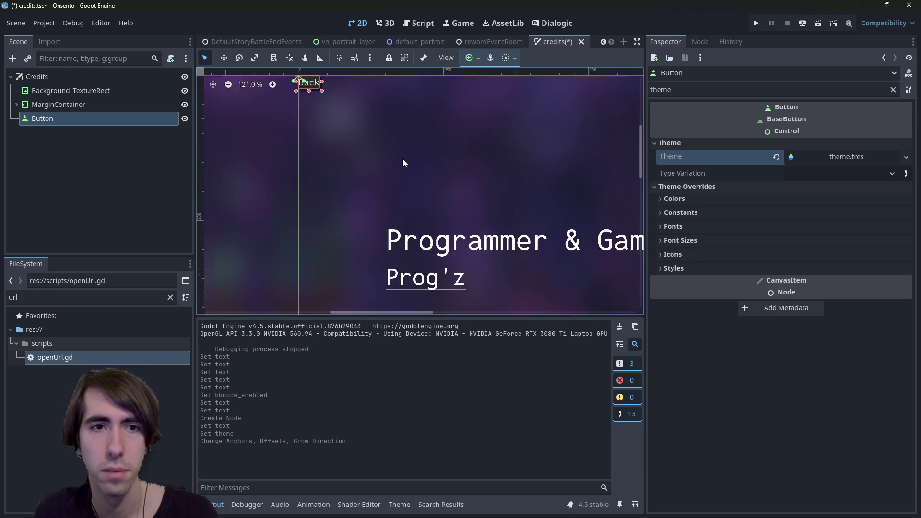
pyautogui.scroll(-4, 402, 163)
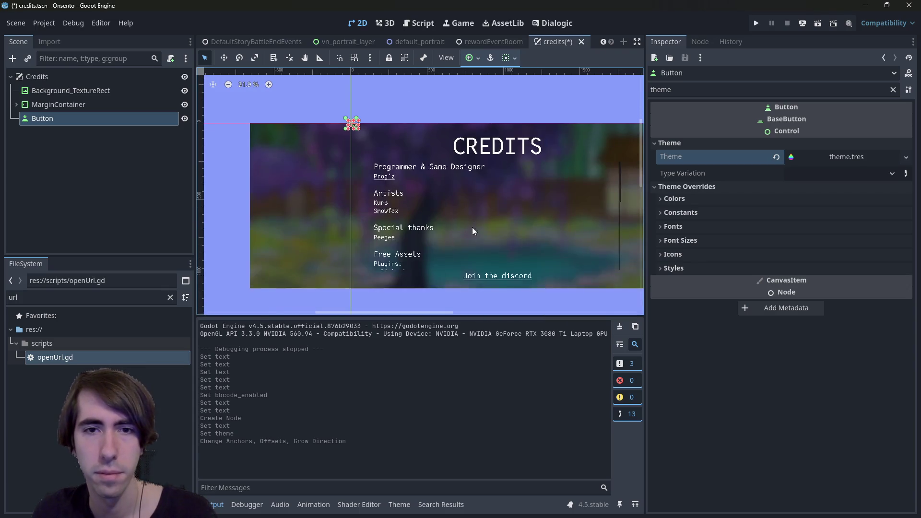
# Step: Clear the Inspector filter and bring up the Back button's Layout > Transform size fields
pyautogui.click(887, 93)
pyautogui.click(889, 92)
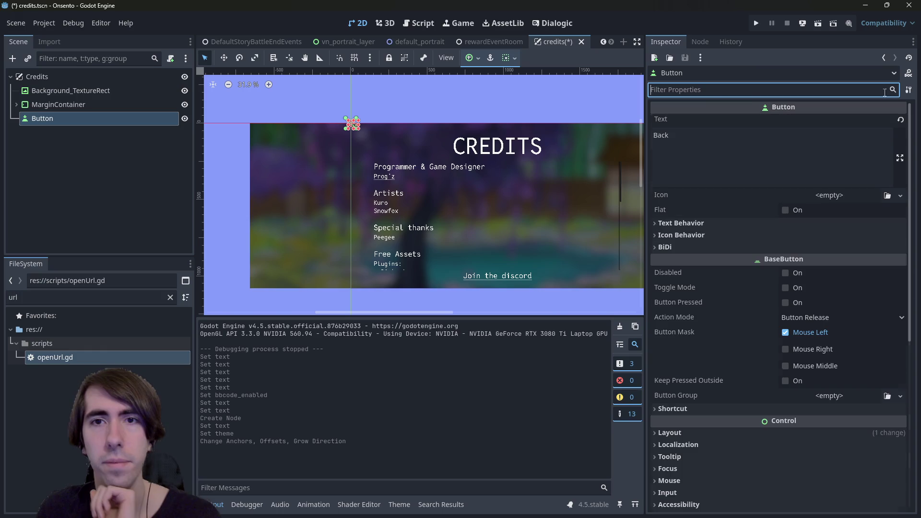
pyautogui.scroll(1, 412, 145)
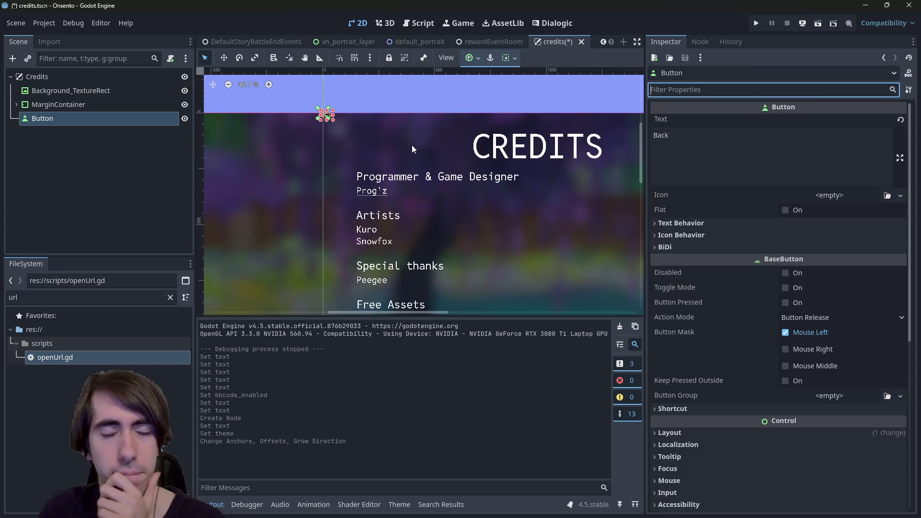
pyautogui.scroll(3, 345, 121)
pyautogui.scroll(-3, 715, 260)
pyautogui.scroll(3, 722, 242)
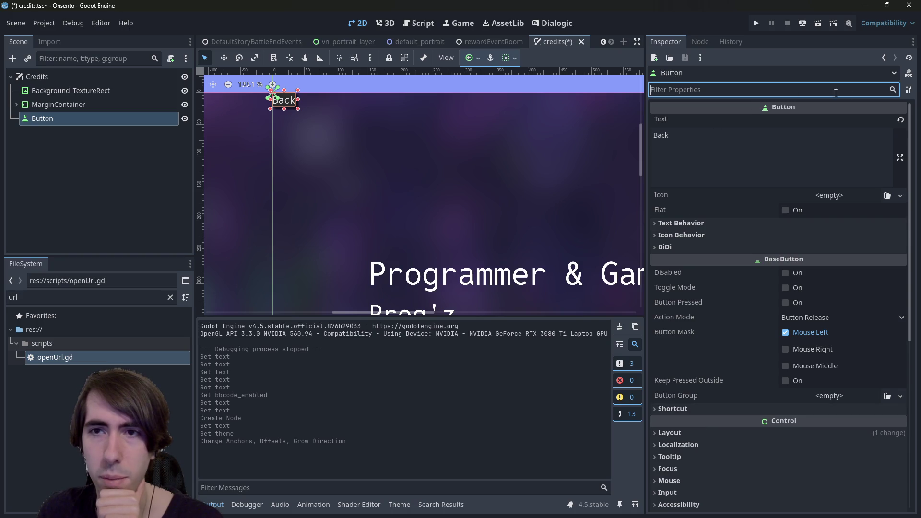
pyautogui.scroll(-2, 690, 328)
pyautogui.click(691, 308)
pyautogui.click(681, 306)
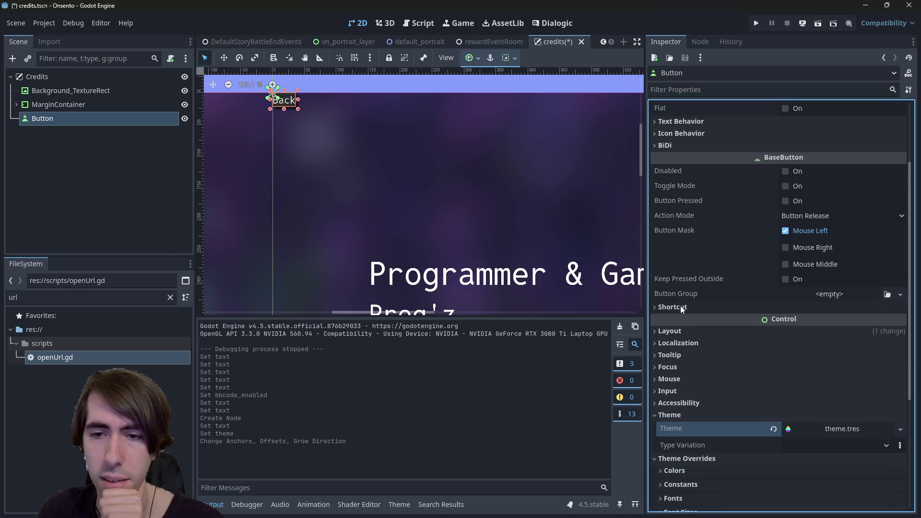
pyautogui.click(686, 332)
pyautogui.scroll(-1, 707, 373)
pyautogui.click(691, 413)
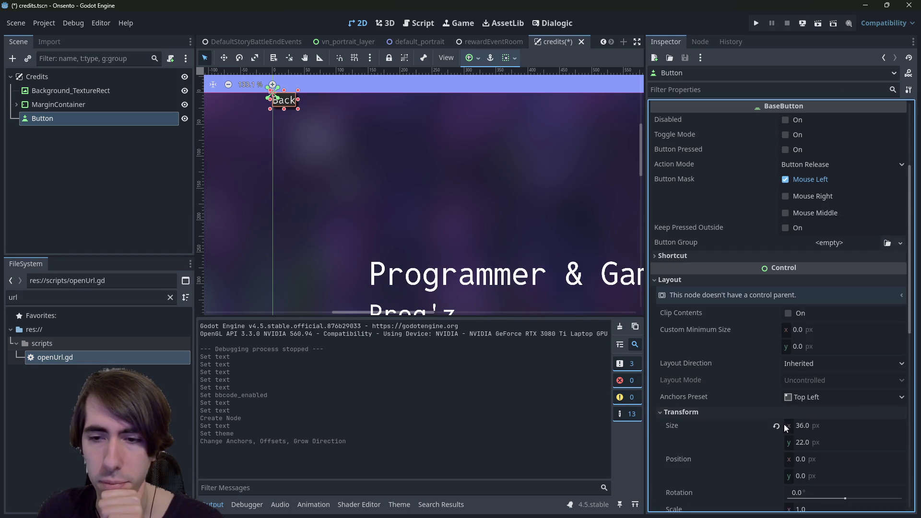
pyautogui.click(822, 424)
# Step: Set the Back button's size to 200 × 100 px
pyautogui.write('200')
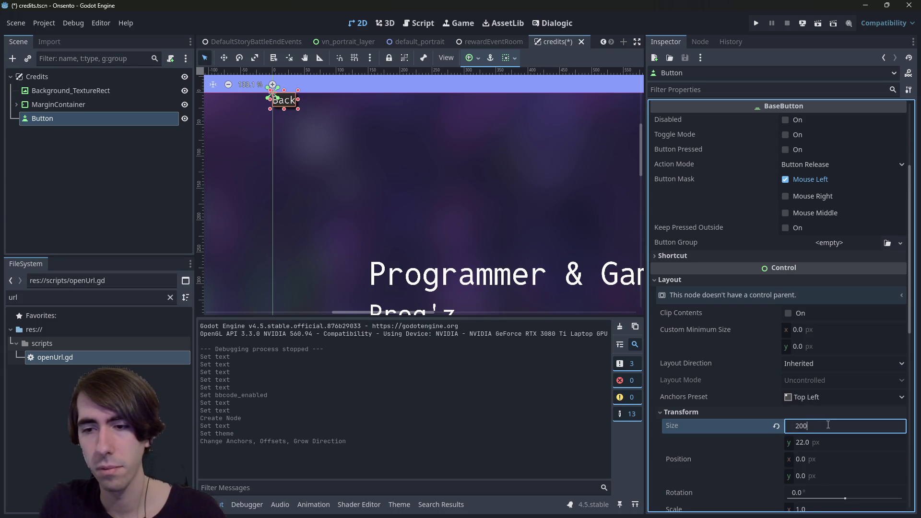
pyautogui.press('Tab')
pyautogui.write('100')
pyautogui.press('Return')
# Step: Enable a Theme Overrides font size of 40 px on the Back button
pyautogui.scroll(-3, 416, 308)
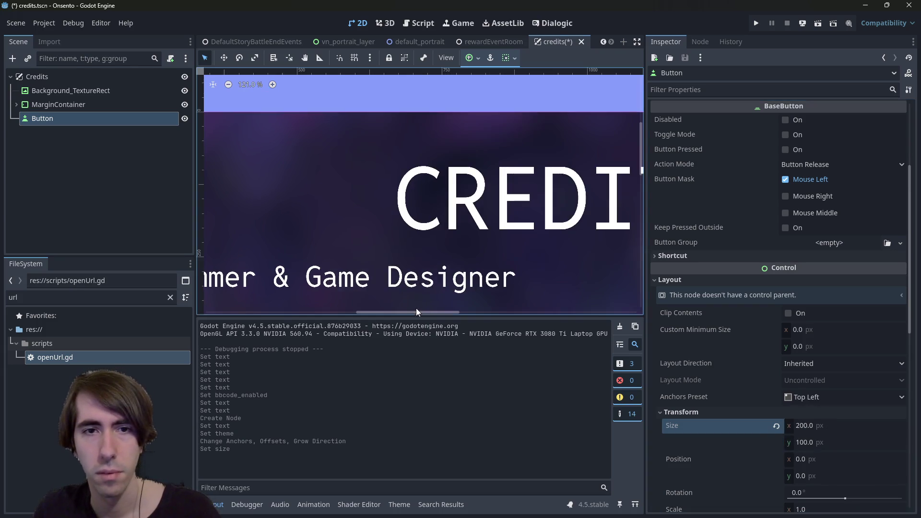
pyautogui.scroll(-3, 431, 273)
pyautogui.scroll(-2, 454, 241)
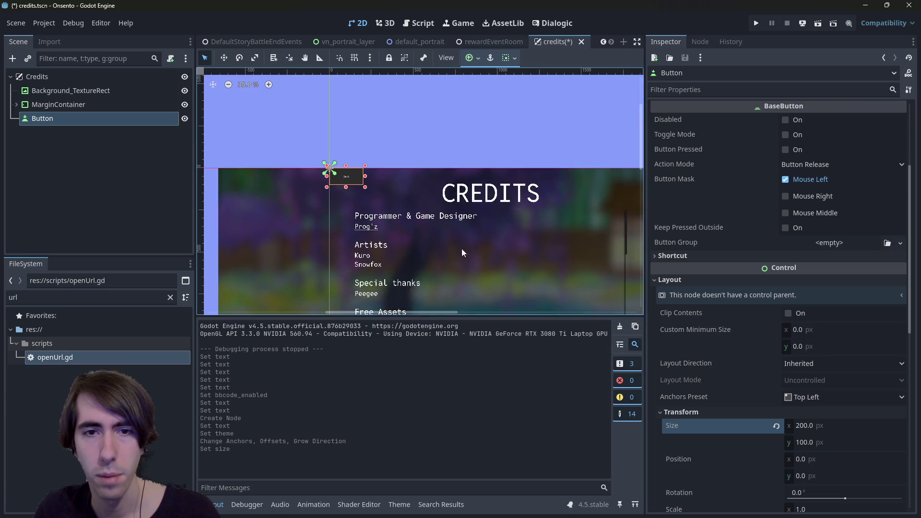
pyautogui.scroll(-5, 767, 398)
pyautogui.click(709, 464)
pyautogui.click(712, 451)
pyautogui.click(799, 464)
pyautogui.write('25')
pyautogui.hotkey('ctrl', 'a')
pyautogui.write('40')
pyautogui.press('Return')
pyautogui.click(816, 464)
# Step: Resize the Back button to 150 px wide and 75 px tall
pyautogui.scroll(6, 780, 300)
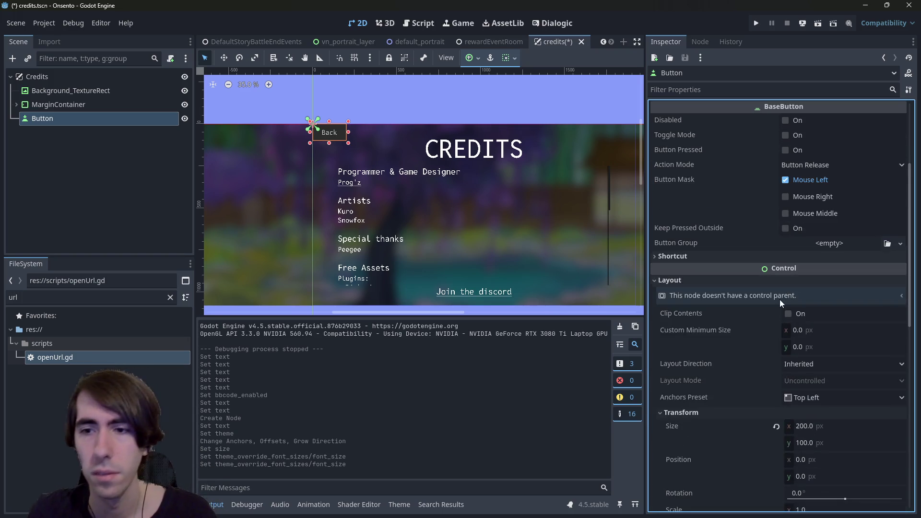
pyautogui.scroll(-2, 829, 338)
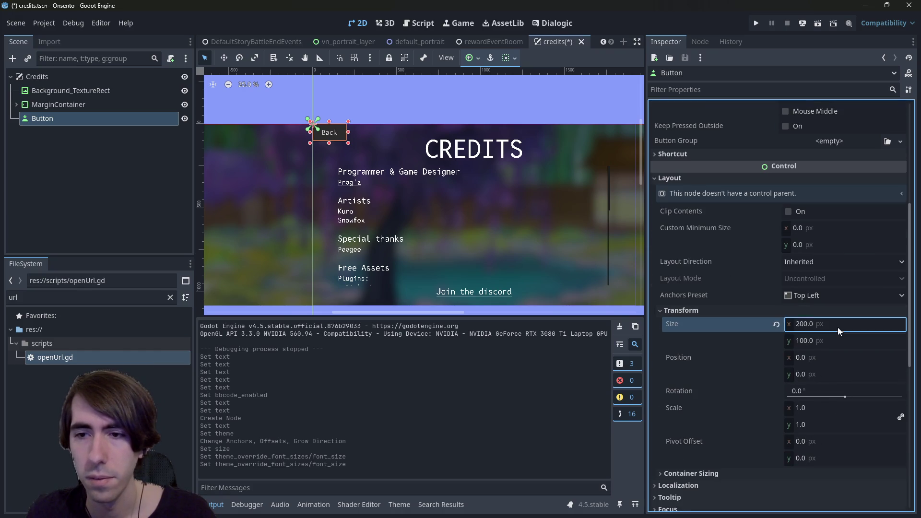
pyautogui.click(838, 325)
pyautogui.write('150')
pyautogui.press('Tab')
pyautogui.write('53')
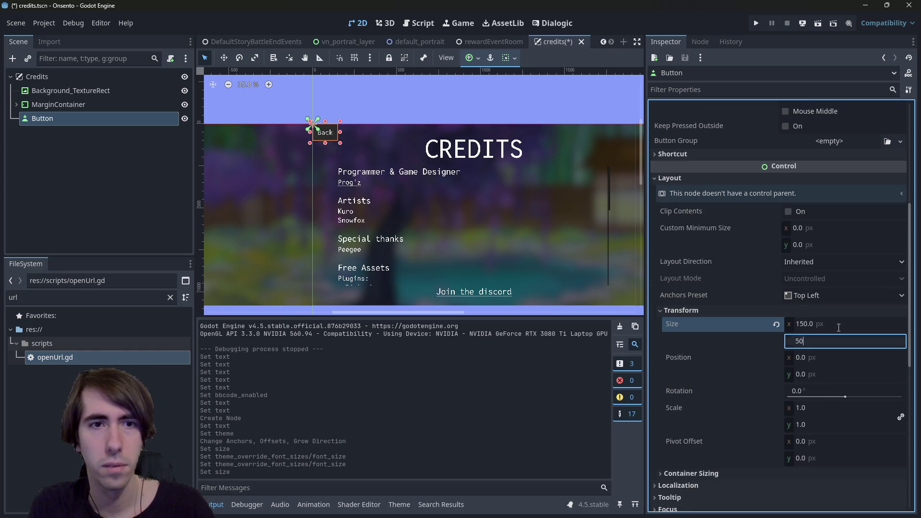
pyautogui.press('Return')
pyautogui.click(843, 346)
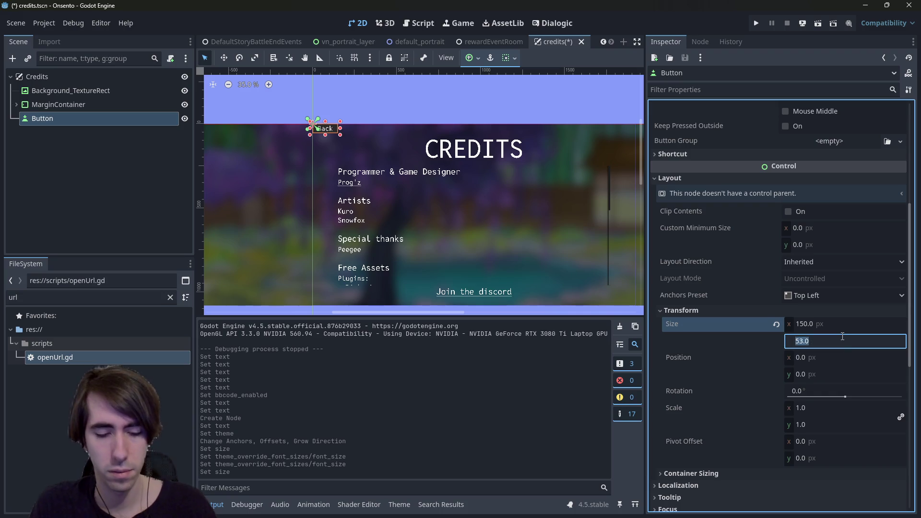
pyautogui.write('60')
pyautogui.press('Return')
pyautogui.click(843, 337)
pyautogui.write('75')
pyautogui.press('Return')
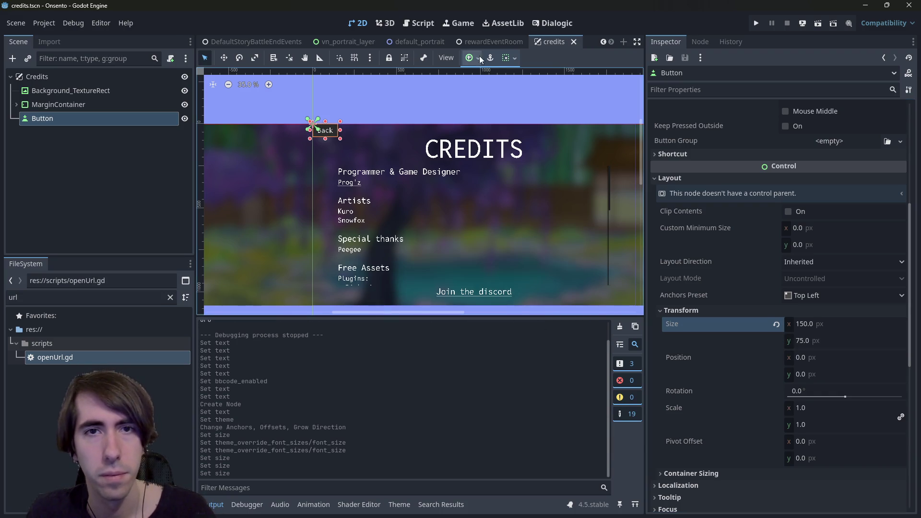
# Step: Try the top-left, bottom-right, bottom-left and top-right anchor presets on the Back button
pyautogui.click(470, 58)
pyautogui.click(480, 97)
pyautogui.scroll(-2, 525, 240)
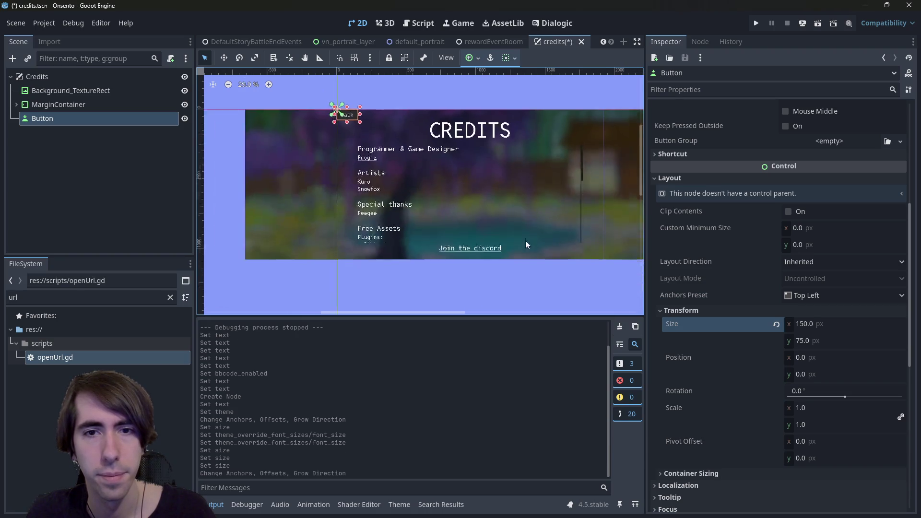
pyautogui.click(469, 57)
pyautogui.click(515, 126)
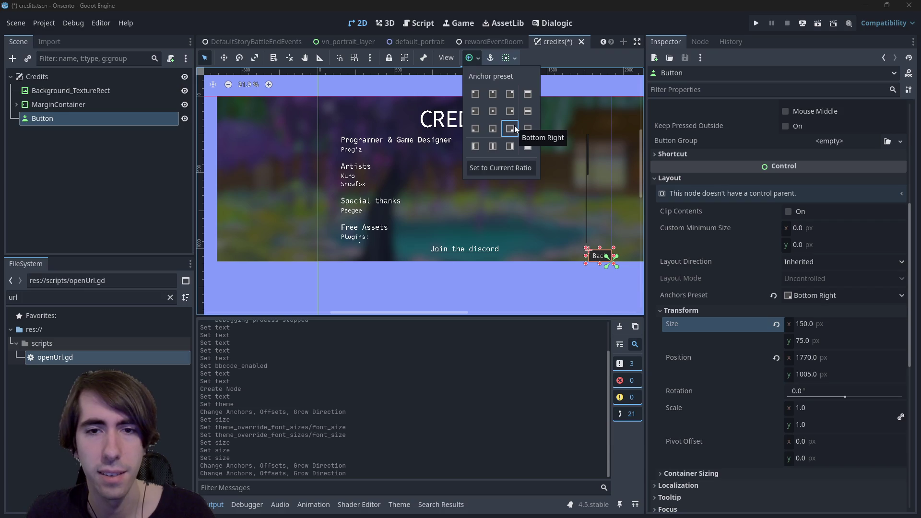
pyautogui.click(476, 134)
pyautogui.click(510, 130)
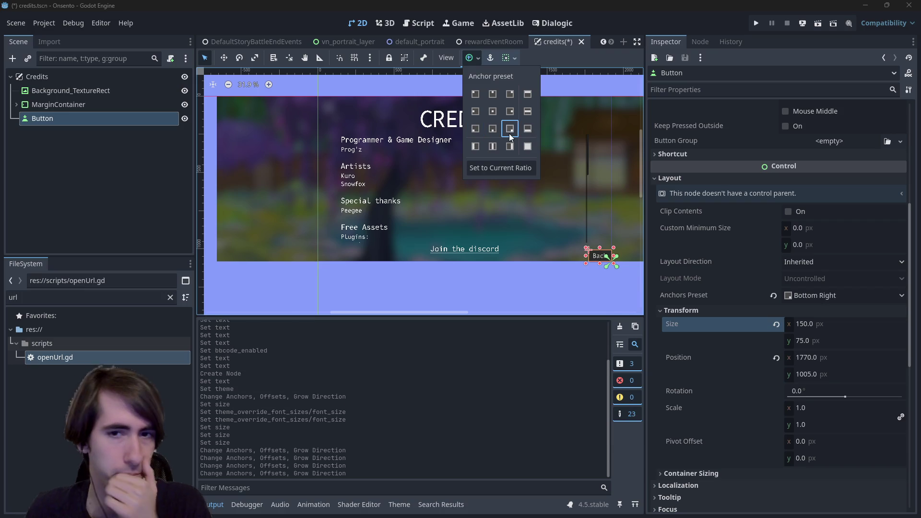
pyautogui.click(475, 94)
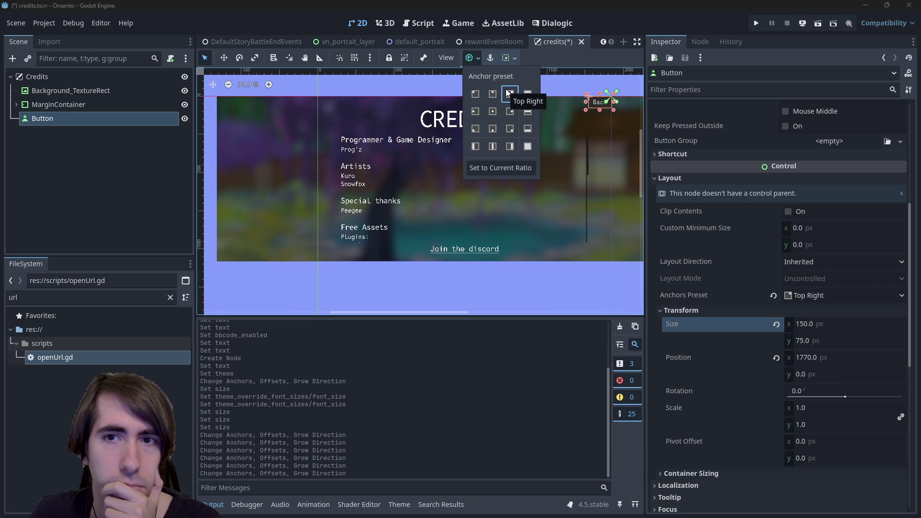
pyautogui.click(792, 169)
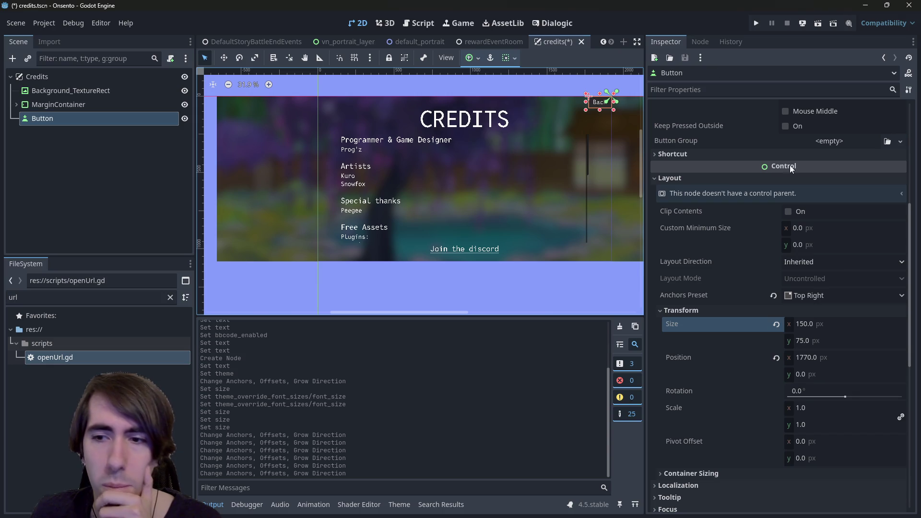
# Step: Shift the Back button 200 px left and 100 px down, then save the scene
pyautogui.click(855, 361)
pyautogui.write('-300')
pyautogui.press('Return')
pyautogui.hotkey('ctrl', 'z')
pyautogui.click(871, 359)
pyautogui.write('=')
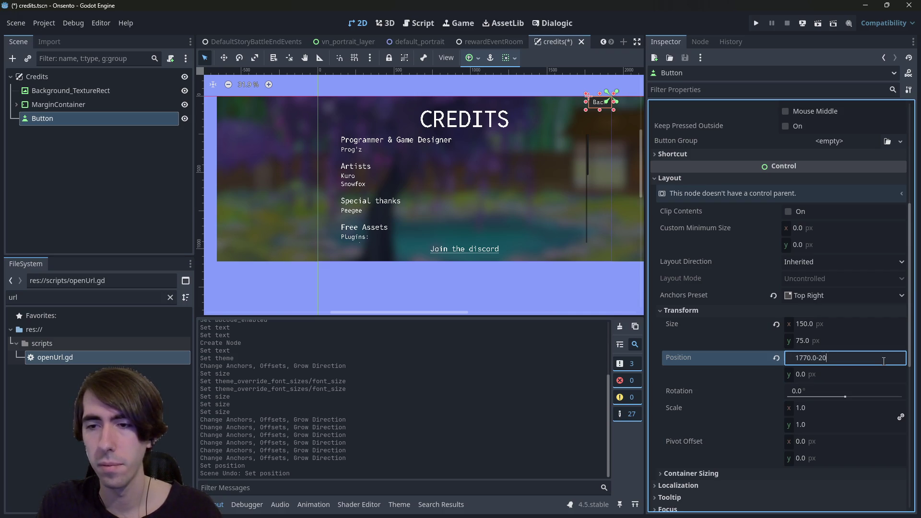
pyautogui.write('0')
pyautogui.press('Return')
pyautogui.click(884, 361)
pyautogui.click(881, 361)
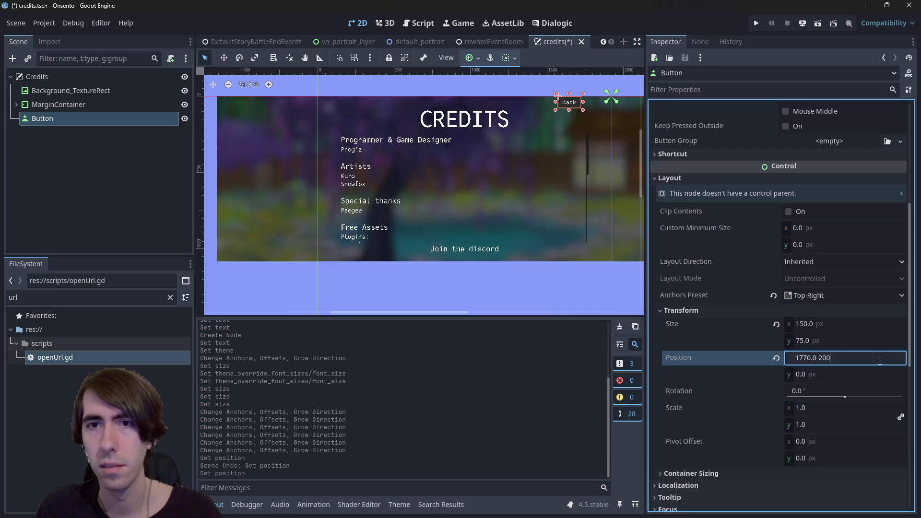
pyautogui.click(858, 374)
pyautogui.write('10')
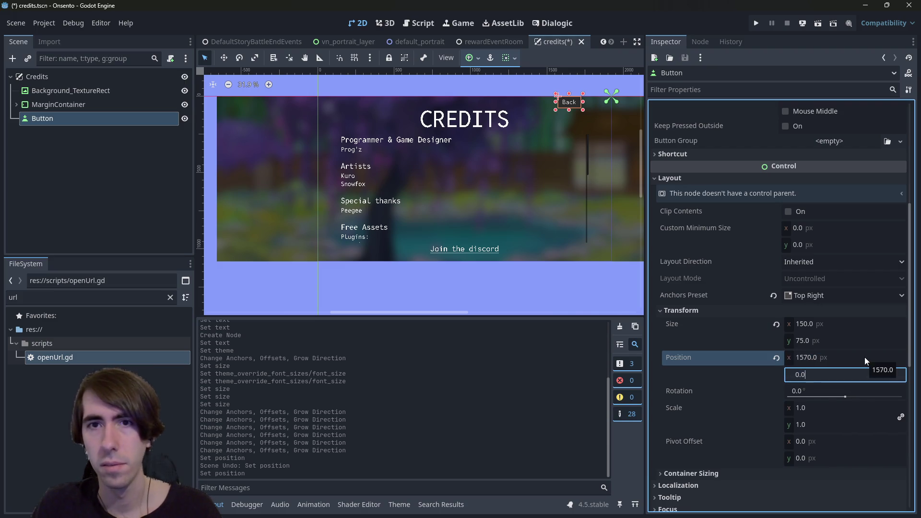
pyautogui.write('0')
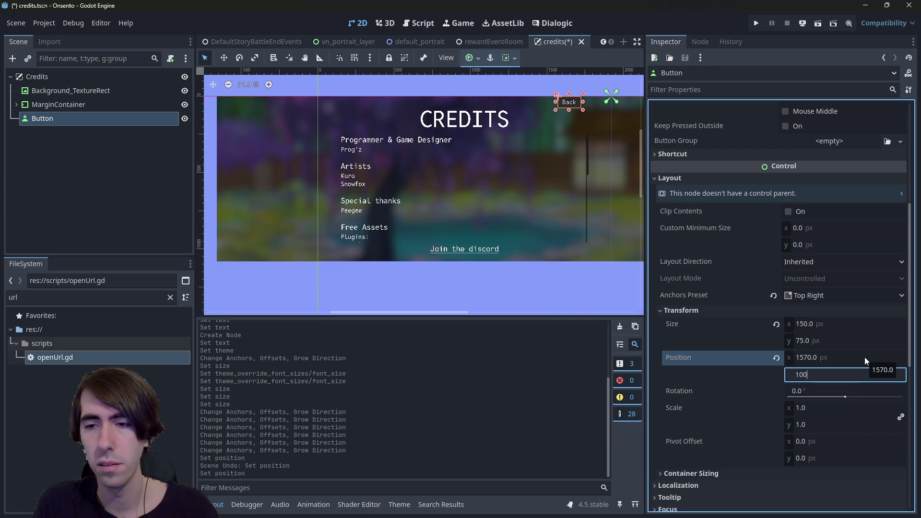
pyautogui.press('Return')
pyautogui.hotkey('ctrl', 's')
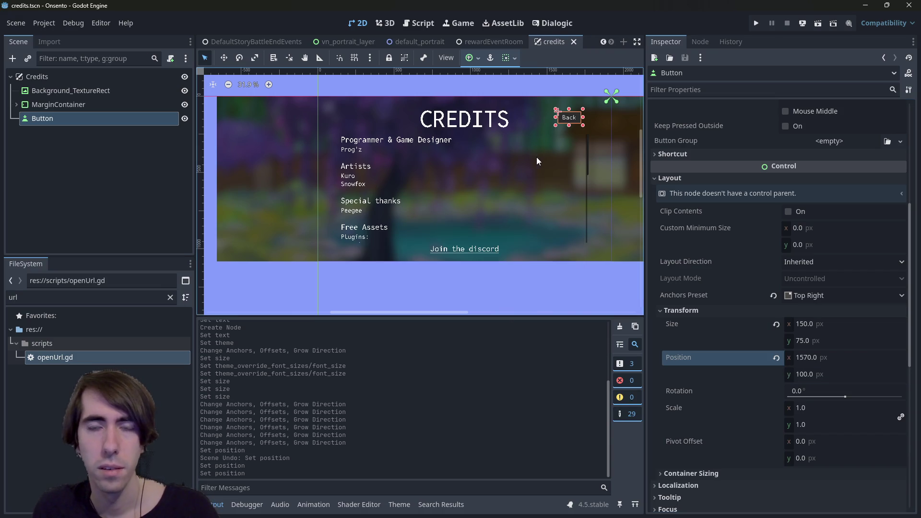
# Step: Re-anchor the Back button bottom right and set its position to 1570 × 955 px
pyautogui.scroll(3, 532, 157)
pyautogui.moveTo(489, 199); pyautogui.dragTo(504, 167)
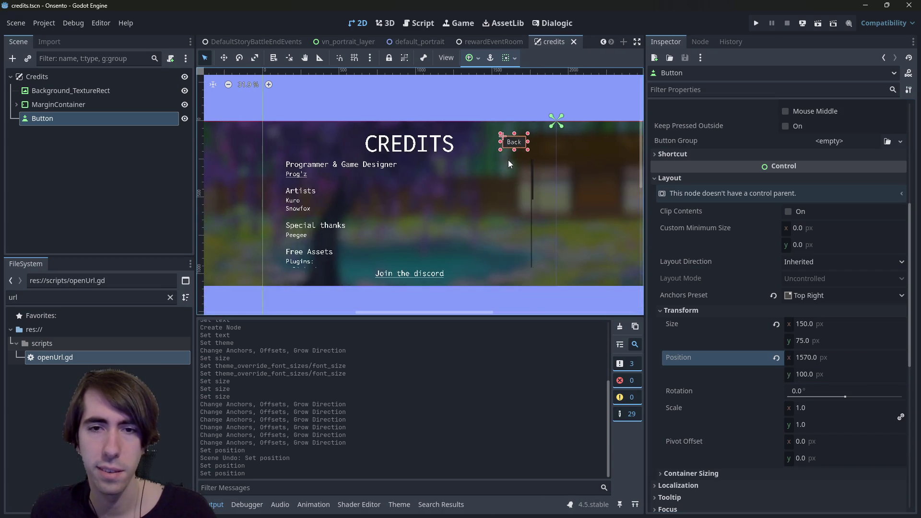
pyautogui.click(471, 57)
pyautogui.click(506, 129)
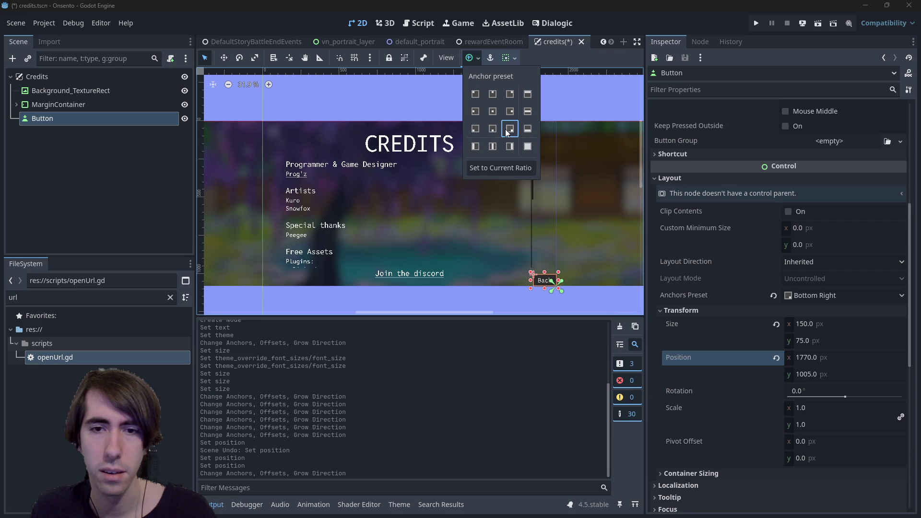
pyautogui.click(868, 358)
pyautogui.click(868, 358)
pyautogui.write('-200')
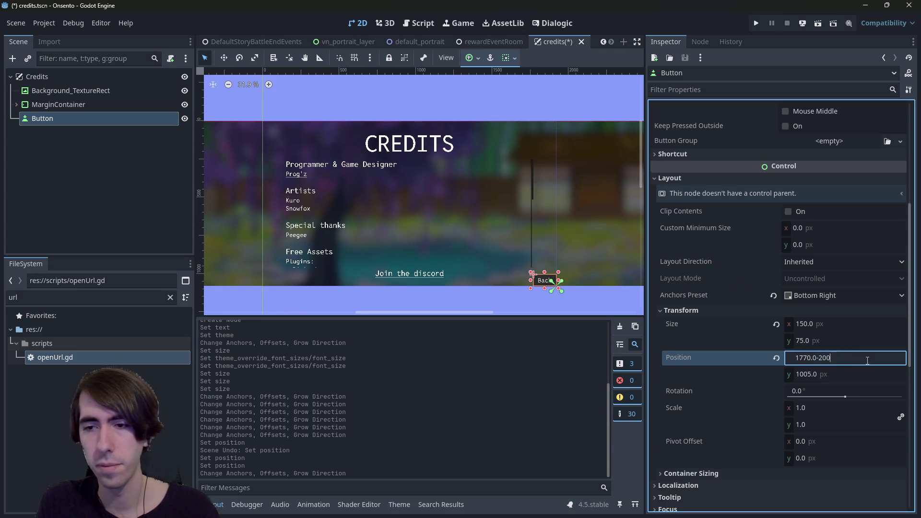
pyautogui.press('Tab')
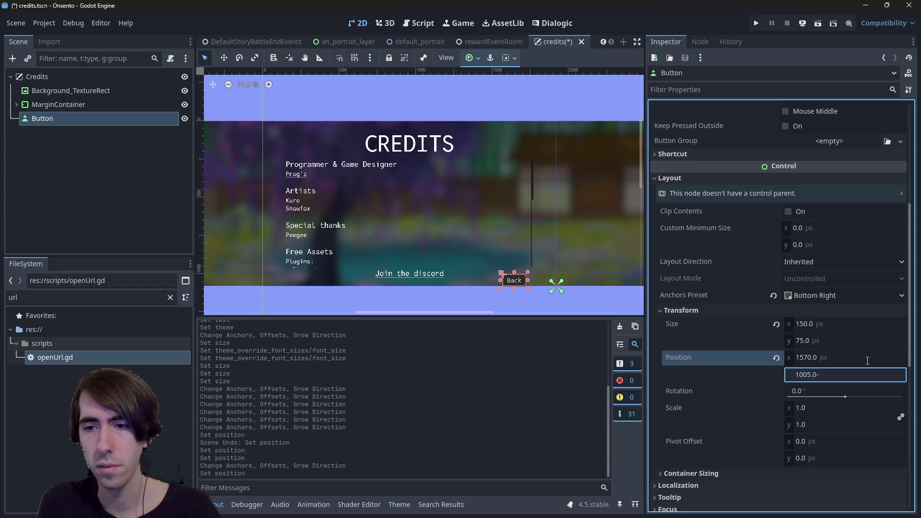
pyautogui.write('50')
pyautogui.press('Return')
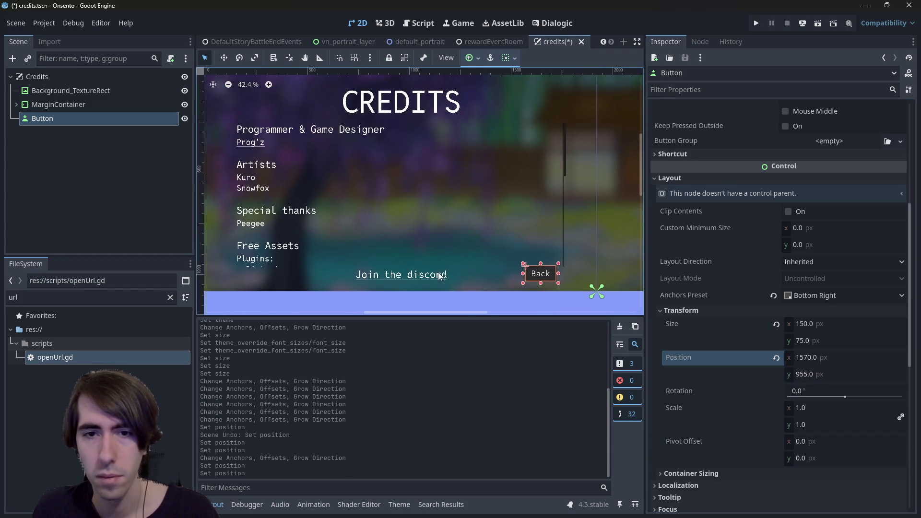
# Step: Reselect the Back button node, then select the 'Join the discord' label to compare
pyautogui.scroll(5, 518, 276)
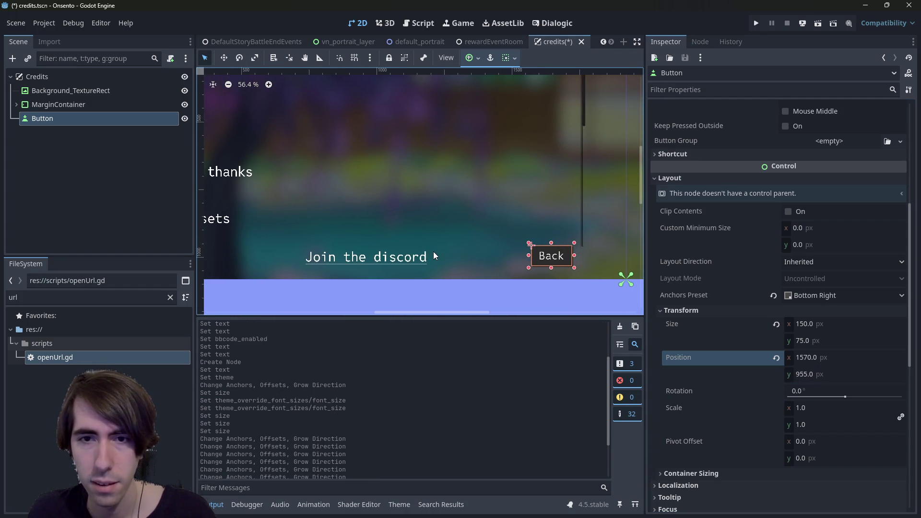
pyautogui.scroll(15, 565, 252)
pyautogui.scroll(-18, 526, 238)
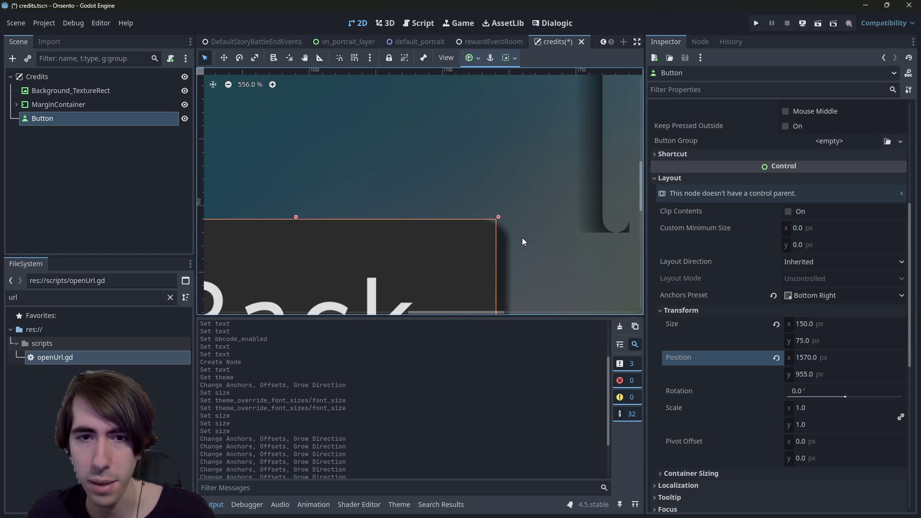
pyautogui.hscroll(-3, 448, 249)
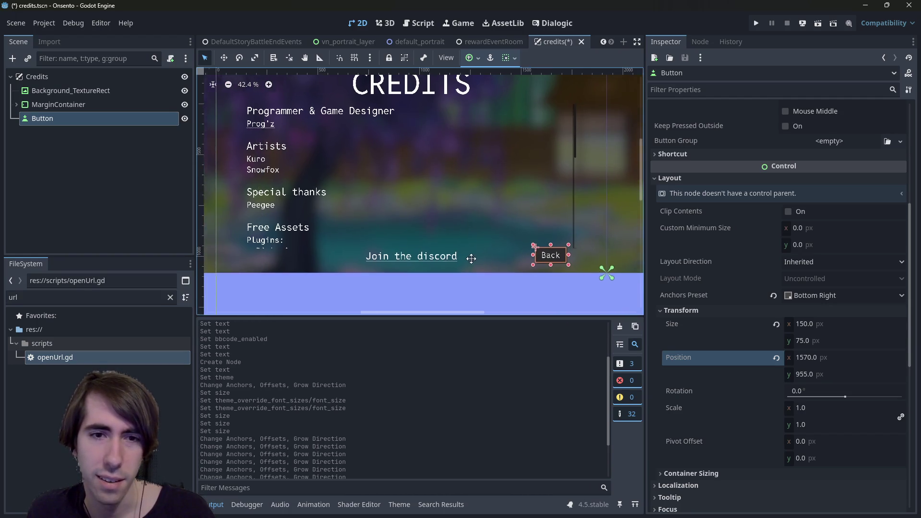
pyautogui.scroll(-1, 415, 259)
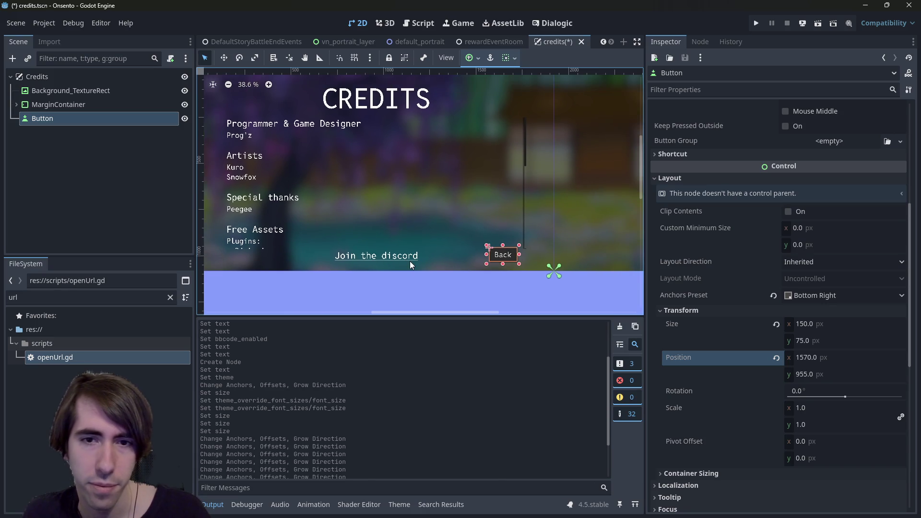
pyautogui.click(51, 120)
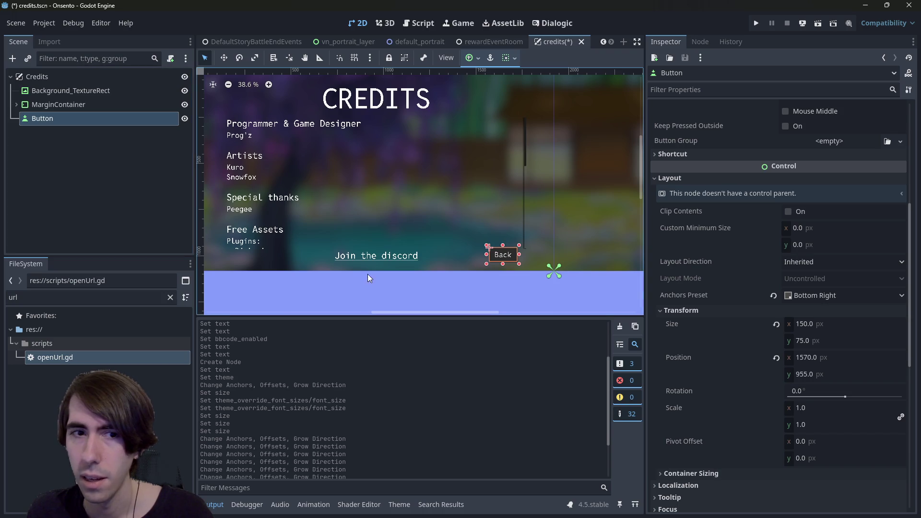
pyautogui.click(375, 256)
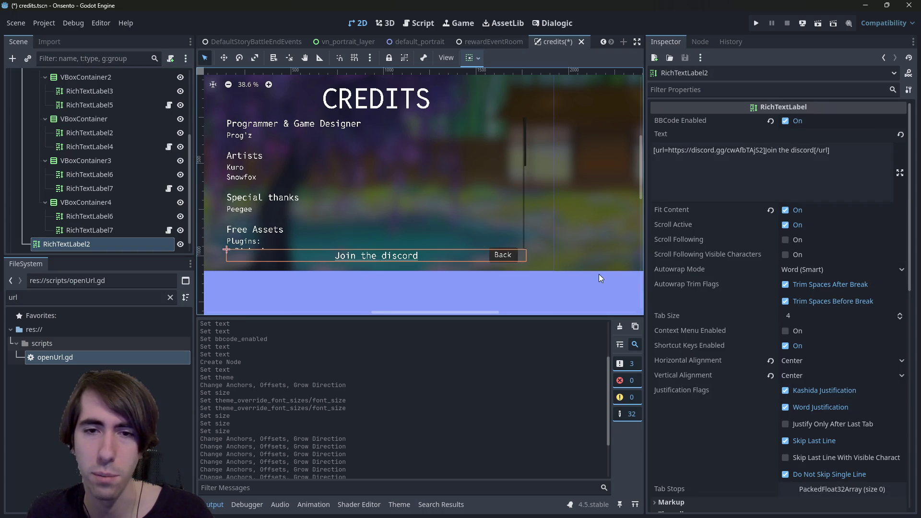
# Step: Select the Back button on the canvas, review its Inspector properties, and show the anchor presets
pyautogui.click(508, 255)
pyautogui.scroll(5, 519, 259)
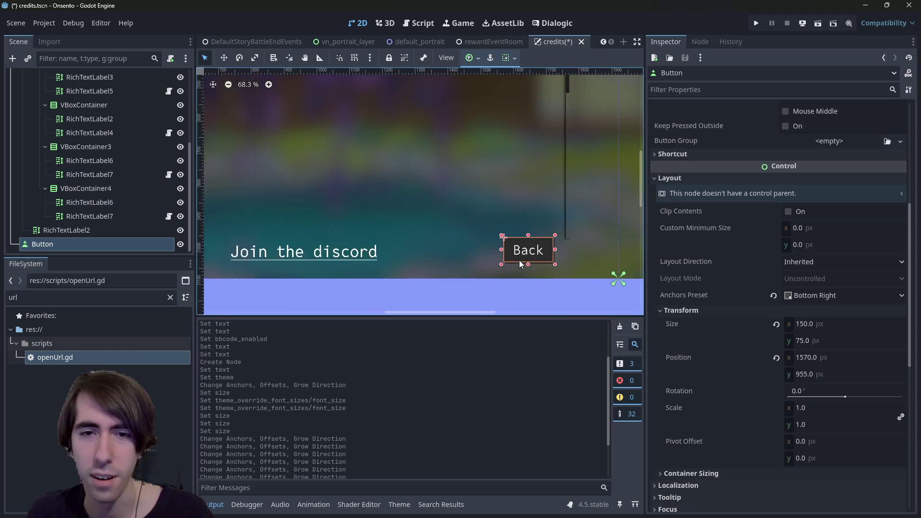
pyautogui.scroll(-5, 522, 258)
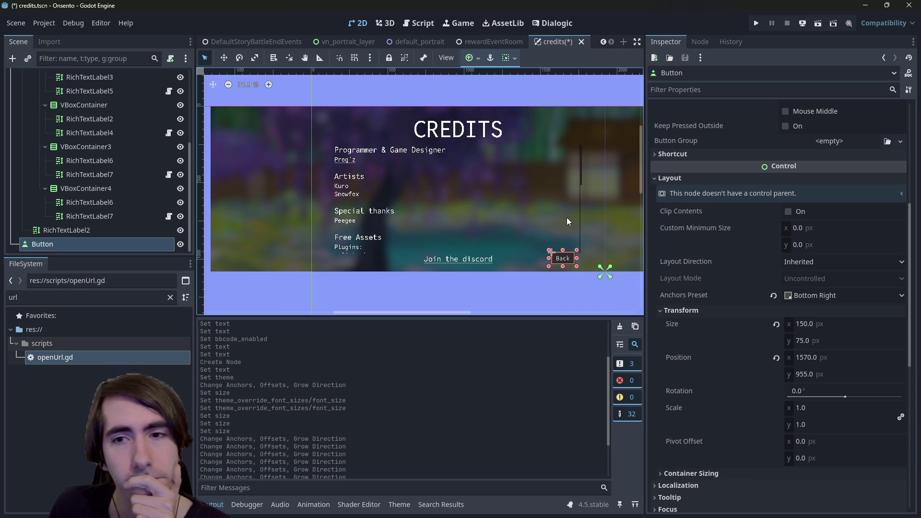
pyautogui.scroll(5, 741, 252)
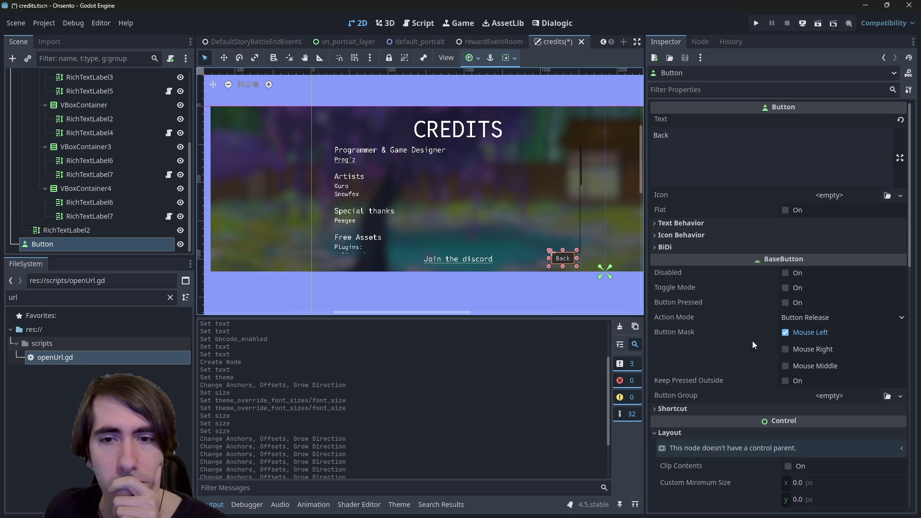
pyautogui.scroll(-5, 751, 344)
pyautogui.scroll(-3, 751, 344)
pyautogui.scroll(7, 583, 287)
pyautogui.scroll(1, 554, 245)
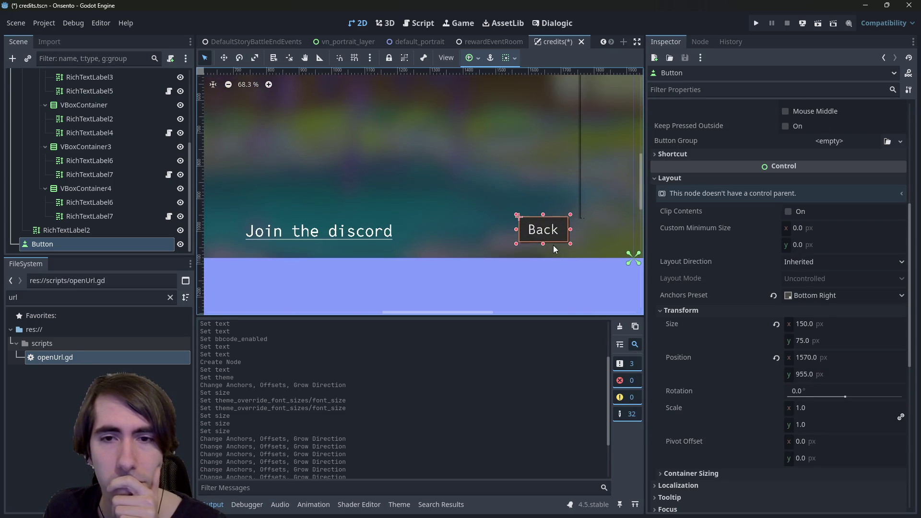
pyautogui.scroll(3, 723, 353)
pyautogui.scroll(-4, 724, 355)
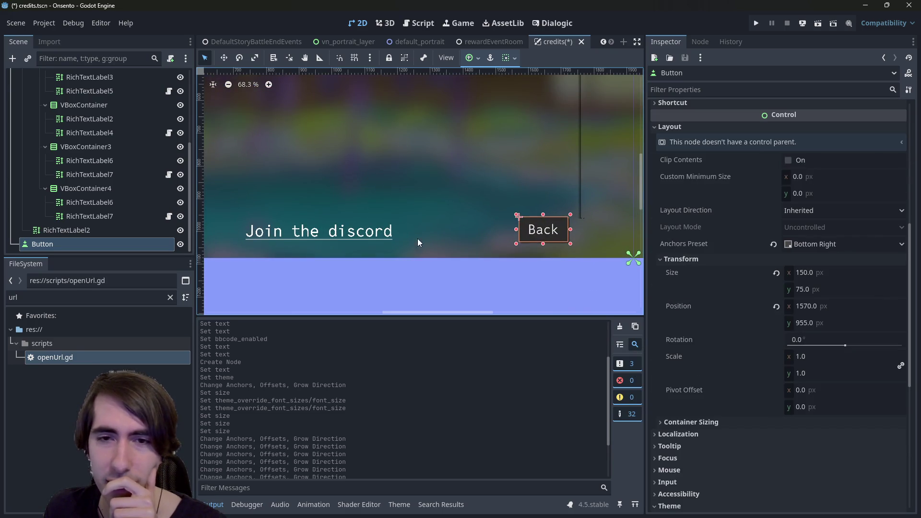
pyautogui.scroll(-5, 419, 239)
pyautogui.click(470, 57)
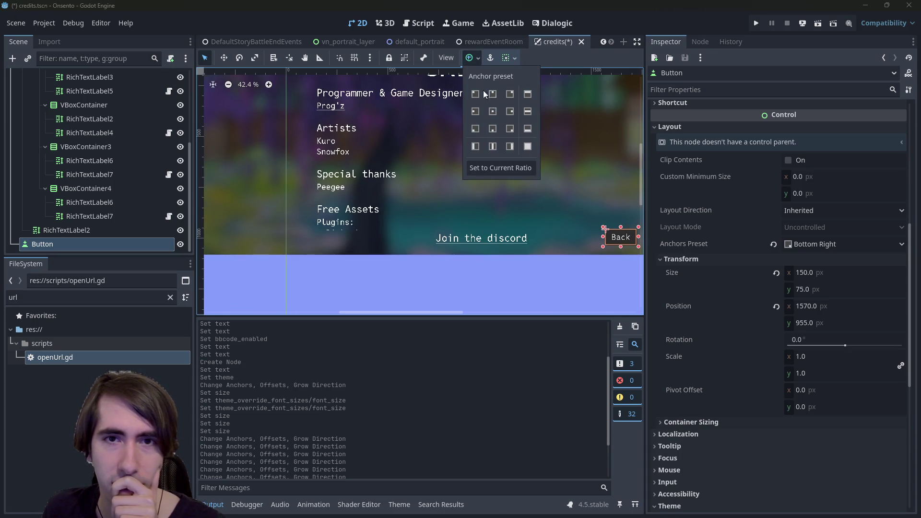
# Step: Try the bottom-left anchor, drag the Back button up and right, and save
pyautogui.click(475, 129)
pyautogui.click(309, 247)
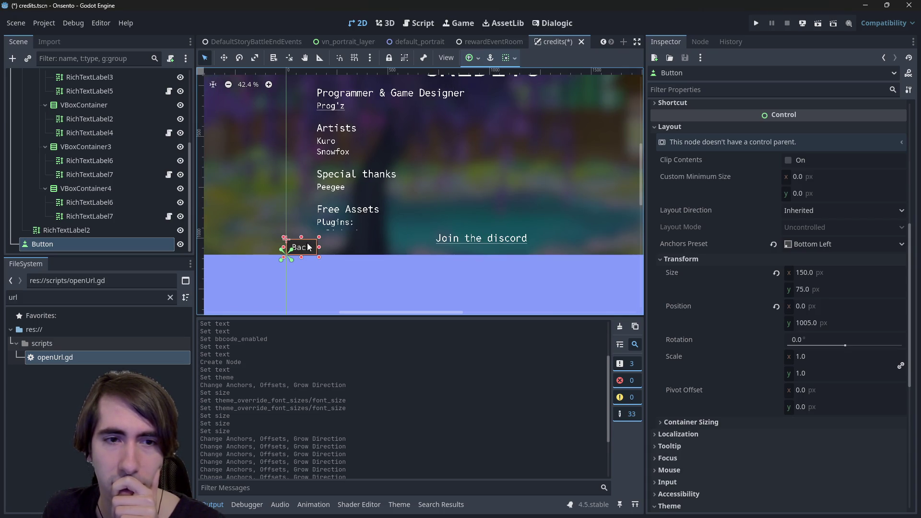
pyautogui.moveTo(315, 246)
pyautogui.mouseDown()
pyautogui.moveTo(353, 235)
pyautogui.moveTo(344, 234)
pyautogui.mouseUp()
pyautogui.hotkey('ctrl', 's')
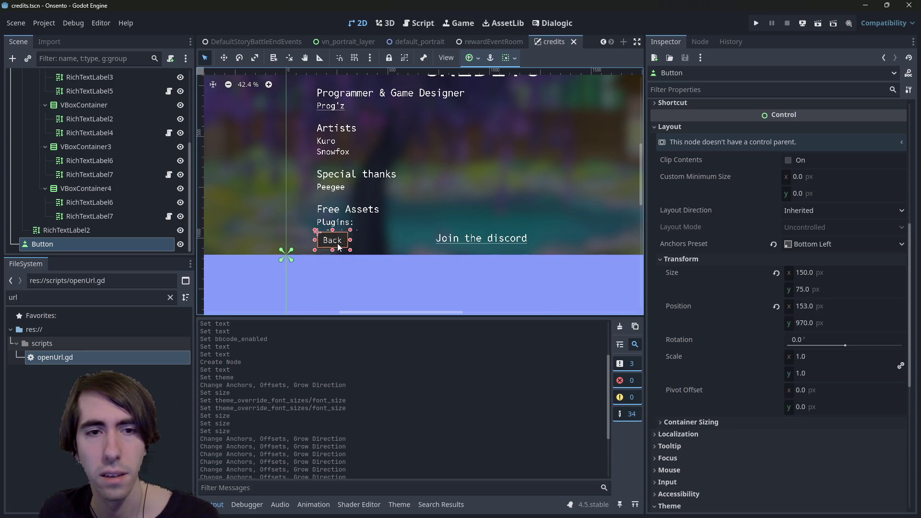
pyautogui.scroll(-2, 348, 239)
pyautogui.scroll(1, 367, 214)
pyautogui.scroll(12, 367, 214)
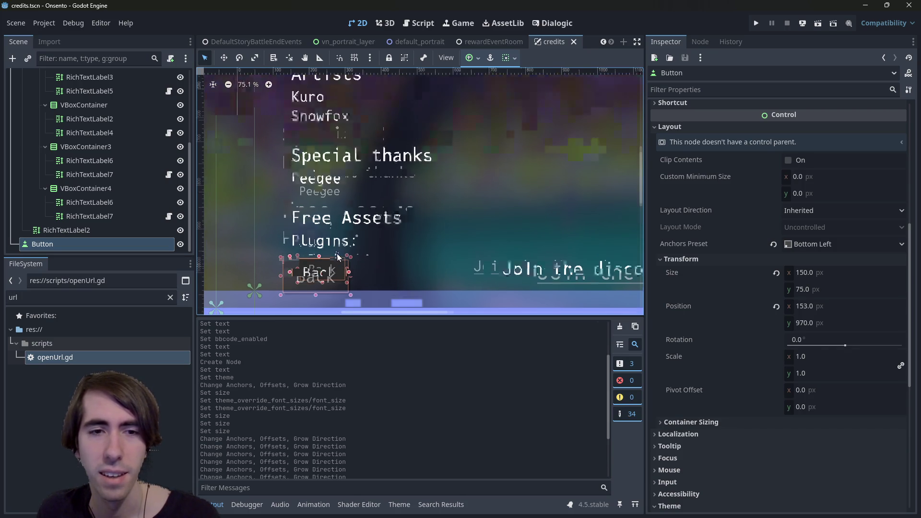
pyautogui.scroll(-5, 329, 246)
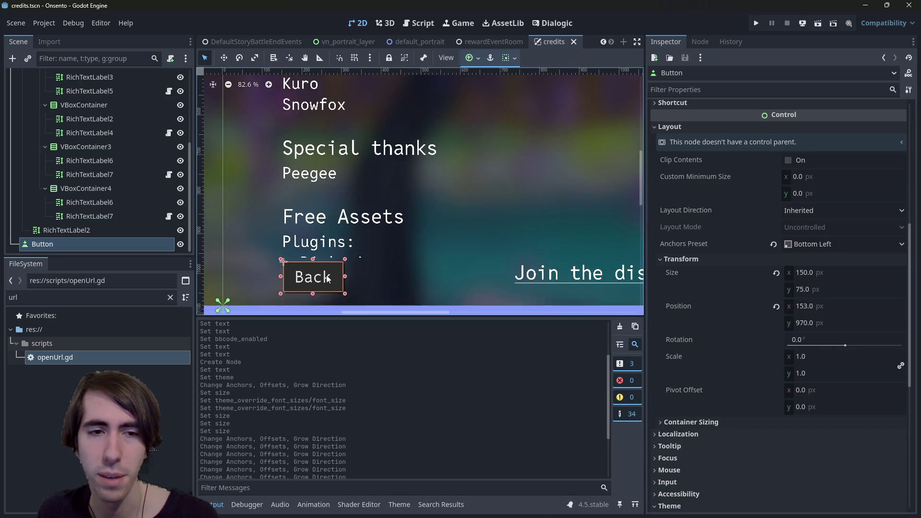
pyautogui.moveTo(354, 238); pyautogui.dragTo(352, 235)
# Step: Anchor the Back button bottom right, drag it to about 1612, 971, save, and run the scene
pyautogui.scroll(-2, 384, 255)
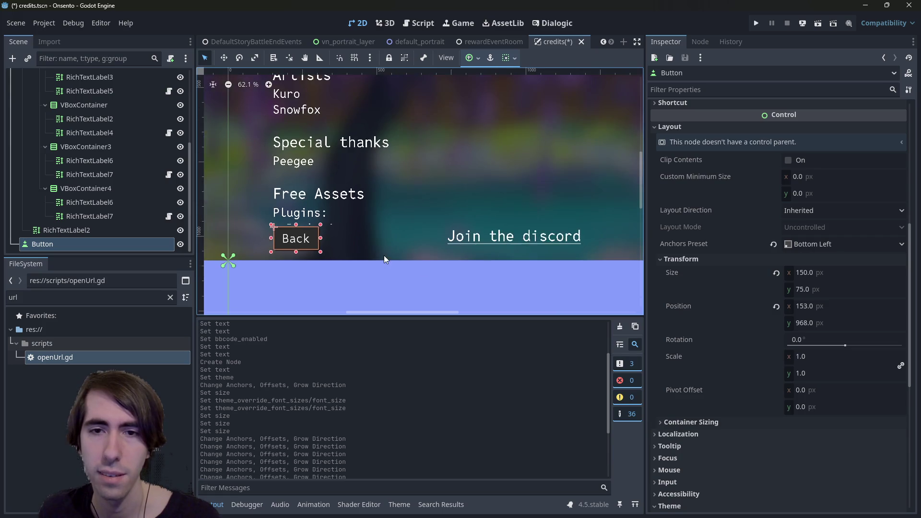
pyautogui.scroll(-4, 384, 256)
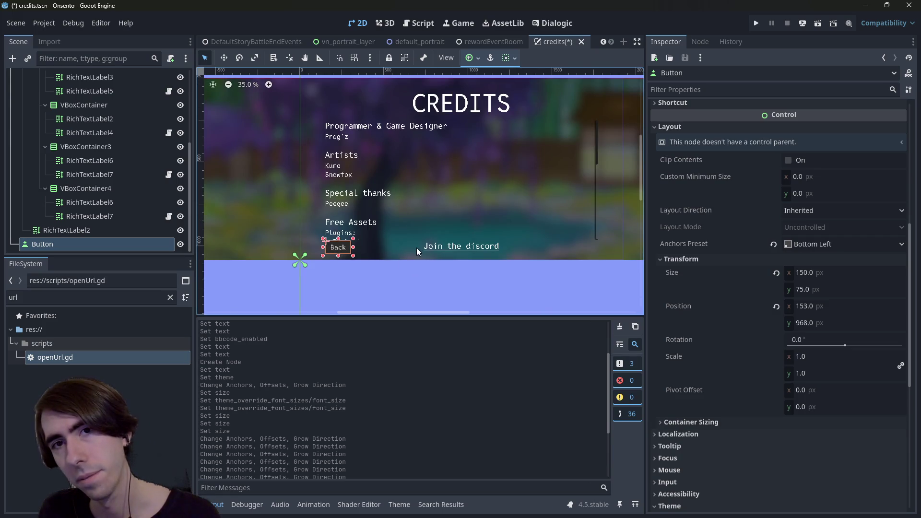
pyautogui.moveTo(398, 252)
pyautogui.mouseDown()
pyautogui.moveTo(426, 262)
pyautogui.moveTo(375, 246)
pyautogui.mouseUp()
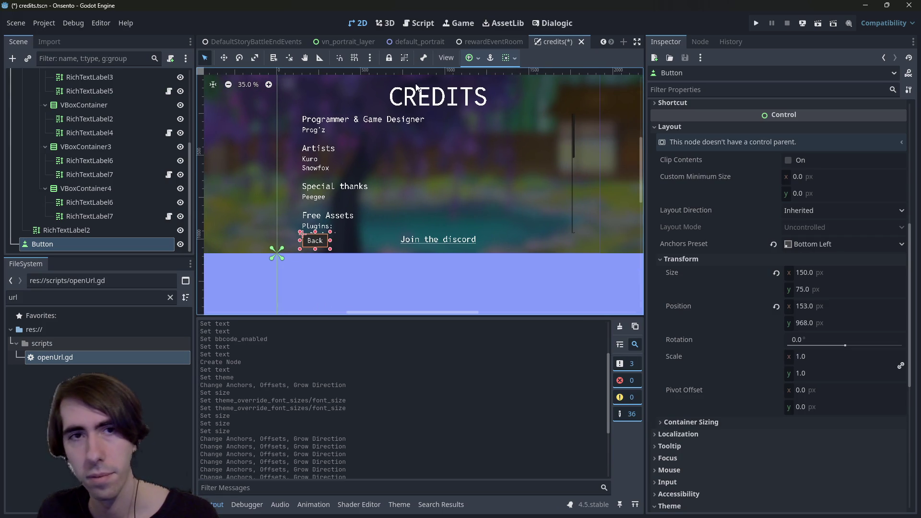
pyautogui.click(473, 59)
pyautogui.click(510, 111)
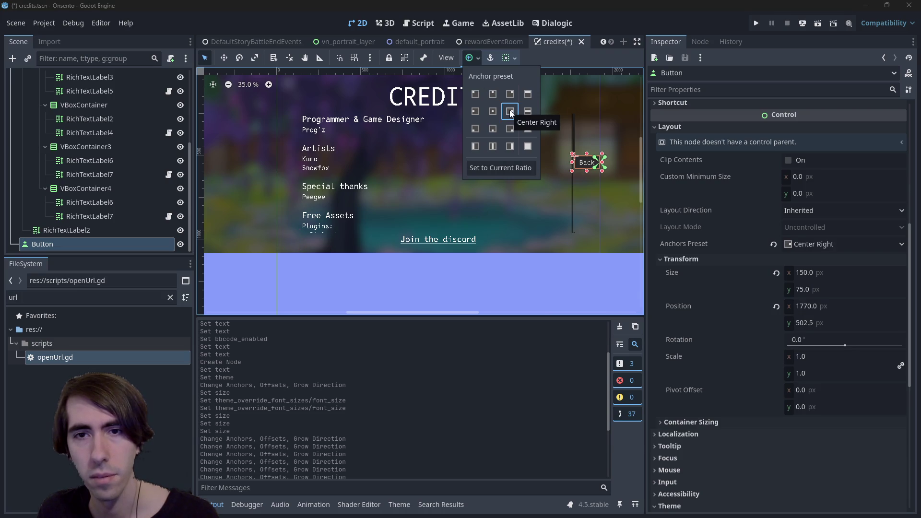
pyautogui.click(509, 128)
pyautogui.scroll(3, 580, 239)
pyautogui.click(581, 240)
pyautogui.moveTo(577, 235); pyautogui.dragTo(530, 224)
pyautogui.hotkey('ctrl', 's')
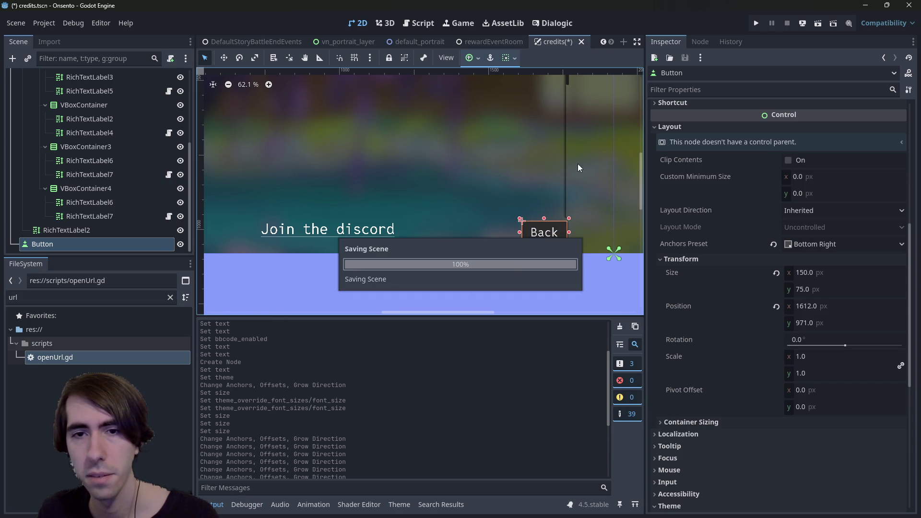
pyautogui.scroll(-10, 559, 222)
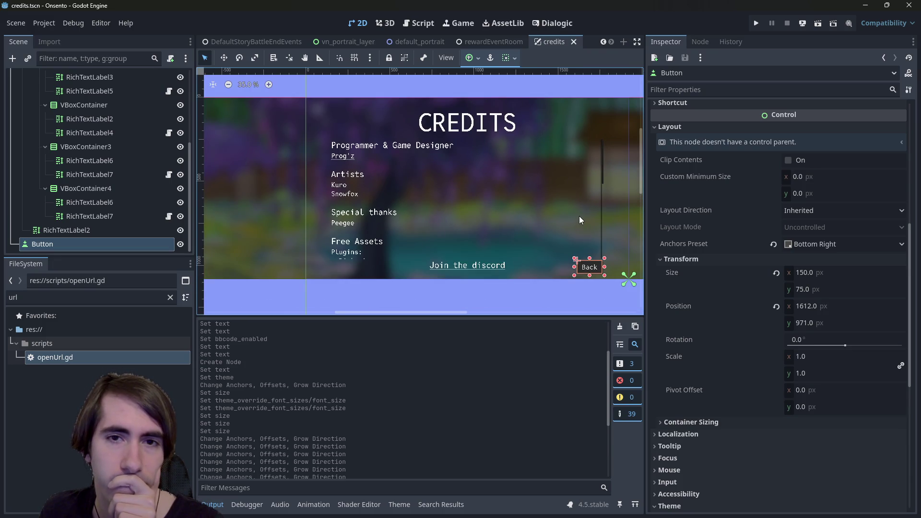
pyautogui.click(819, 25)
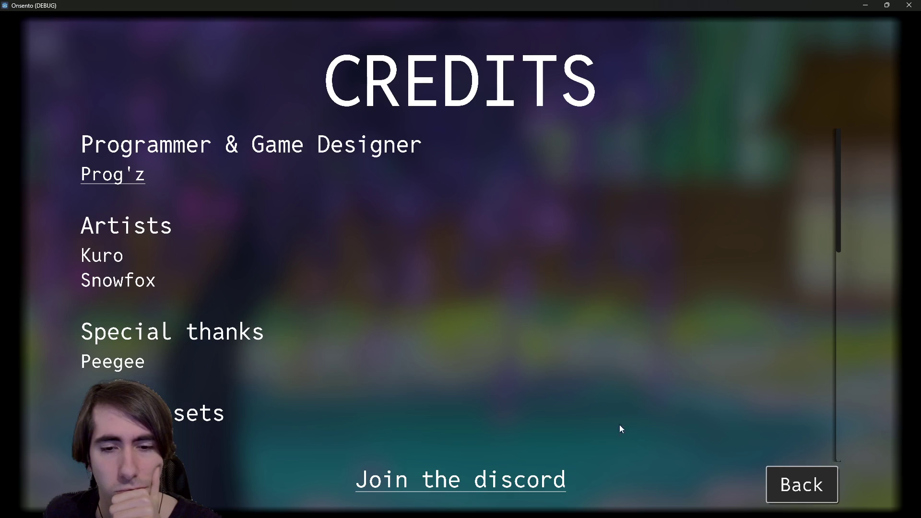
# Step: Scroll the credits list down and up in the running game, then close its window
pyautogui.scroll(-10, 216, 331)
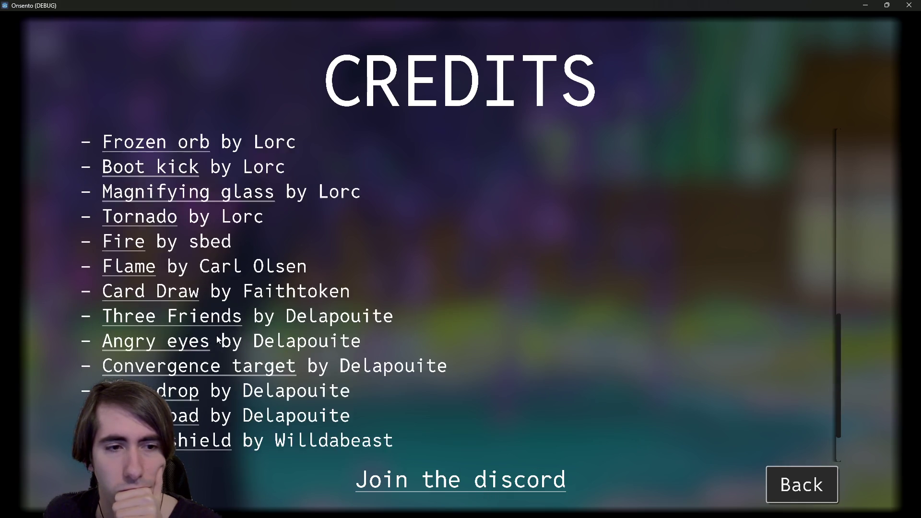
pyautogui.scroll(10, 228, 342)
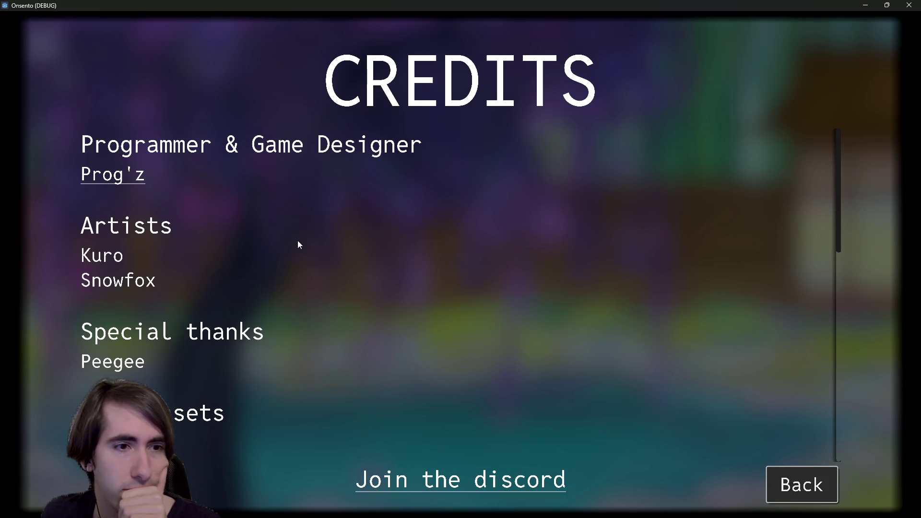
pyautogui.scroll(-1, 298, 242)
pyautogui.scroll(1, 298, 241)
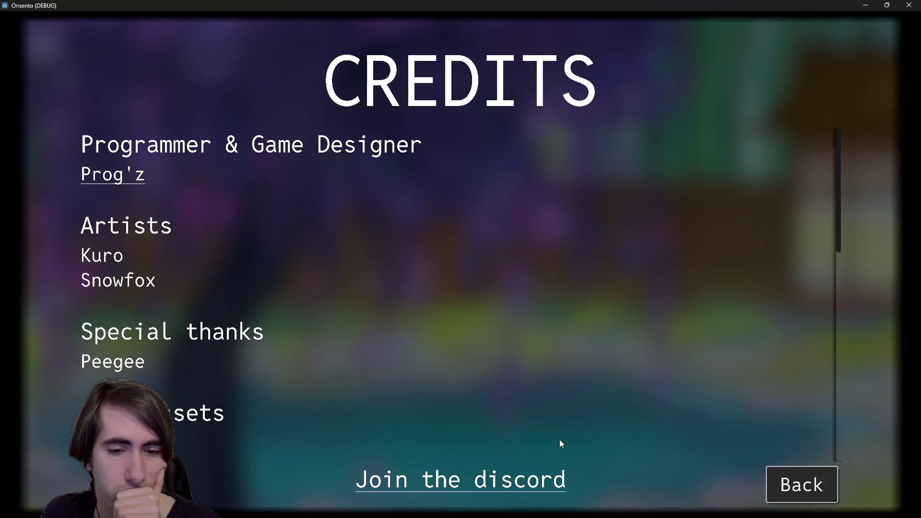
pyautogui.click(909, 6)
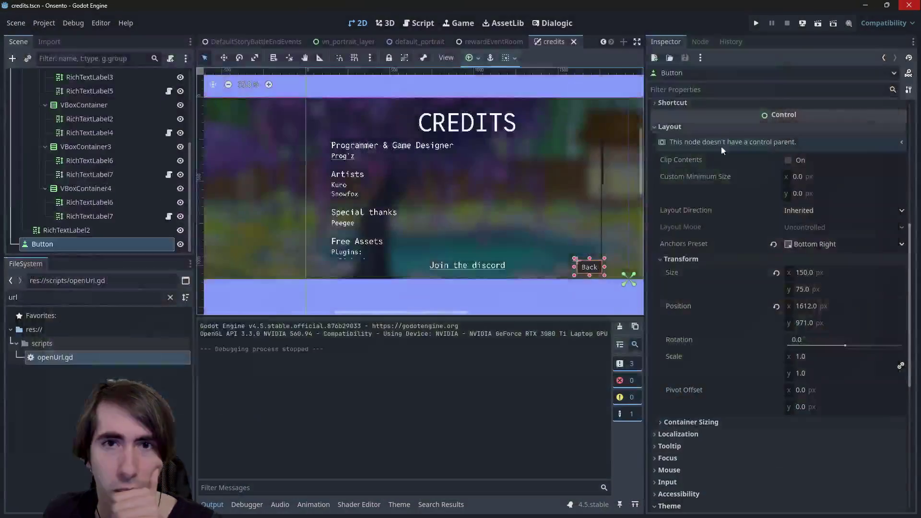
pyautogui.click(108, 87)
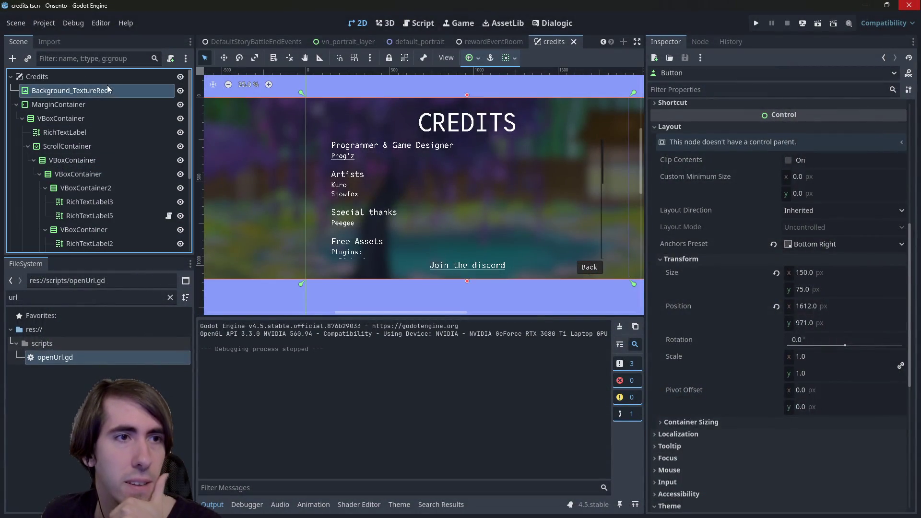
pyautogui.click(83, 76)
pyautogui.click(169, 57)
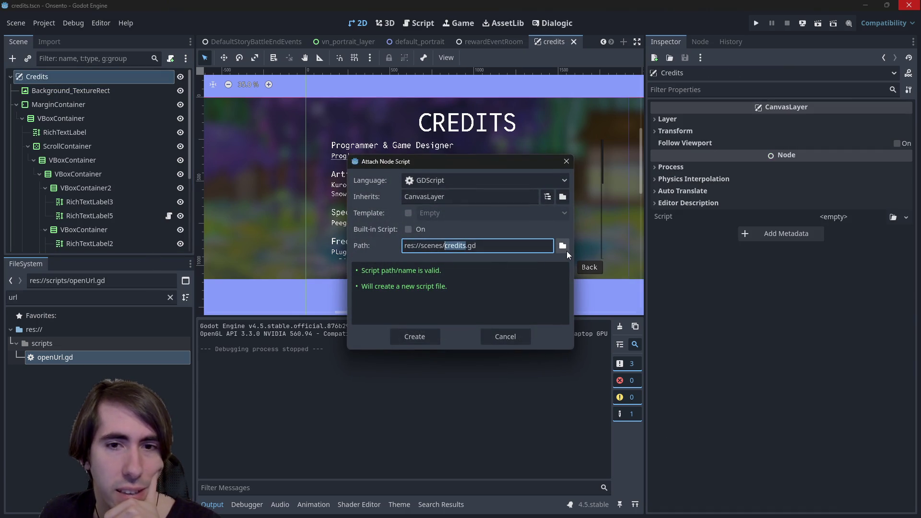
pyautogui.click(422, 337)
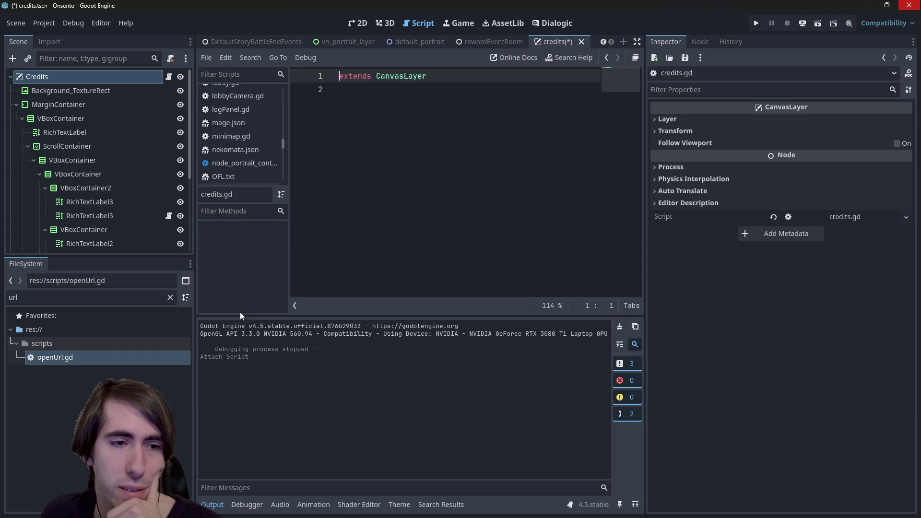
pyautogui.click(170, 297)
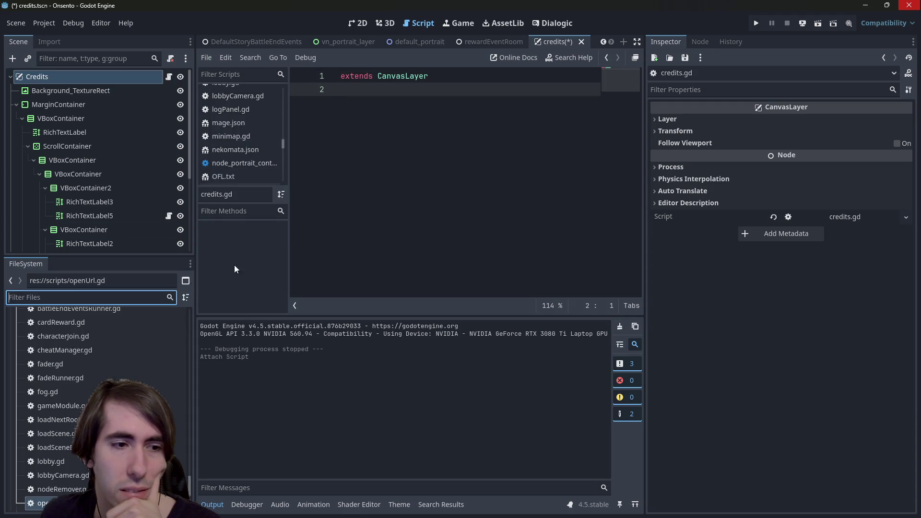
pyautogui.click(445, 187)
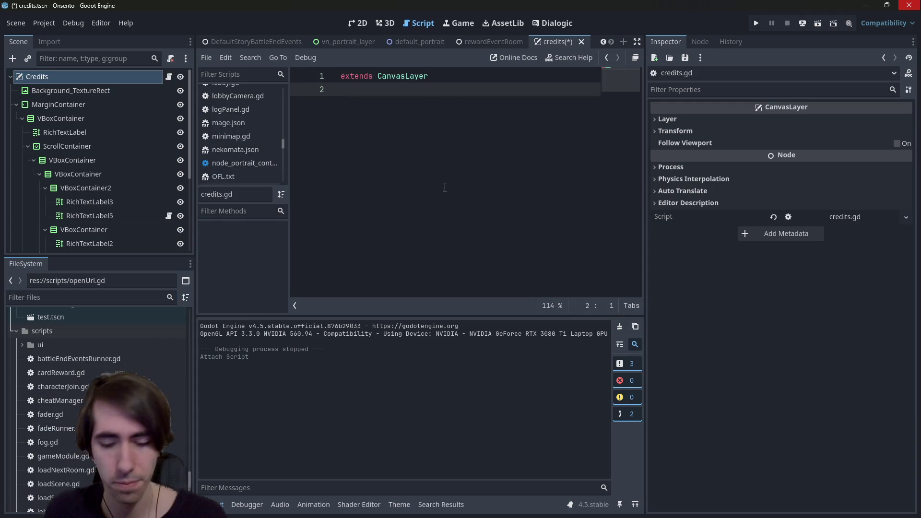
pyautogui.press('Return')
pyautogui.write('@export var ')
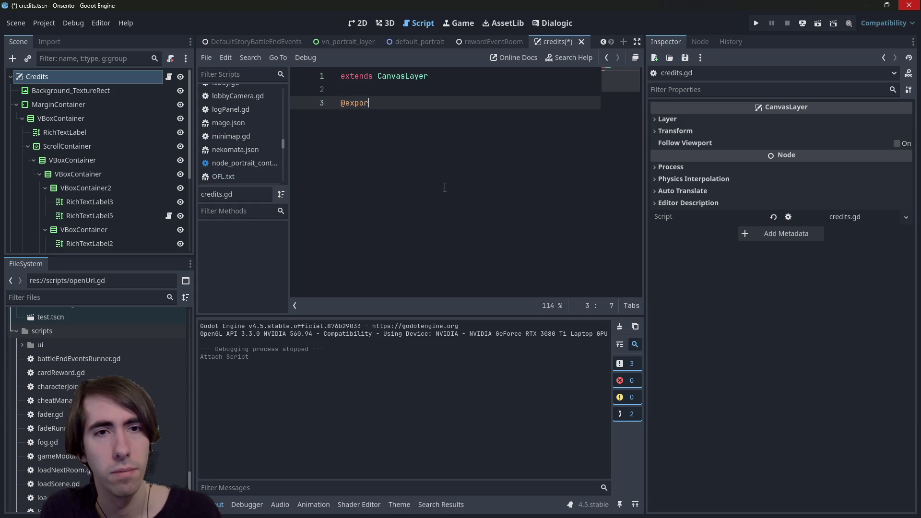
pyautogui.write('quitButton:')
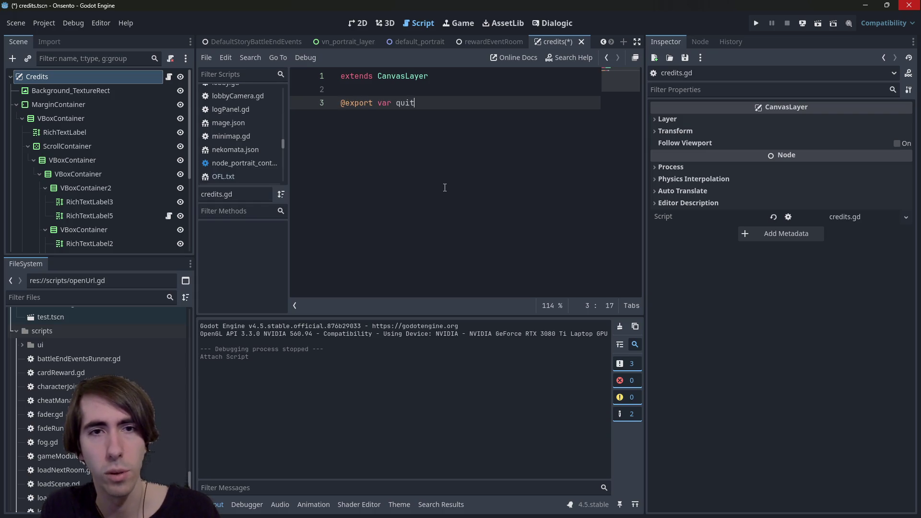
pyautogui.write('Baseb')
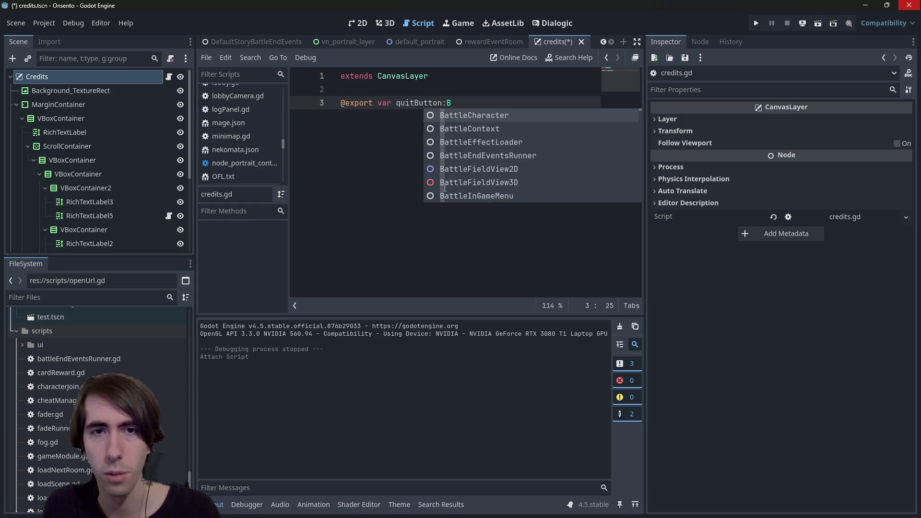
pyautogui.press('Return')
pyautogui.hotkey('ctrl', 's')
# Step: Assign the scene's Button node to the Quit Button export in the Inspector
pyautogui.click(120, 76)
pyautogui.click(840, 121)
pyautogui.scroll(-3, 467, 309)
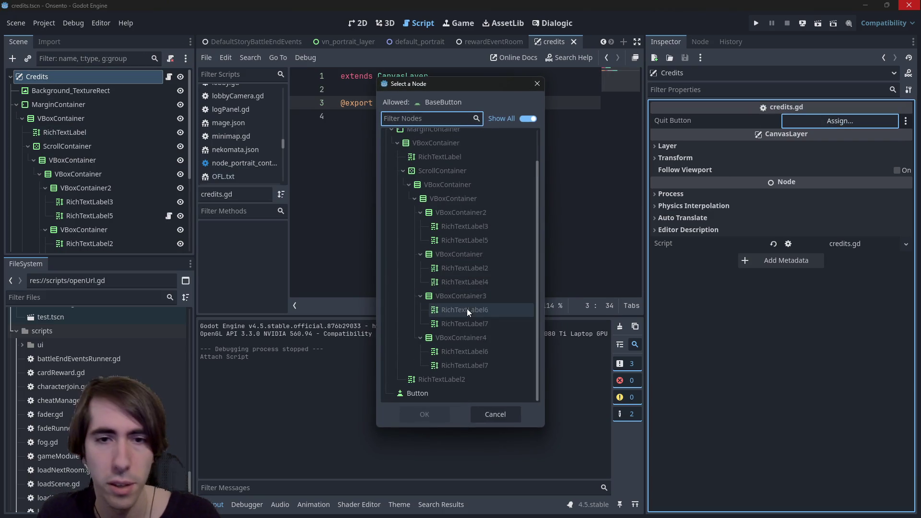
pyautogui.doubleClick(434, 395)
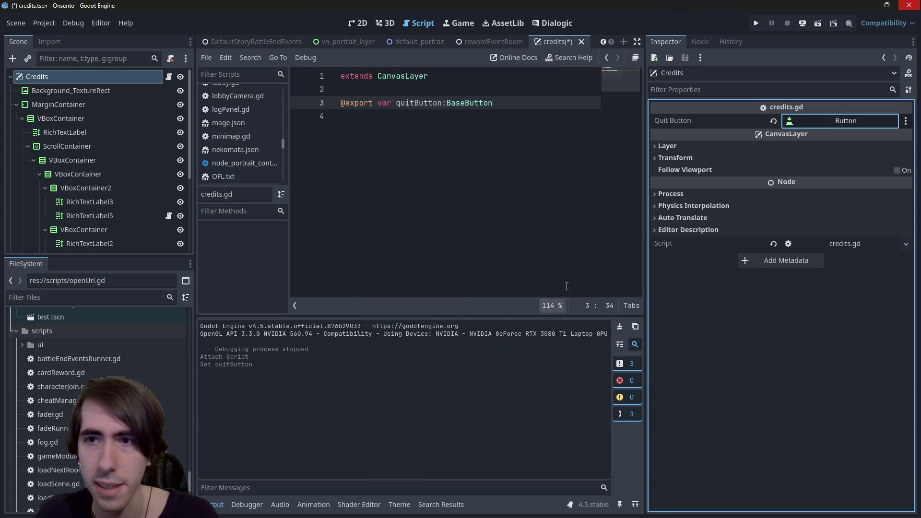
pyautogui.click(517, 129)
pyautogui.press('Return')
# Step: Write a _ready() function that calls quitButton.connect
pyautogui.write('func')
pyautogui.press('BackSpace')
pyautogui.press('BackSpace')
pyautogui.write('re')
pyautogui.press('Return')
pyautogui.press('Return')
pyautogui.write('quitButton')
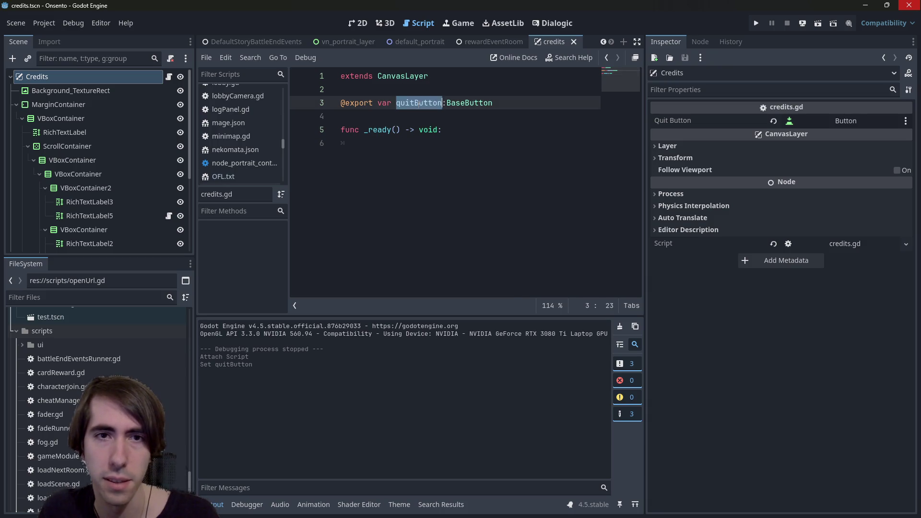
pyautogui.write('.con')
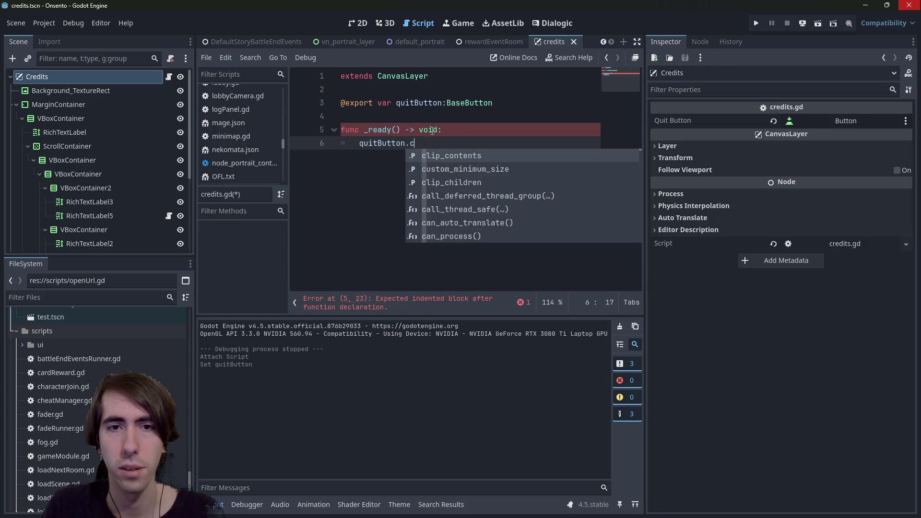
pyautogui.press('Return')
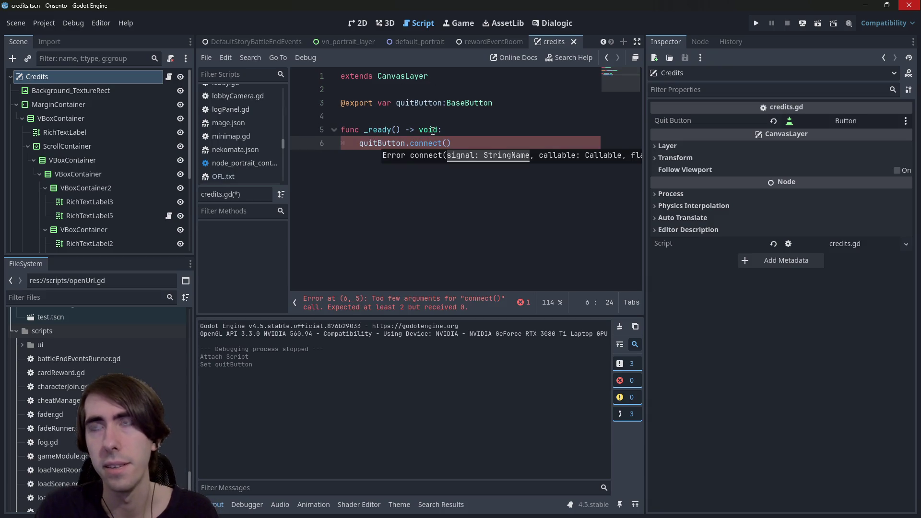
# Step: Add an onQuit() function that calls queue_free(), pass onQuit to the connect call, and save
pyautogui.press('End')
pyautogui.press('Return')
pyautogui.press('Return')
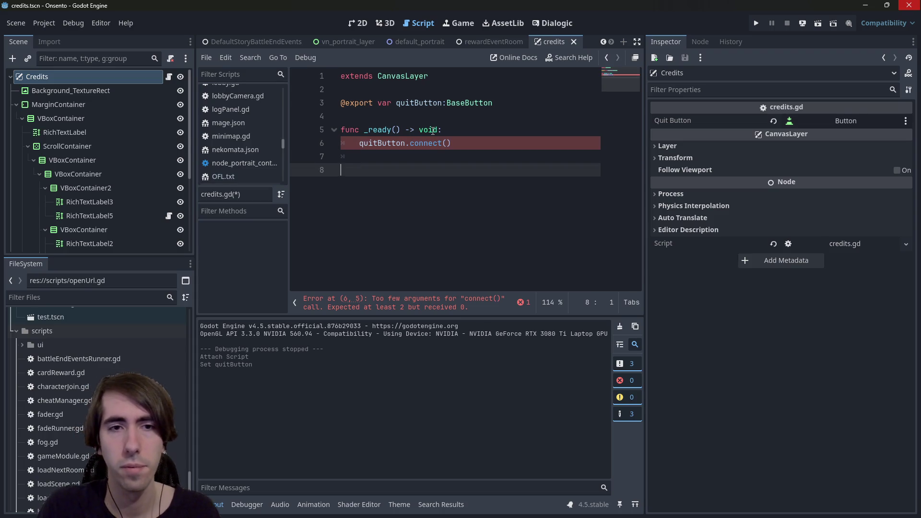
pyautogui.write('unc onQuit()')
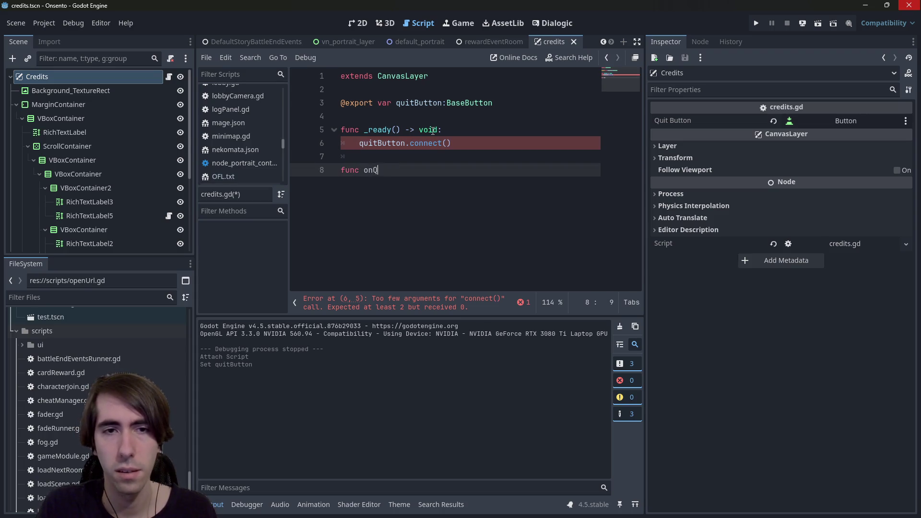
pyautogui.write(':')
pyautogui.press('Return')
pyautogui.write('ueue_fre')
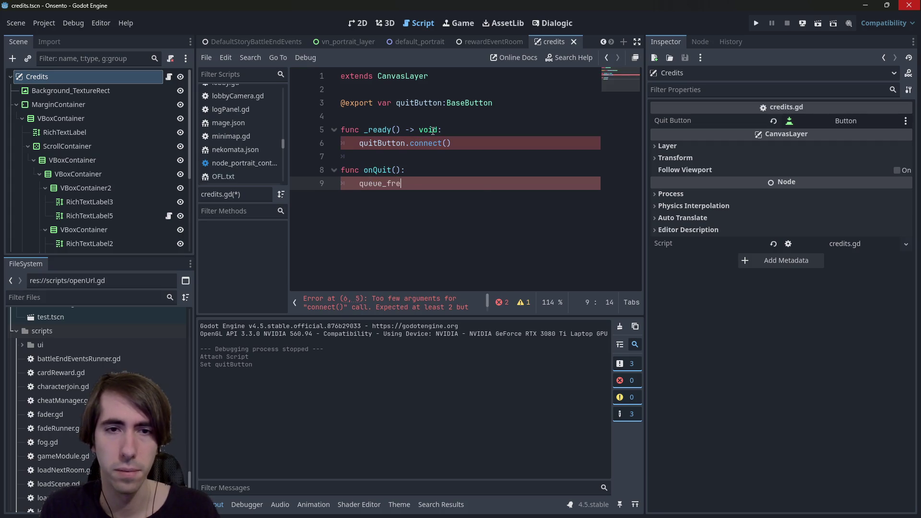
pyautogui.press('Return')
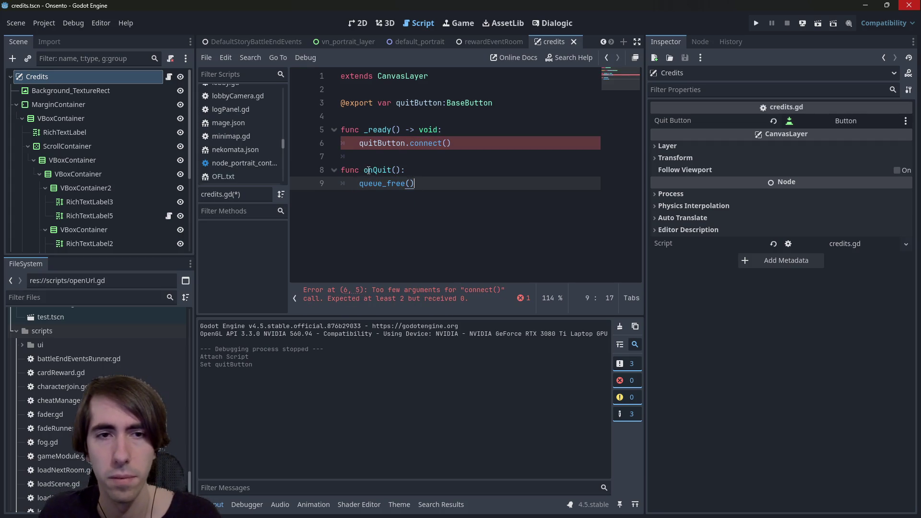
pyautogui.doubleClick(369, 170)
pyautogui.hotkey('ctrl', 'c')
pyautogui.click(446, 143)
pyautogui.hotkey('ctrl', 'v')
pyautogui.hotkey('ctrl', 's')
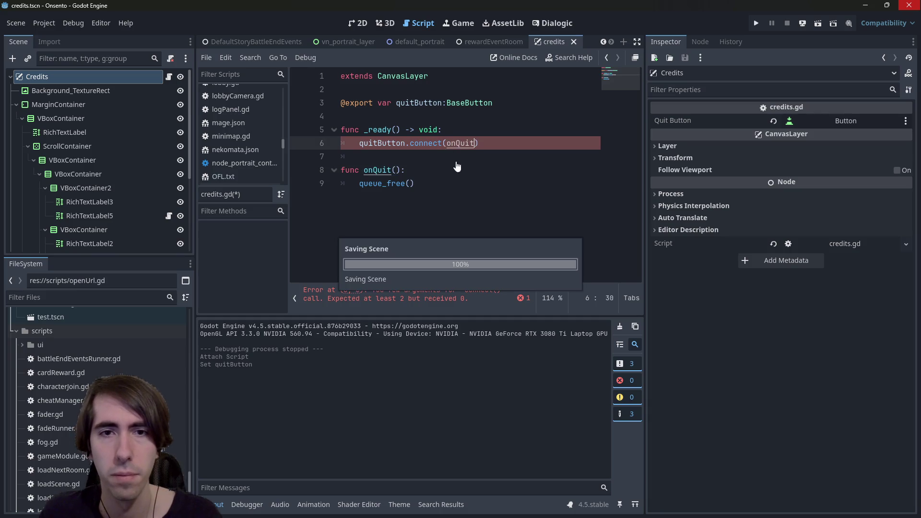
# Step: Change the call to quitButton.pressed.connect(onQuit) and run the current scene
pyautogui.click(429, 171)
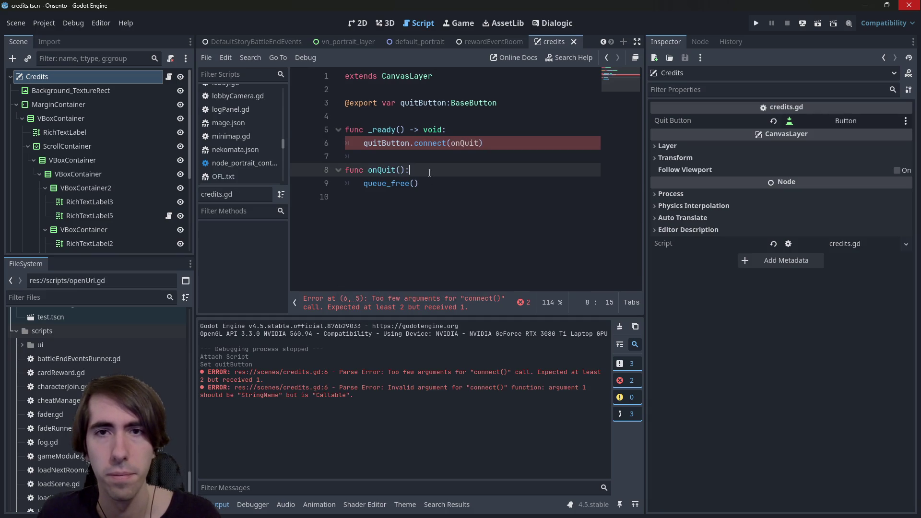
pyautogui.click(410, 137)
pyautogui.write('.pressed')
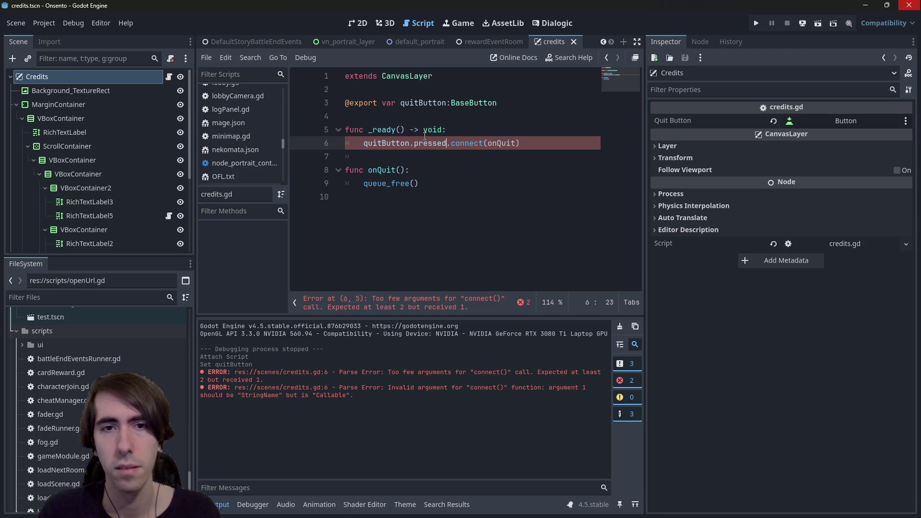
pyautogui.click(821, 25)
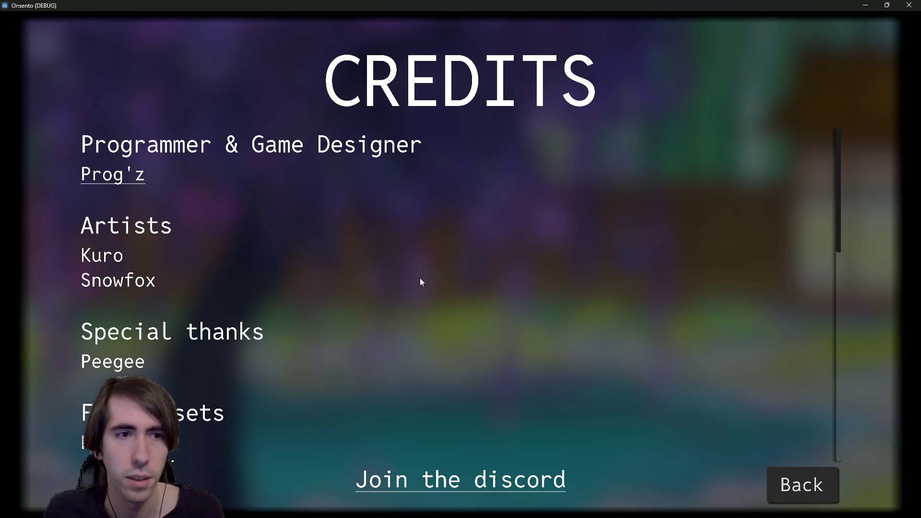
# Step: Scroll the running credits, check that Back removes them, and close the game window
pyautogui.scroll(-10, 416, 285)
pyautogui.click(771, 485)
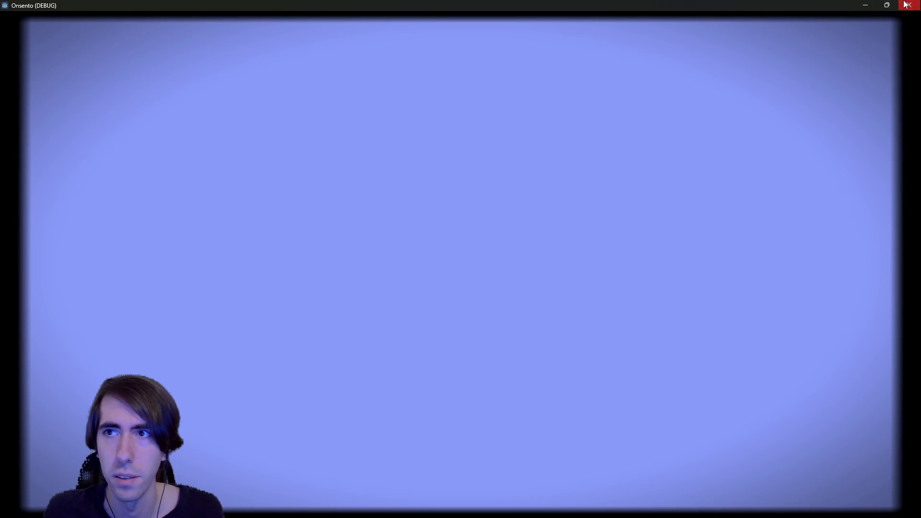
pyautogui.click(907, 5)
pyautogui.click(475, 164)
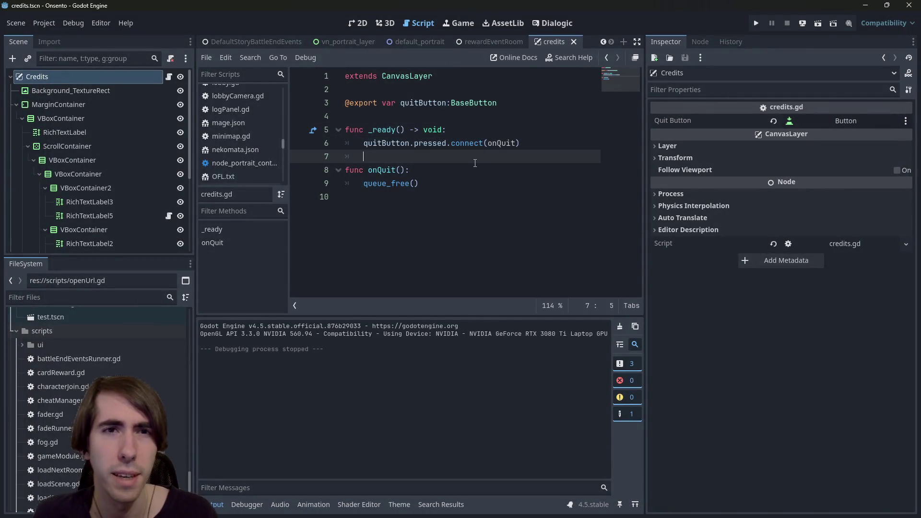
# Step: Open the Lobby scene and its lobby.gd script
pyautogui.hotkey('ctrl', 'o')
pyautogui.press('Escape')
pyautogui.hotkey('shift', 'alt', 'o')
pyautogui.write('lobby')
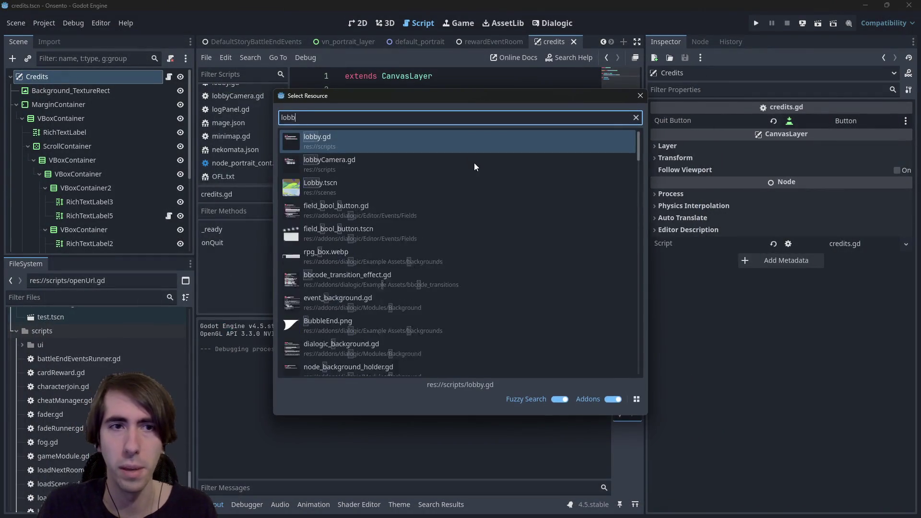
pyautogui.press('Down')
pyautogui.press('Down')
pyautogui.press('Return')
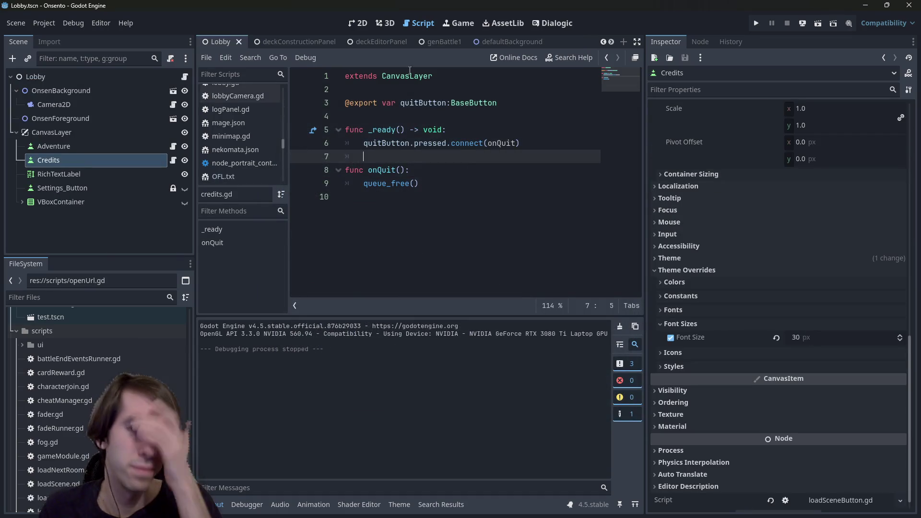
pyautogui.click(362, 22)
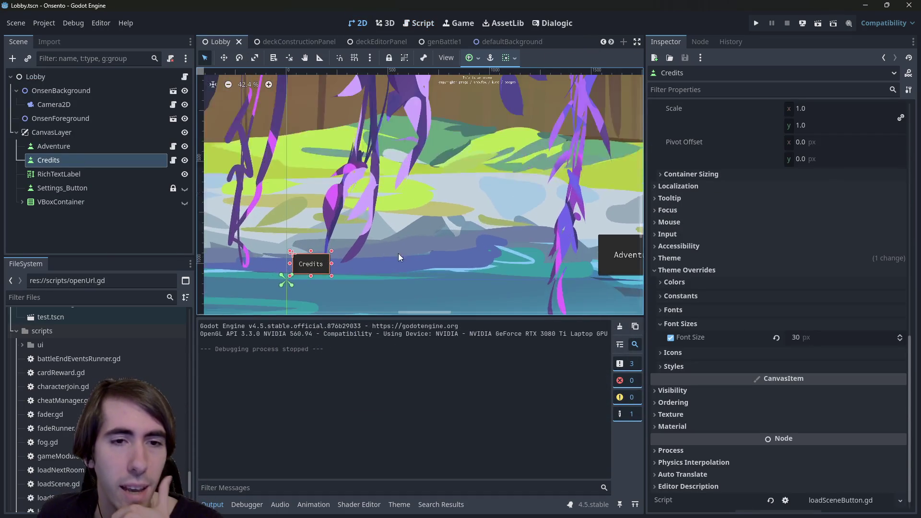
pyautogui.click(185, 76)
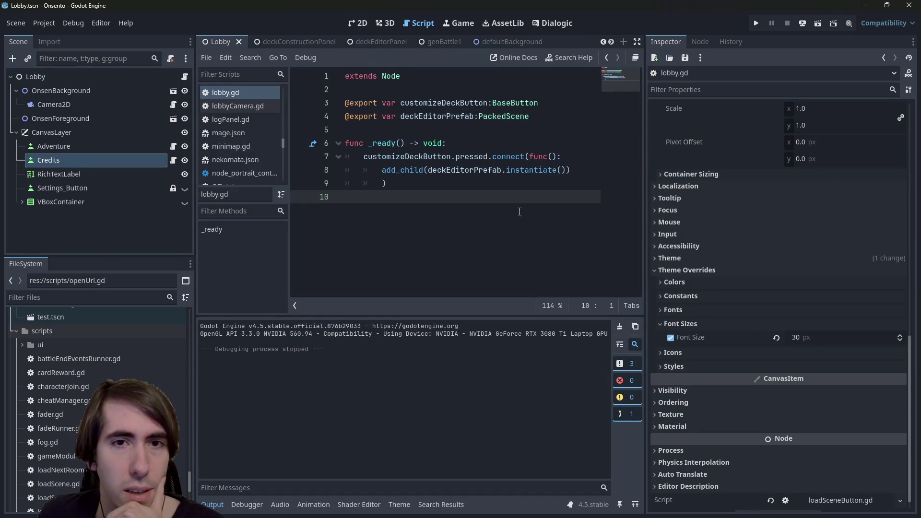
pyautogui.click(513, 131)
pyautogui.press('Return')
pyautogui.press('Up')
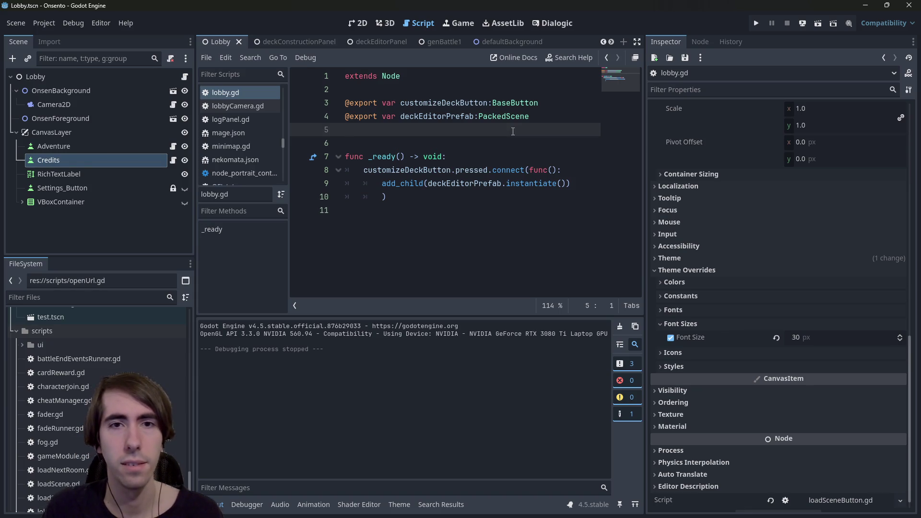
pyautogui.write('@export var ')
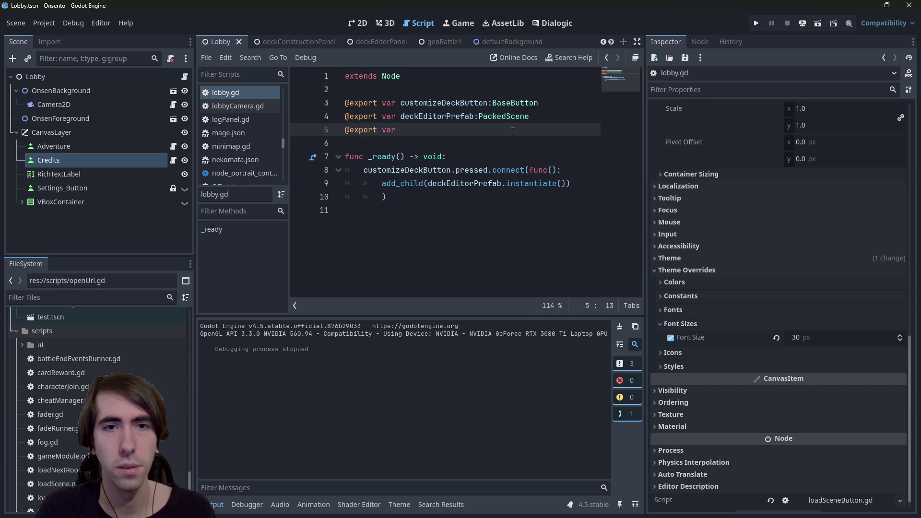
pyautogui.write('creditsButton:')
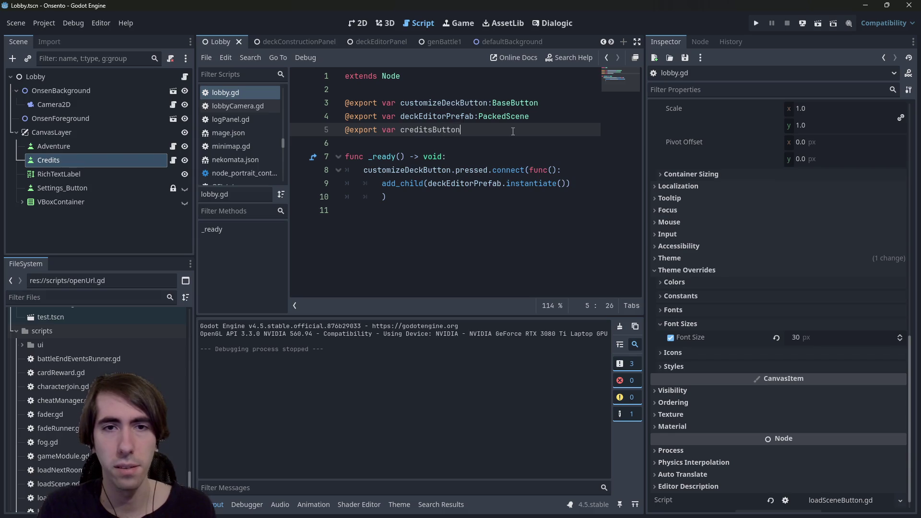
pyautogui.write('BaseBu')
pyautogui.press('Return')
# Step: Add a creditsPrefab PackedScene export by copying the deckEditorPrefab line, then save
pyautogui.press('Up')
pyautogui.press('End')
pyautogui.press('Return')
pyautogui.press('Up')
pyautogui.hotkey('ctrl', 'shift', 'Right')
pyautogui.hotkey('ctrl', 'shift', 'Right')
pyautogui.hotkey('ctrl', 'shift', 'Right')
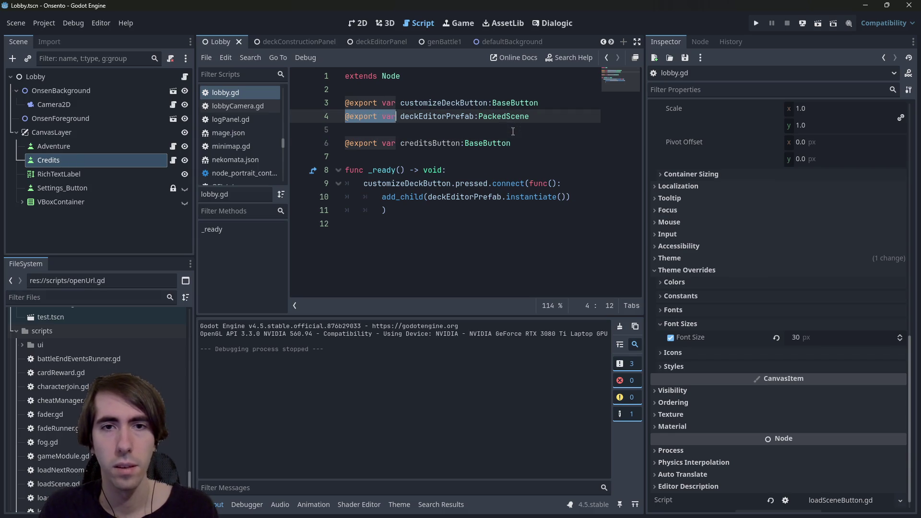
pyautogui.hotkey('ctrl', 'c')
pyautogui.press('Down')
pyautogui.press('End')
pyautogui.press('Return')
pyautogui.hotkey('ctrl', 'v')
pyautogui.hotkey('ctrl', 'Left')
pyautogui.hotkey('ctrl', 'Left')
pyautogui.hotkey('ctrl', 'shift', 'Left')
pyautogui.write('creditsP')
pyautogui.write('refab')
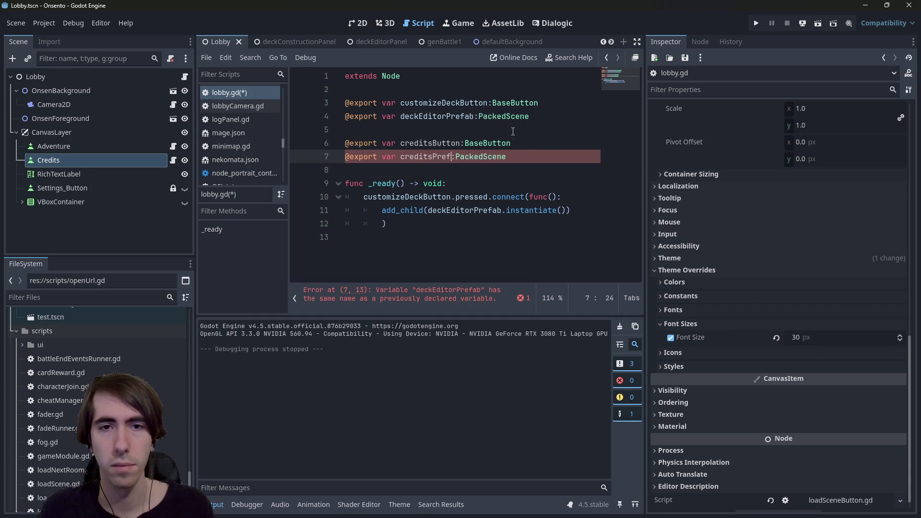
pyautogui.hotkey('ctrl', 's')
pyautogui.doubleClick(433, 156)
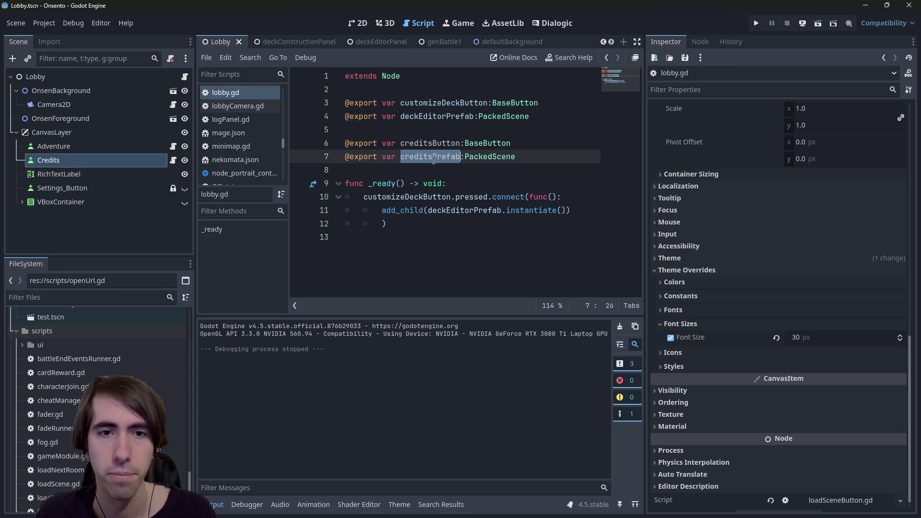
pyautogui.click(422, 237)
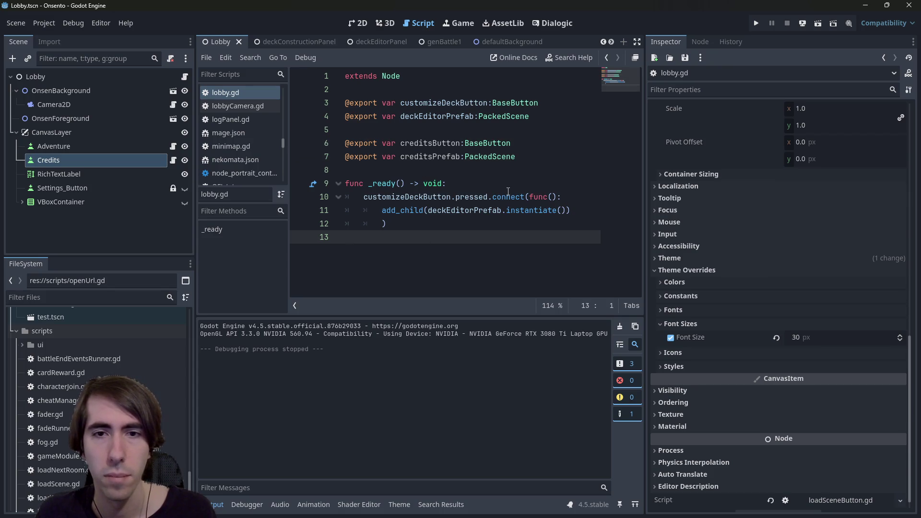
pyautogui.moveTo(473, 200)
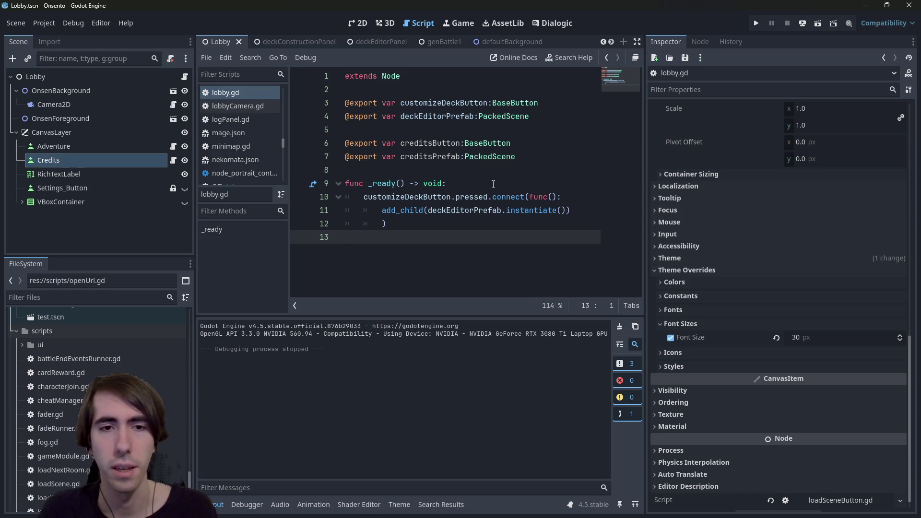
# Step: Inside _ready, add creditsButton.pressed.connect with an inline func() callback
pyautogui.press('Tab')
pyautogui.press('Return')
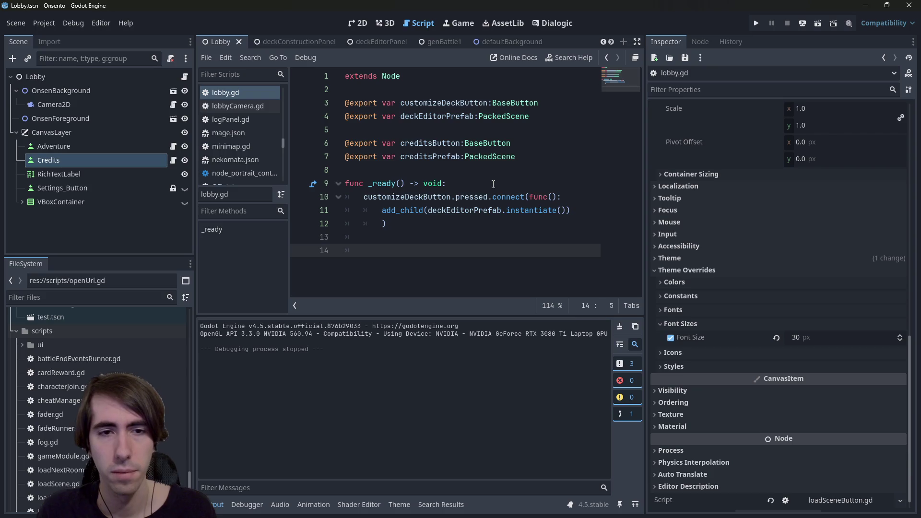
pyautogui.press('BackSpace')
pyautogui.write('creditsButton.pres')
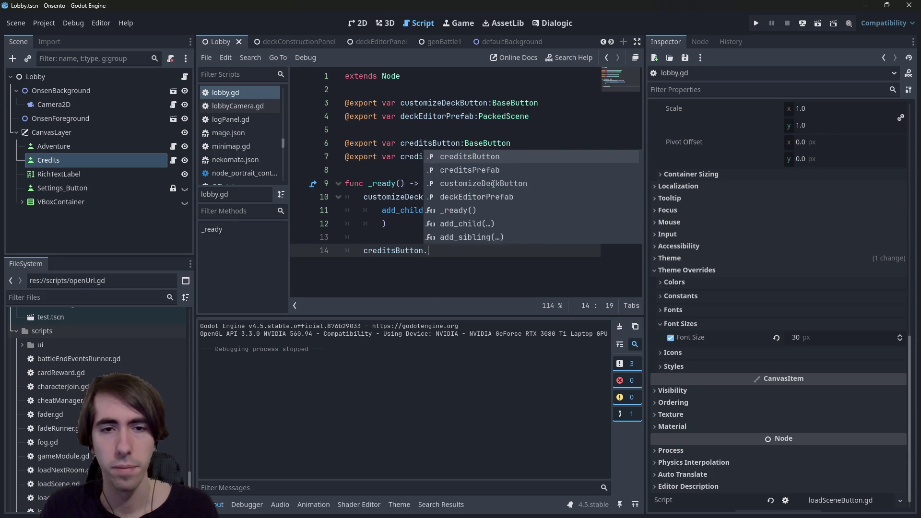
pyautogui.write('sed.conne')
pyautogui.press('Return')
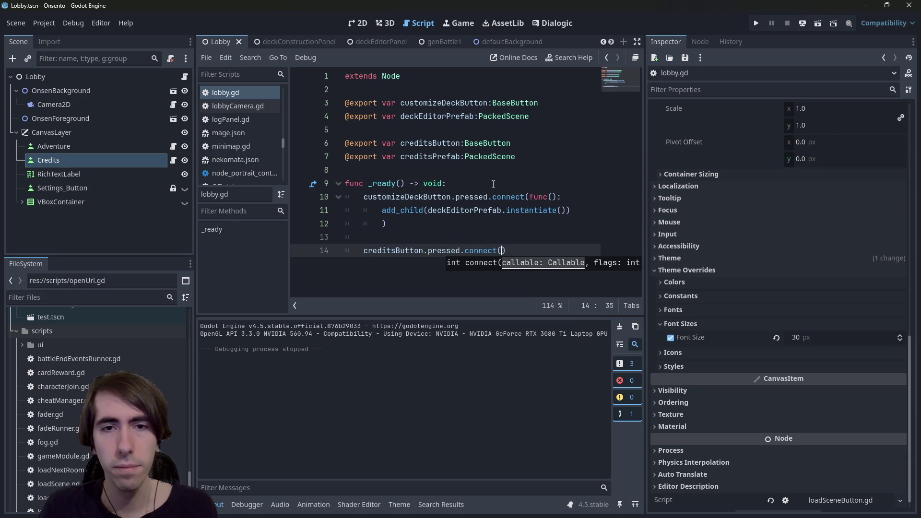
pyautogui.write('func():')
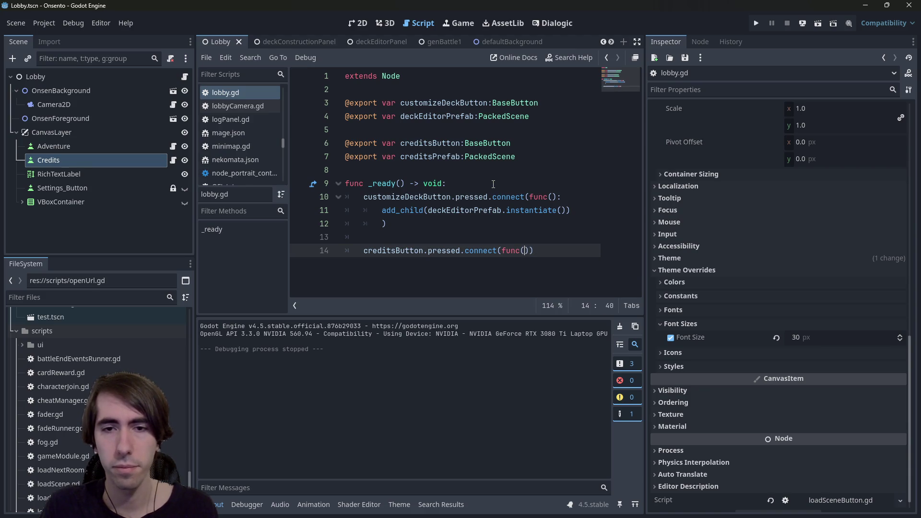
pyautogui.press('Return')
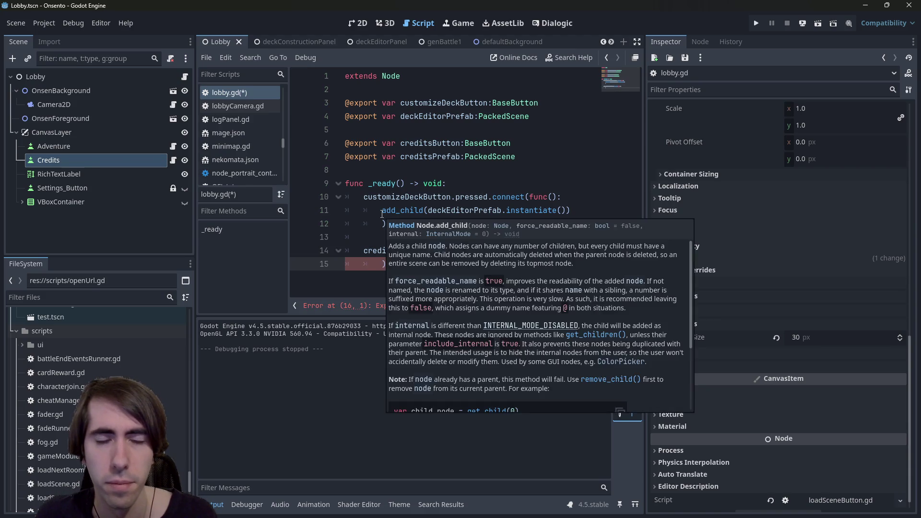
# Step: Give the callback add_child(creditsPrefab.instantiate()), save, and start assigning the Lobby's Credits Button export
pyautogui.moveTo(382, 211); pyautogui.dragTo(571, 210)
pyautogui.hotkey('ctrl', 'c')
pyautogui.click(553, 252)
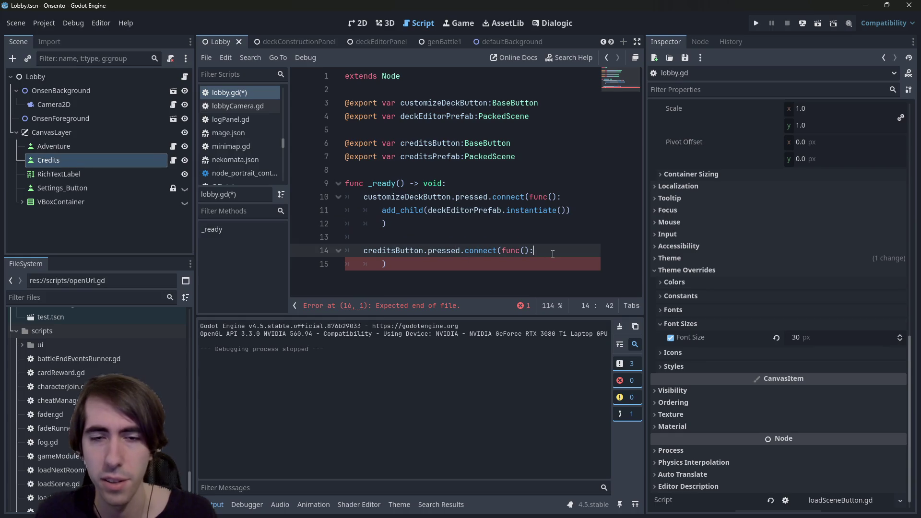
pyautogui.press('Return')
pyautogui.hotkey('ctrl', 'v')
pyautogui.doubleClick(425, 157)
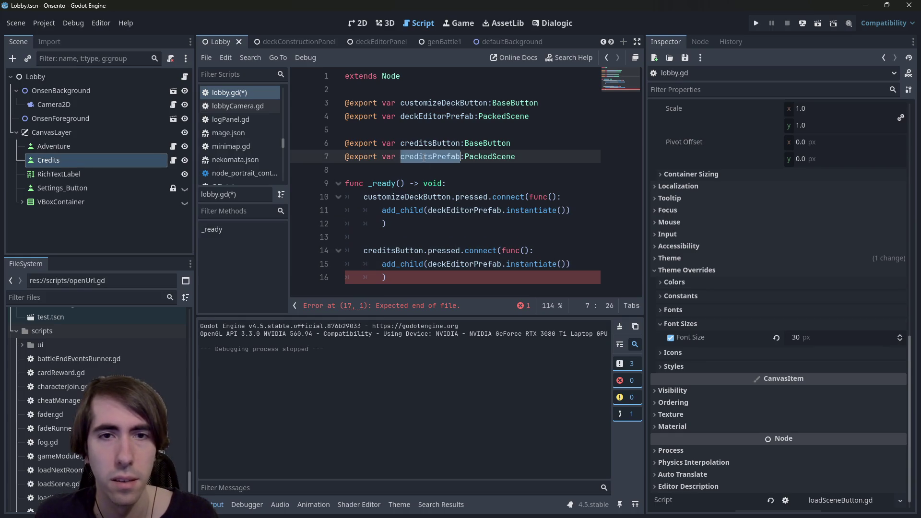
pyautogui.hotkey('ctrl', 'c')
pyautogui.doubleClick(477, 264)
pyautogui.hotkey('ctrl', 'v')
pyautogui.hotkey('ctrl', 's')
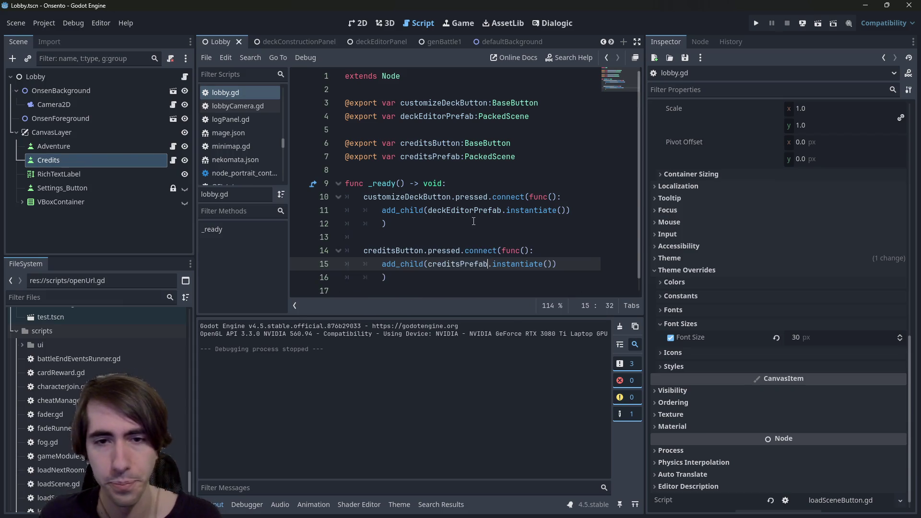
pyautogui.click(49, 78)
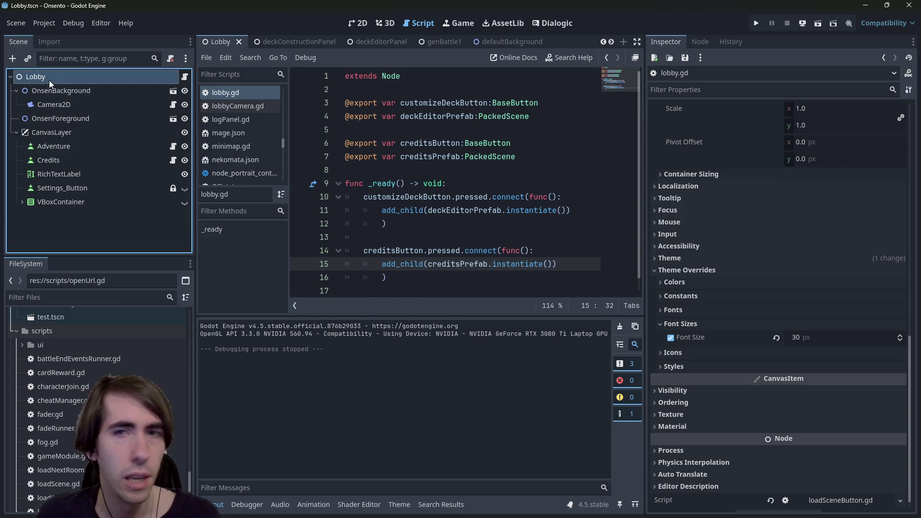
pyautogui.click(812, 167)
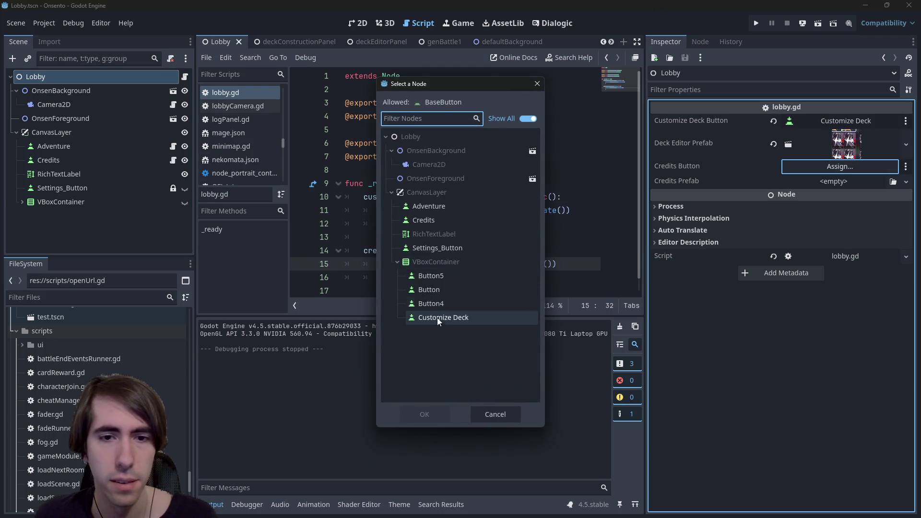
# Step: Assign the Credits node to Credits Button and credits.tscn to Credits Prefab, then run the scene
pyautogui.doubleClick(444, 220)
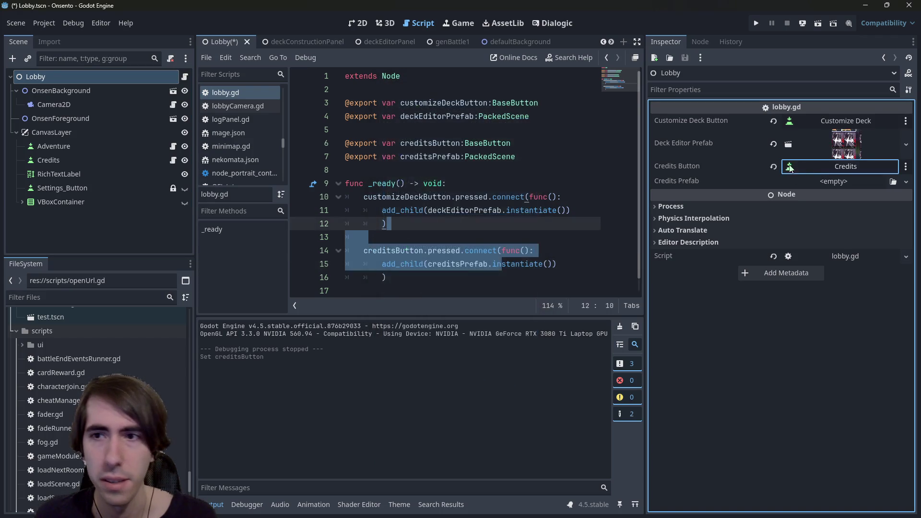
pyautogui.click(832, 182)
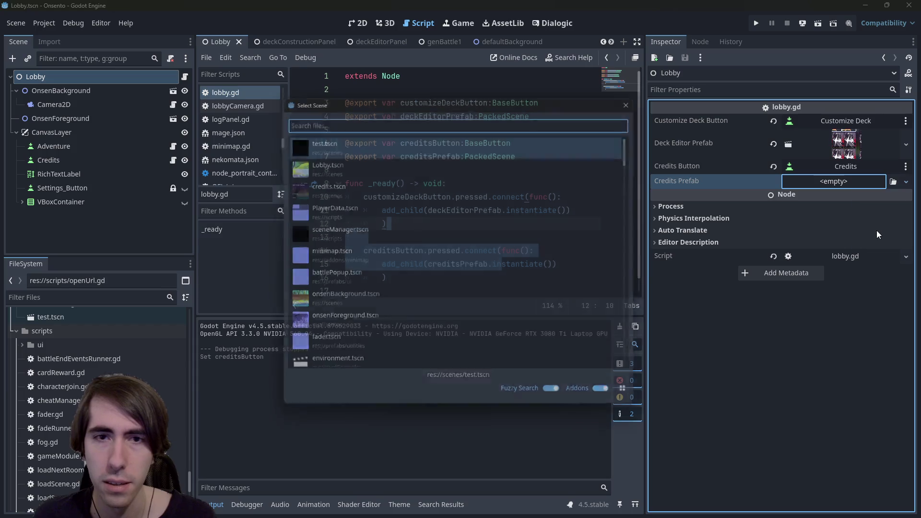
pyautogui.write('credit')
pyautogui.press('Return')
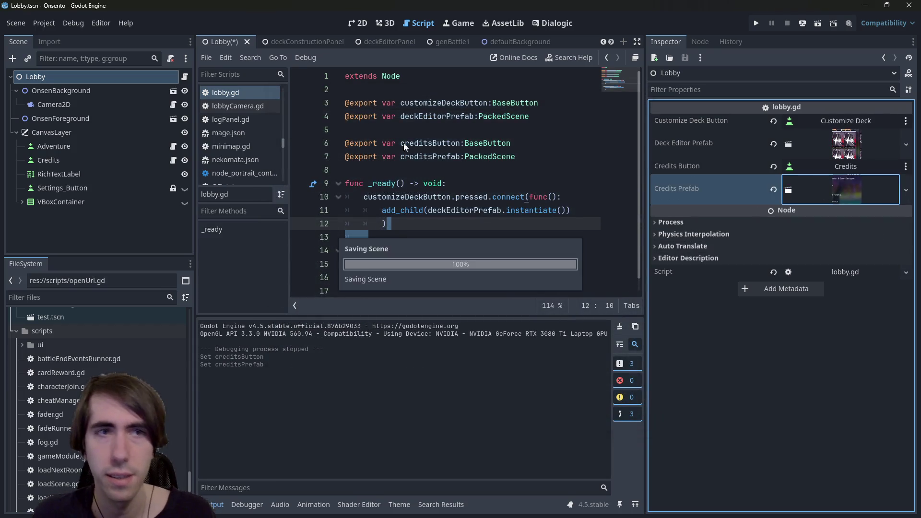
pyautogui.click(818, 22)
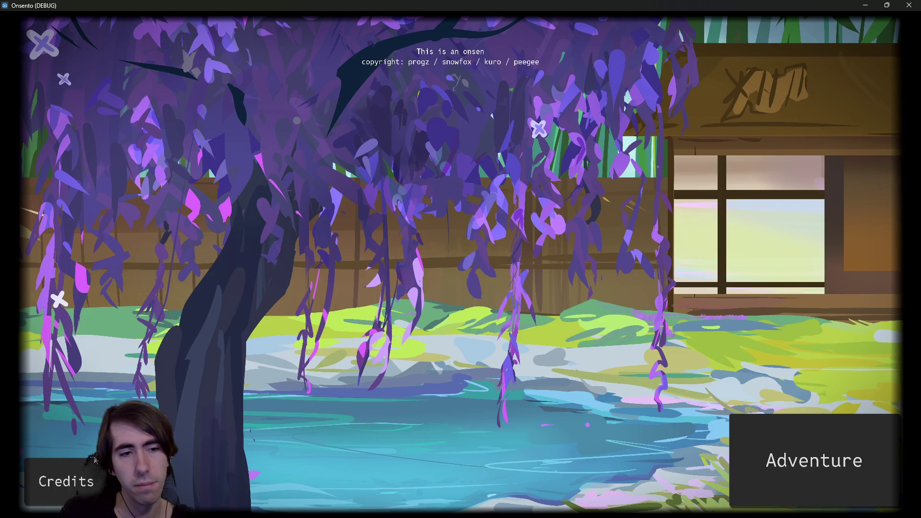
# Step: Try the Credits button in the running game, return to the lobby, and close the game
pyautogui.click(95, 460)
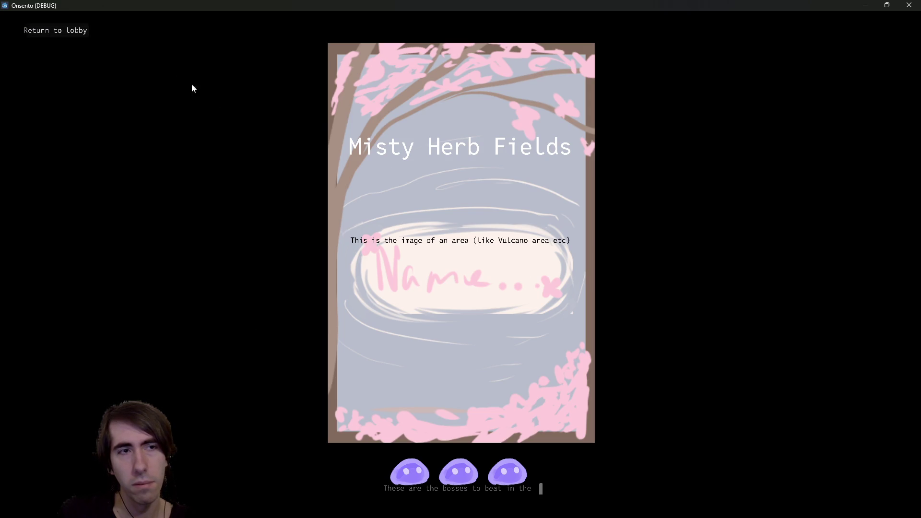
pyautogui.click(72, 33)
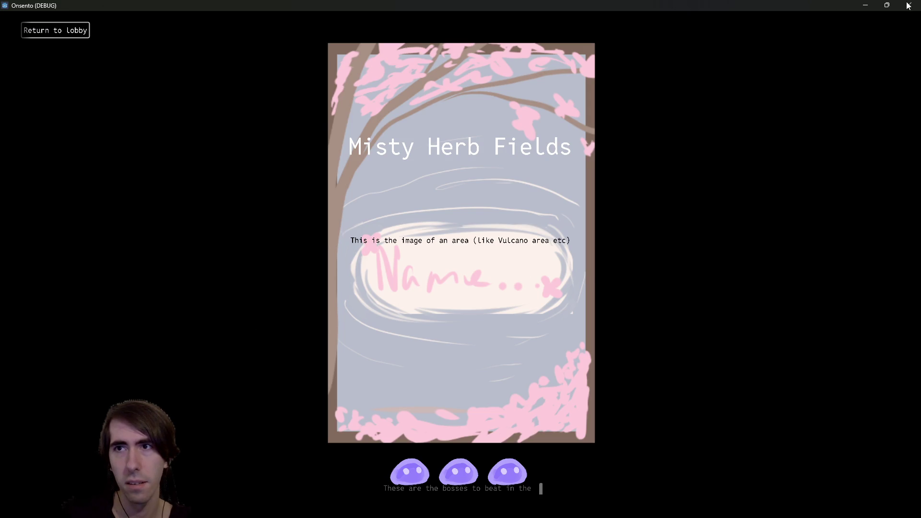
pyautogui.press('Return')
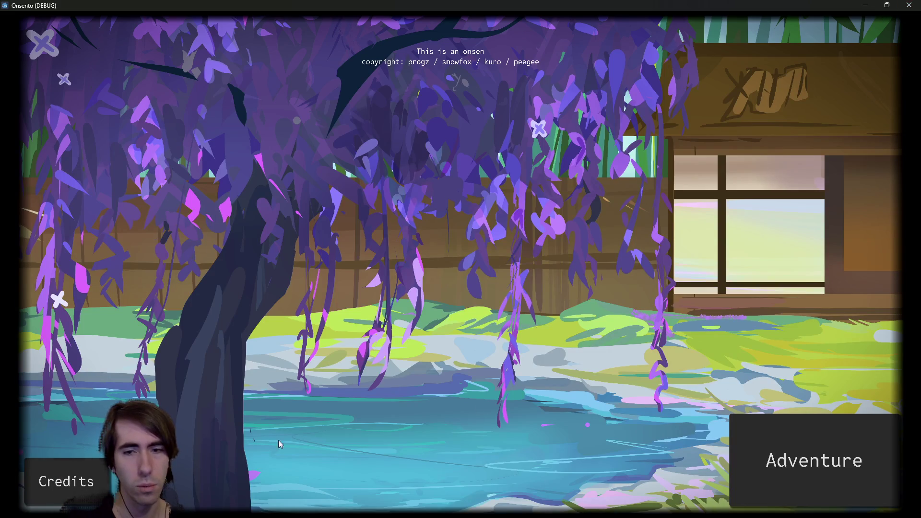
pyautogui.click(906, 9)
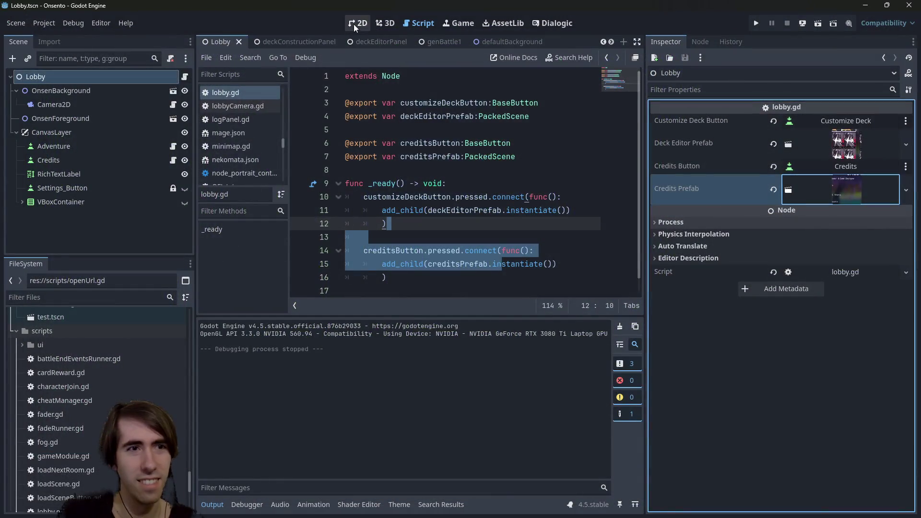
# Step: Clear the Credits button's old Script property, save the Lobby scene, and run it again
pyautogui.click(355, 25)
pyautogui.click(272, 276)
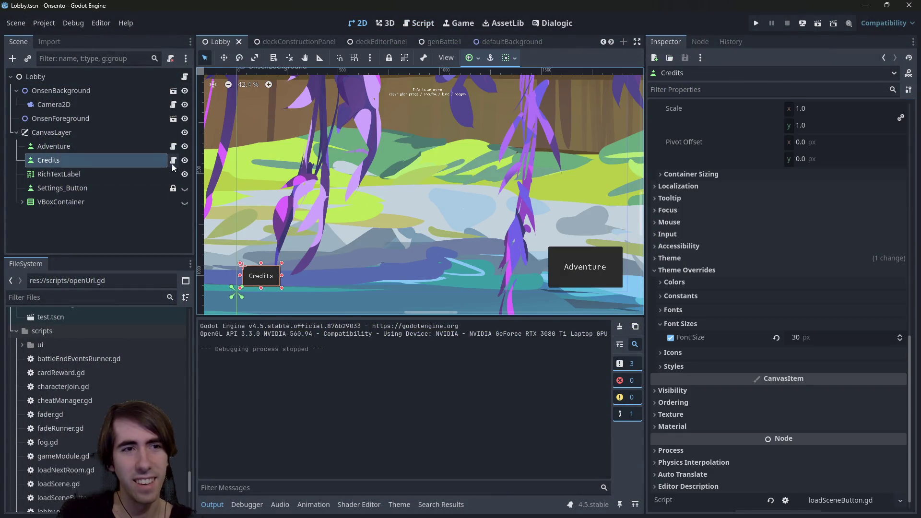
pyautogui.scroll(-3, 776, 419)
pyautogui.click(771, 486)
pyautogui.hotkey('ctrl', 's')
pyautogui.click(808, 26)
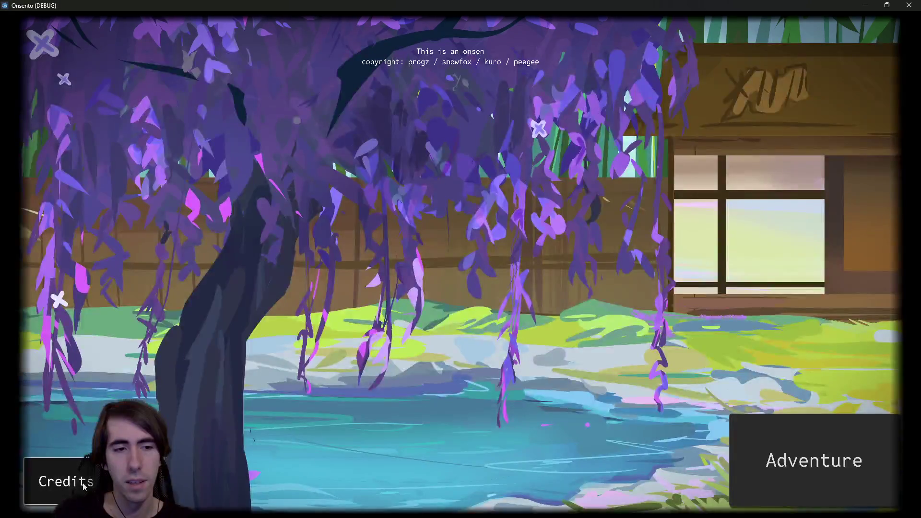
pyautogui.click(66, 480)
pyautogui.click(792, 483)
pyautogui.click(44, 475)
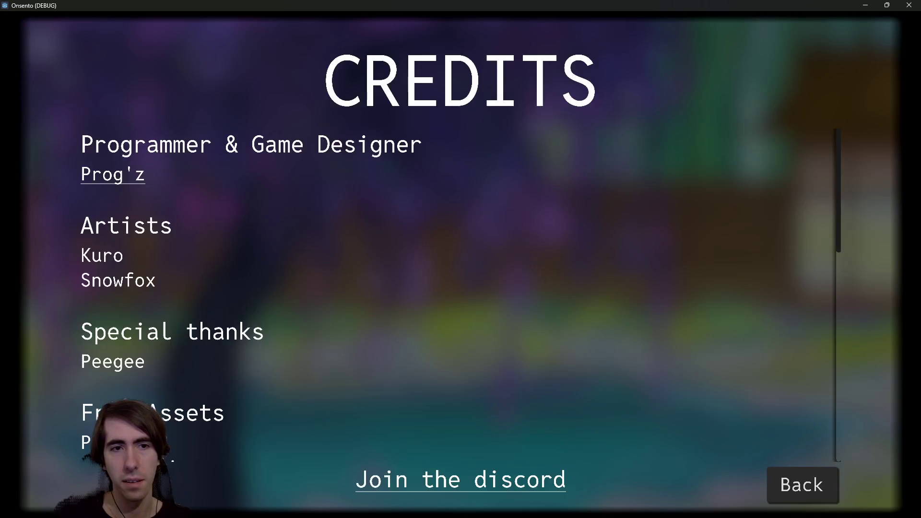
pyautogui.click(802, 486)
pyautogui.click(65, 480)
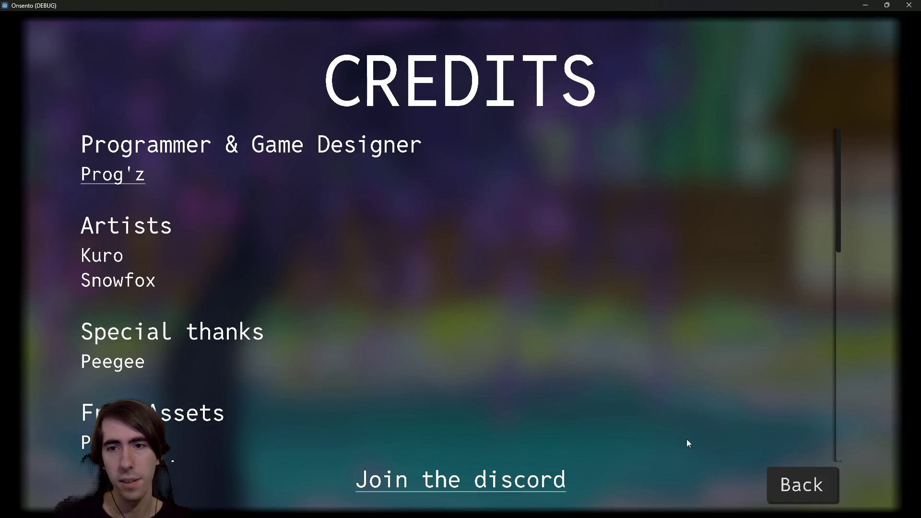
pyautogui.click(797, 483)
pyautogui.click(69, 488)
pyautogui.scroll(-10, 371, 277)
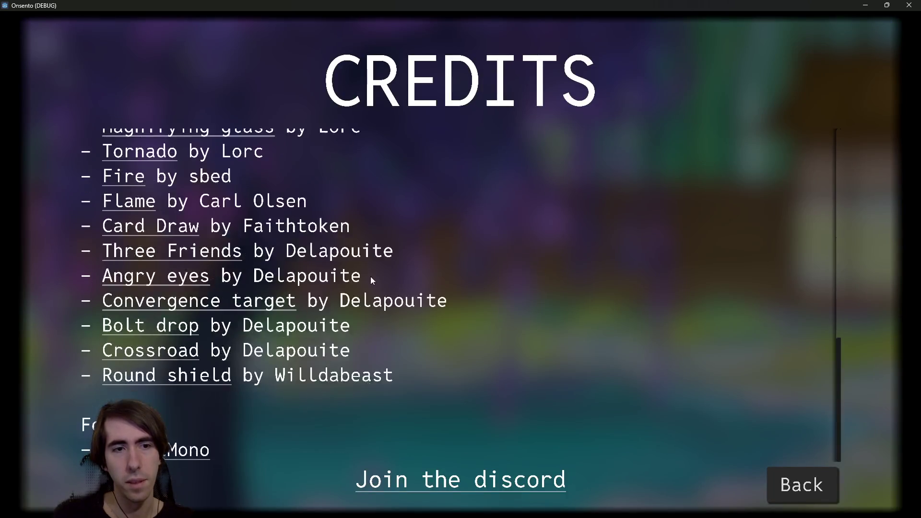
pyautogui.scroll(3, 476, 269)
pyautogui.scroll(5, 477, 271)
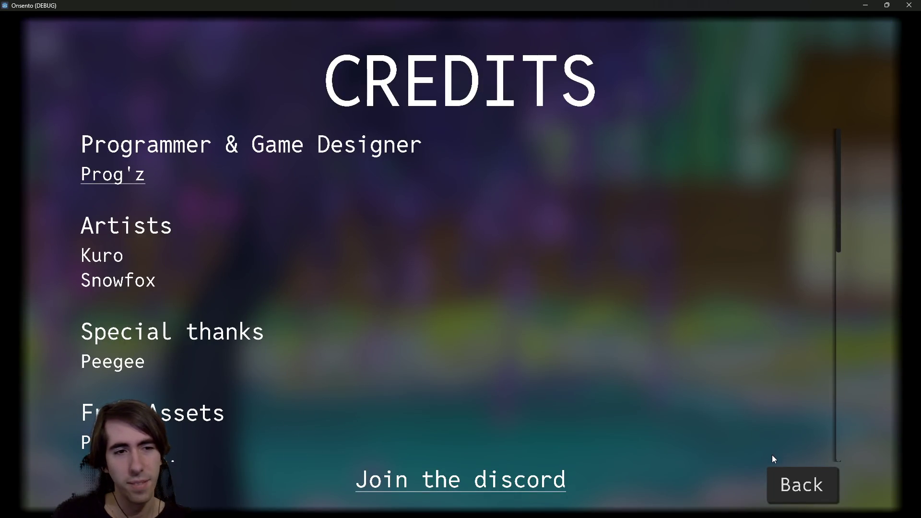
pyautogui.click(788, 497)
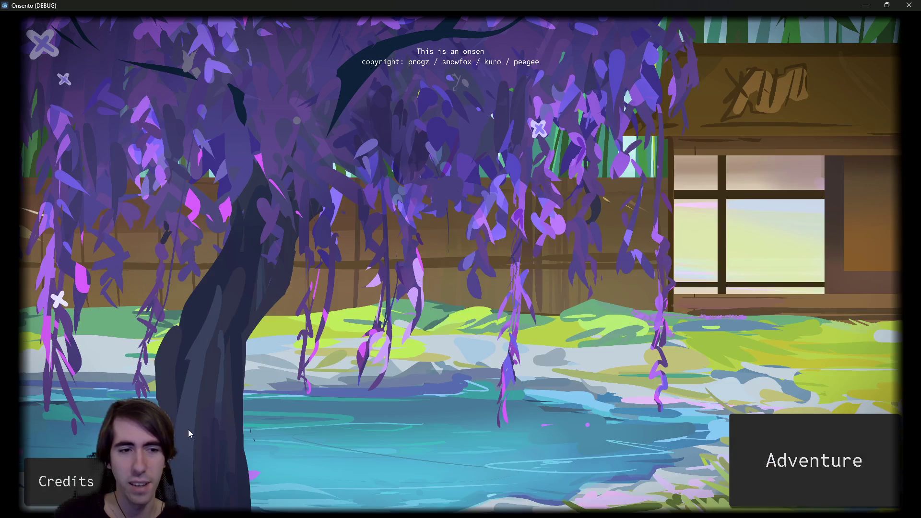
pyautogui.click(35, 481)
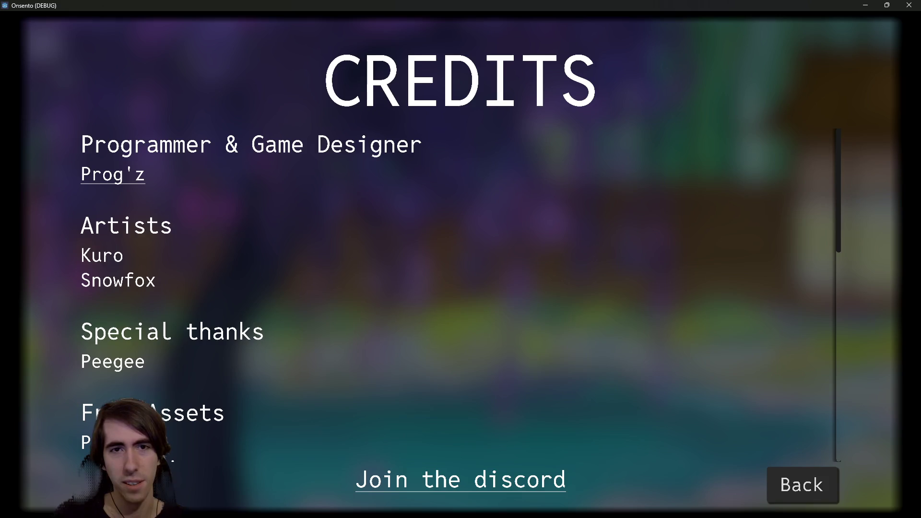
pyautogui.click(787, 493)
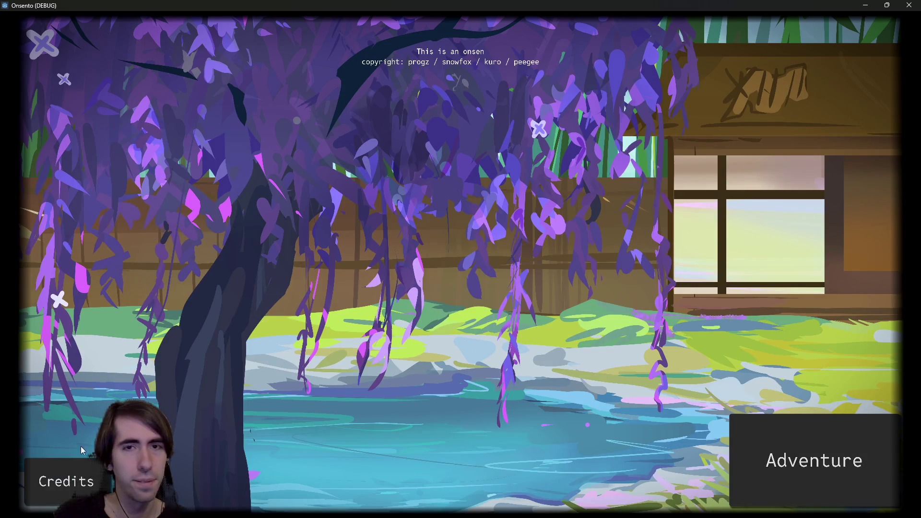
pyautogui.click(82, 479)
pyautogui.click(799, 485)
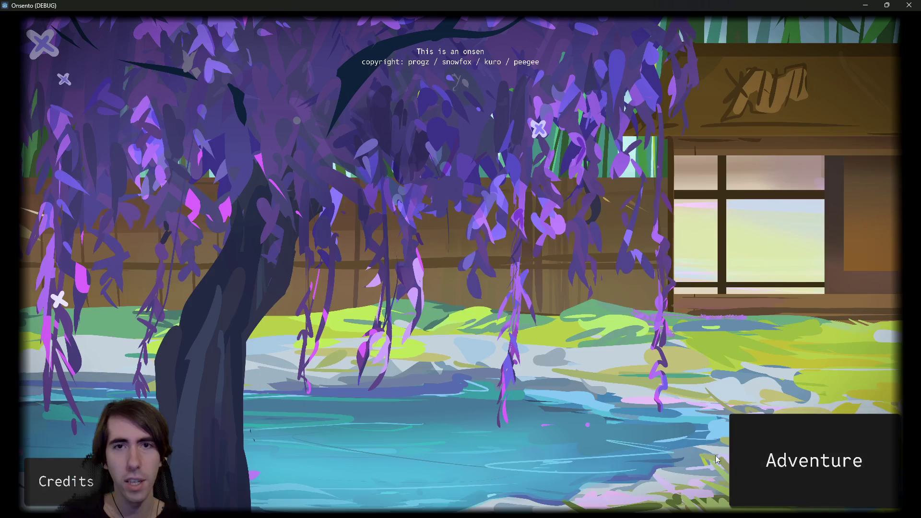
pyautogui.click(72, 482)
pyautogui.scroll(-10, 660, 372)
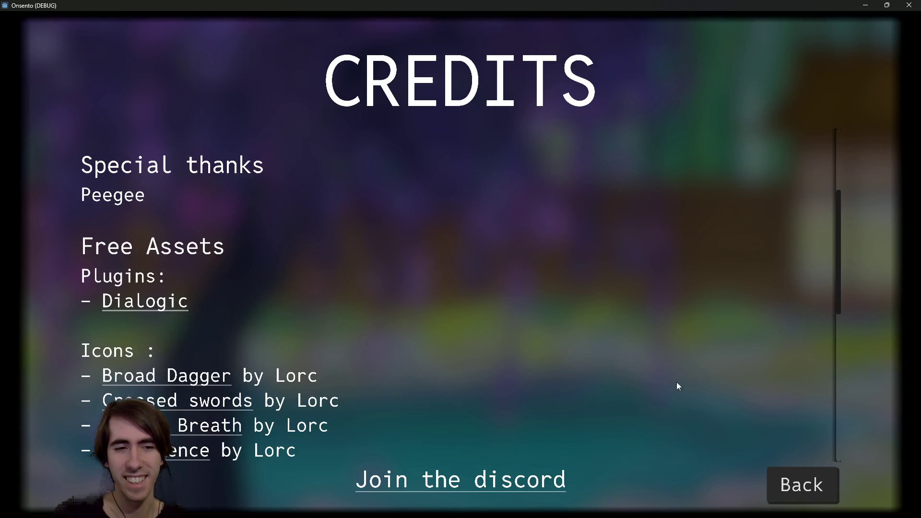
pyautogui.click(800, 487)
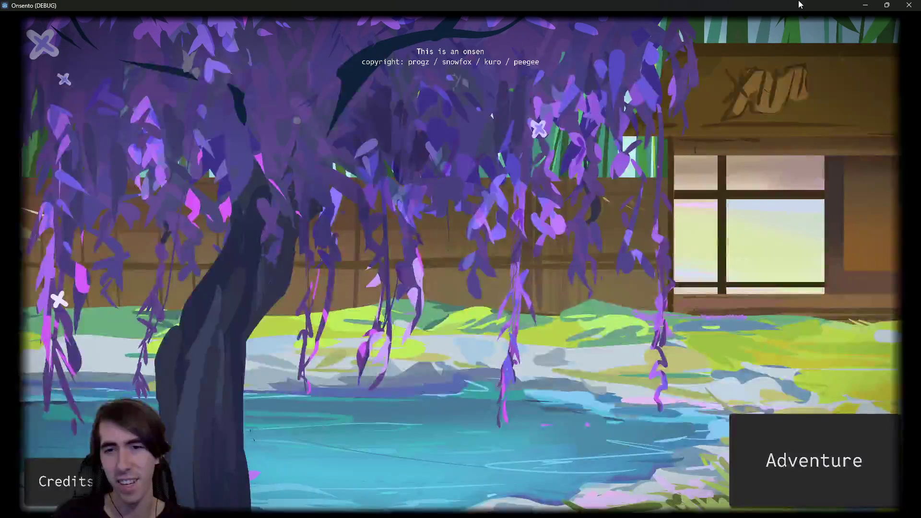
pyautogui.click(909, 4)
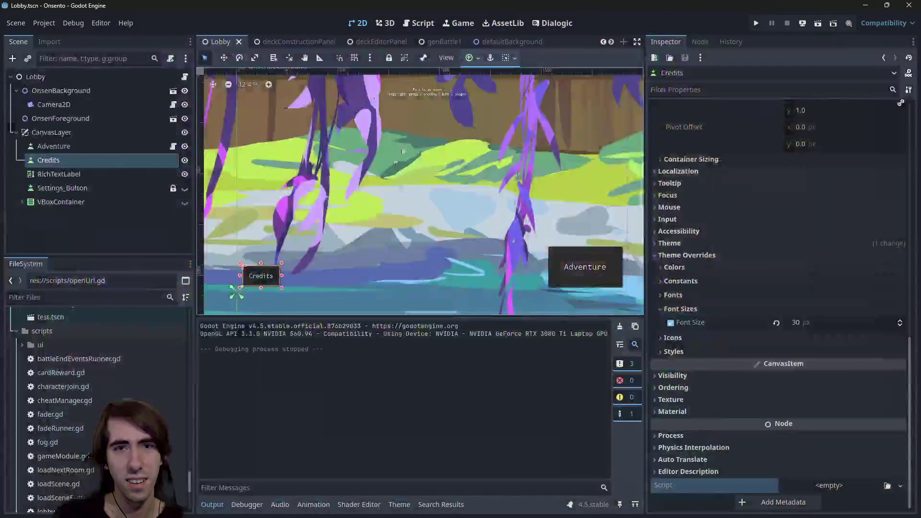
# Step: Delete the RichTextLabel node from the Lobby scene and save the scene
pyautogui.scroll(5, 445, 128)
pyautogui.press('Delete')
pyautogui.press('Return')
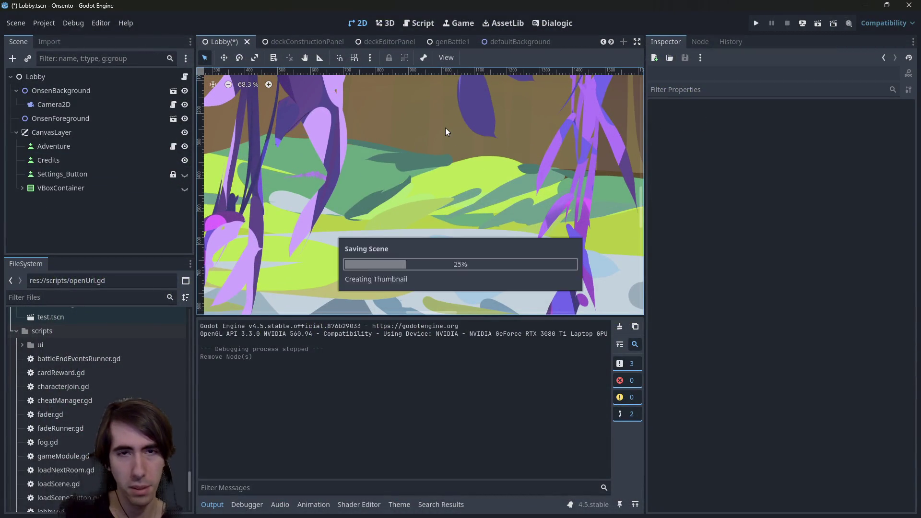
pyautogui.hotkey('ctrl', 's')
# Step: Switch to Windows Terminal showing the git commit and push output
pyautogui.scroll(-7, 472, 217)
pyautogui.scroll(-9, 472, 219)
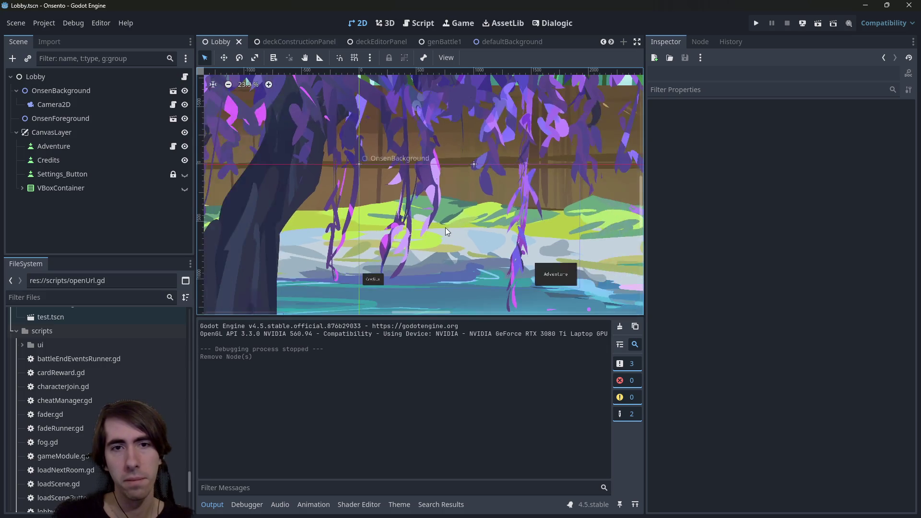
pyautogui.scroll(10, 412, 244)
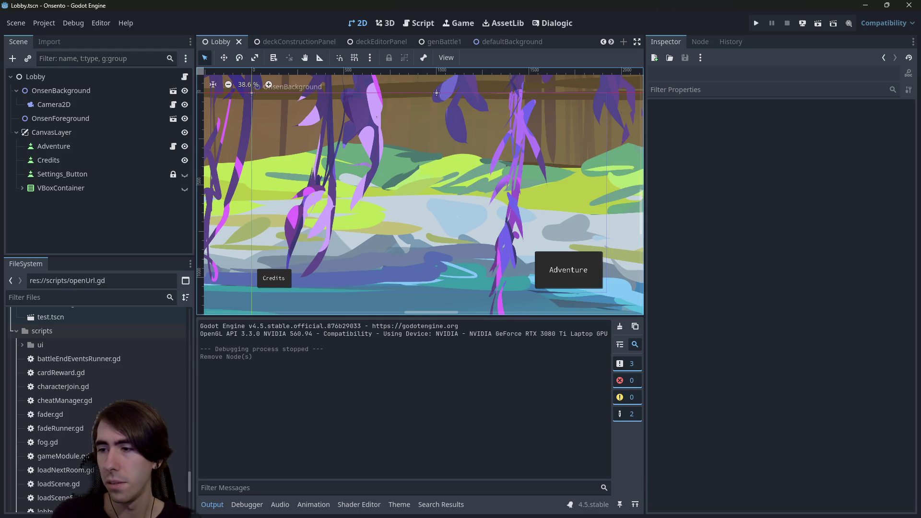
pyautogui.hotkey('alt', 'Tab')
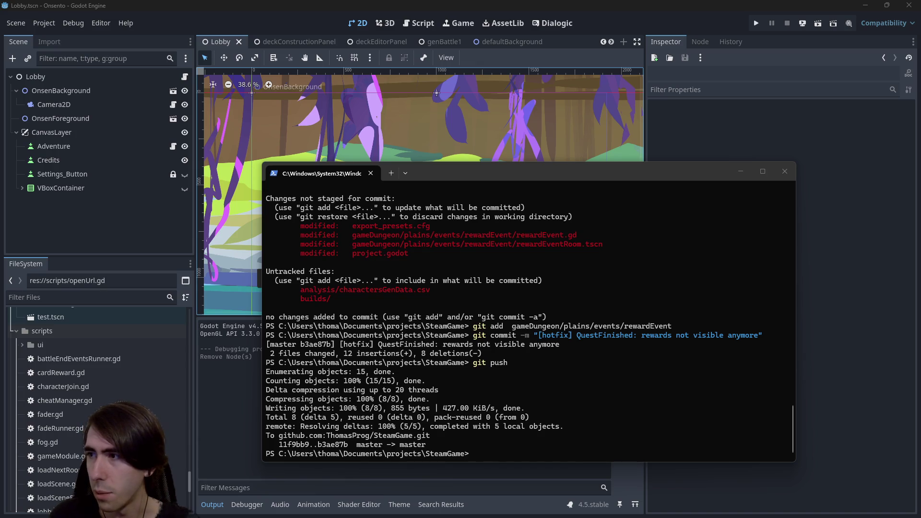
pyautogui.hotkey('alt', 'Tab')
pyautogui.hotkey('alt', 'Tab')
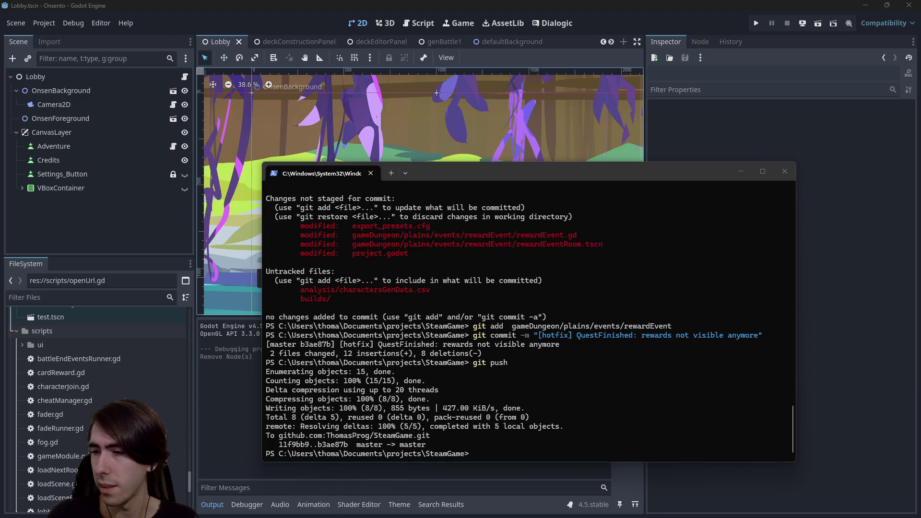
# Step: Check git status, stage the scenes and scripts folders, and confirm what is staged
pyautogui.write('git statu')
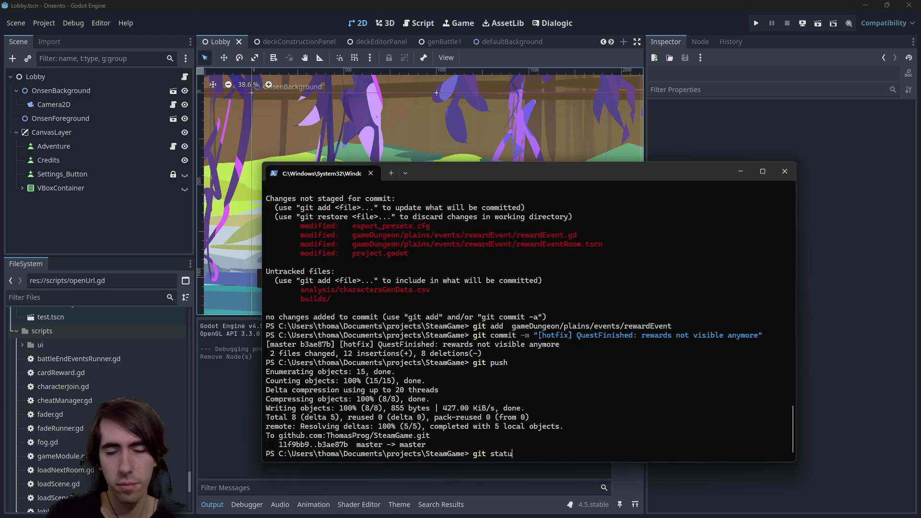
pyautogui.write('s')
pyautogui.press('Return')
pyautogui.write('git add ')
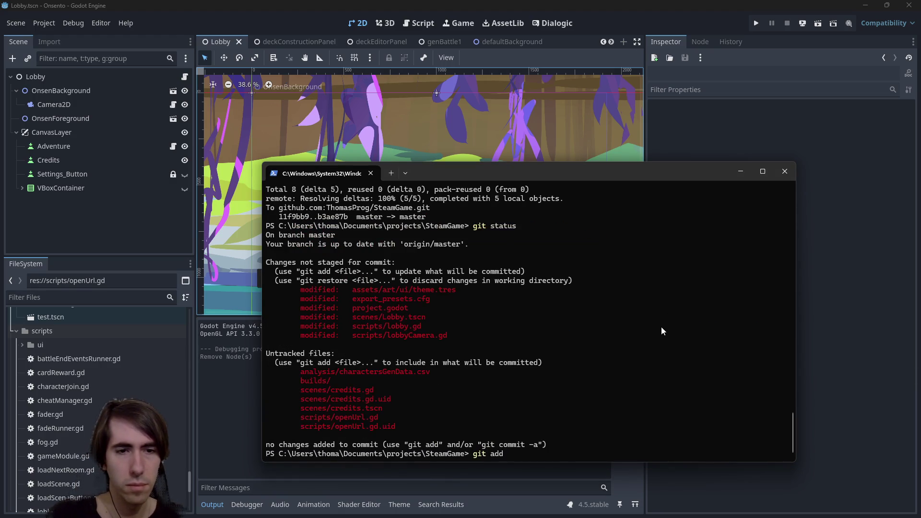
pyautogui.write('scenes scripts')
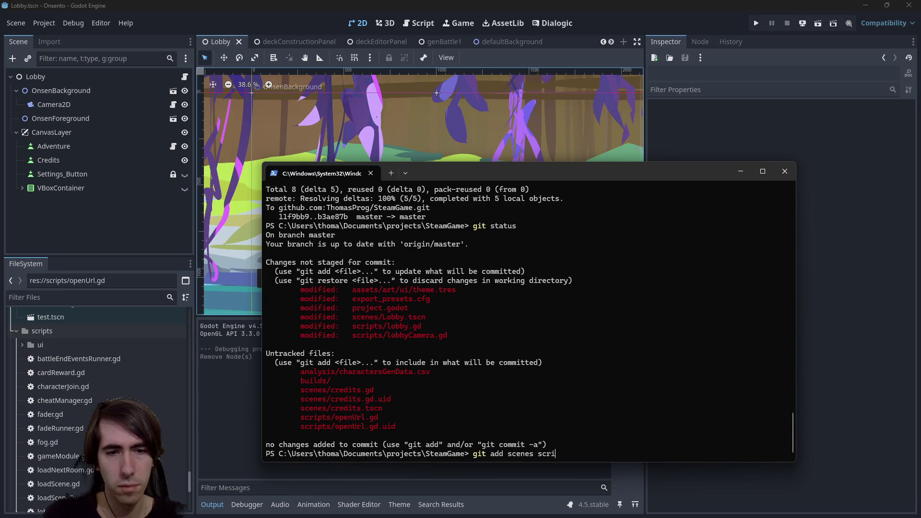
pyautogui.press('Return')
pyautogui.write('git status')
pyautogui.press('Return')
# Step: Stage the theme.tres file by copying its path from the status output
pyautogui.write('git add')
pyautogui.moveTo(350, 372); pyautogui.dragTo(467, 372)
pyautogui.rightClick(468, 371)
pyautogui.rightClick(505, 339)
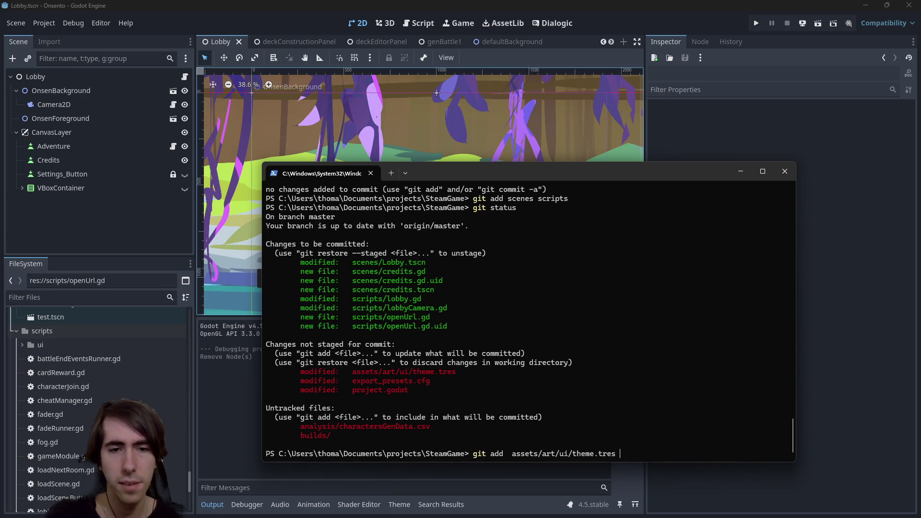
pyautogui.press('Return')
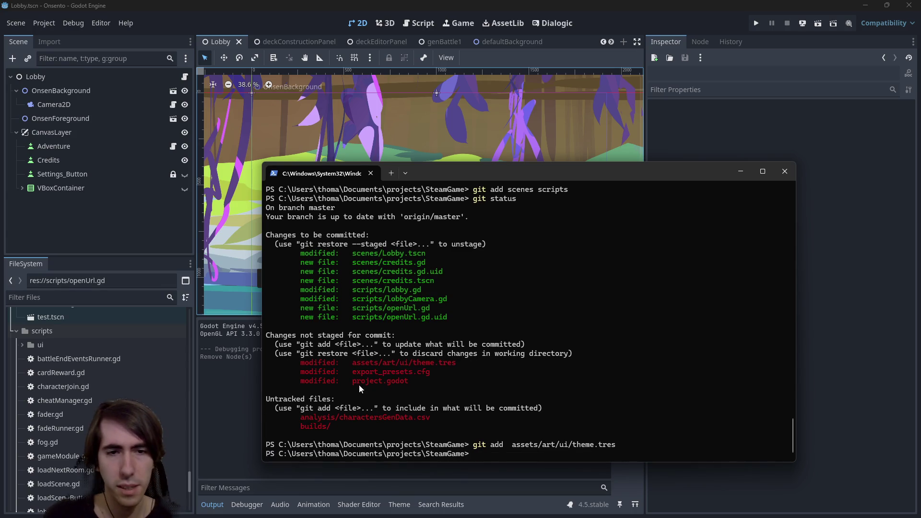
# Step: Review the git diff of project.godot, then stage project.godot
pyautogui.moveTo(349, 380)
pyautogui.mouseDown()
pyautogui.moveTo(431, 389)
pyautogui.moveTo(431, 381)
pyautogui.mouseUp()
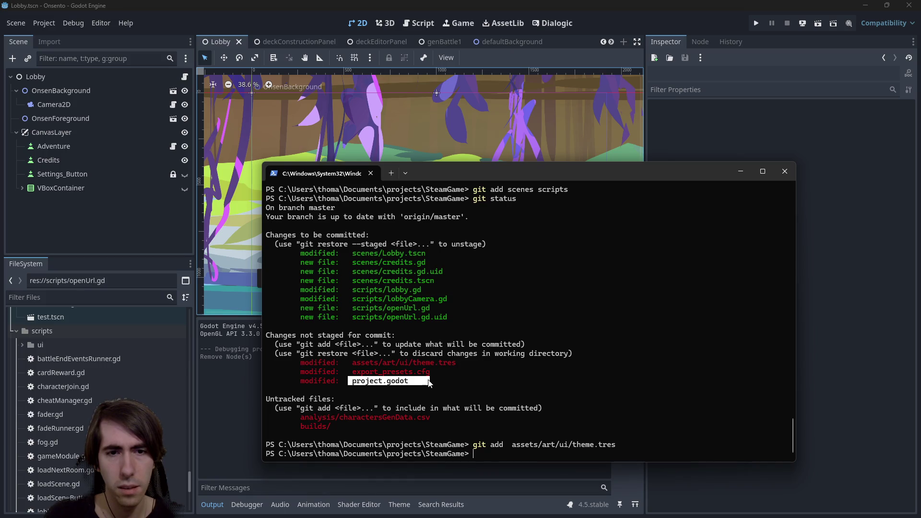
pyautogui.hotkey('ctrl', 'c')
pyautogui.write('git diff')
pyautogui.hotkey('ctrl', 'v')
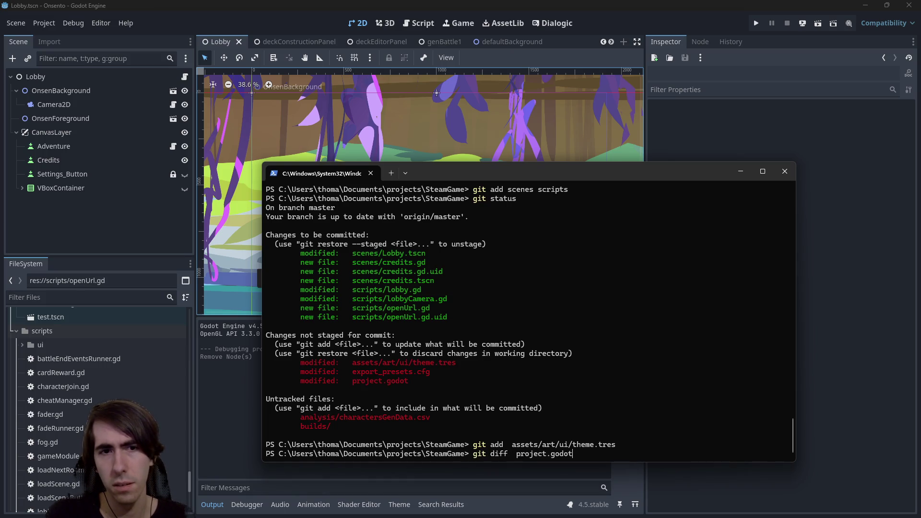
pyautogui.press('Return')
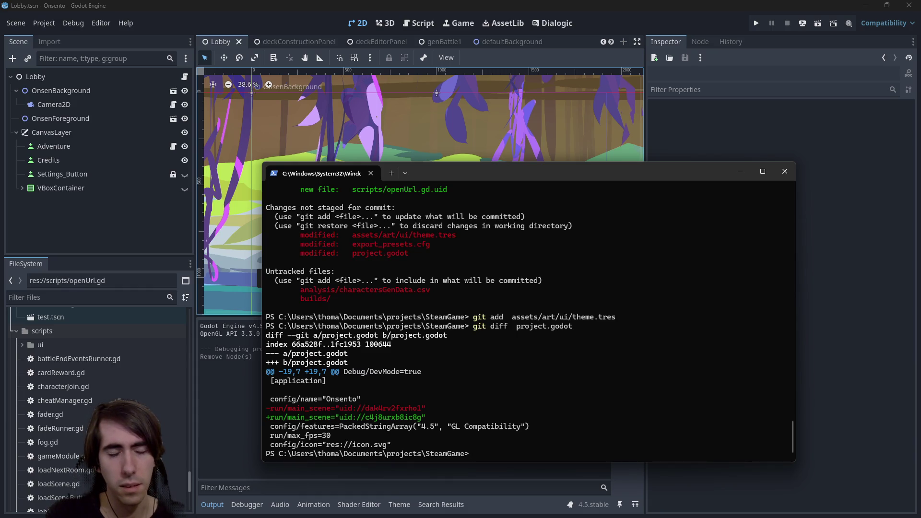
pyautogui.write('git add')
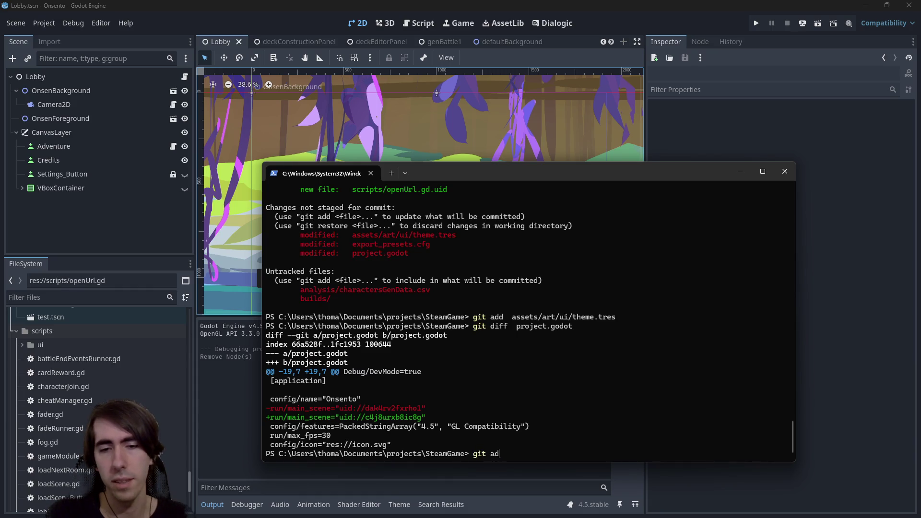
pyautogui.hotkey('ctrl', 'v')
pyautogui.press('Return')
# Step: Commit the staged files with the message "[MAD-216] Proper credits scene added"
pyautogui.write('git ocmmit')
pyautogui.press('BackSpace')
pyautogui.press('BackSpace')
pyautogui.press('BackSpace')
pyautogui.write('commit -m ')
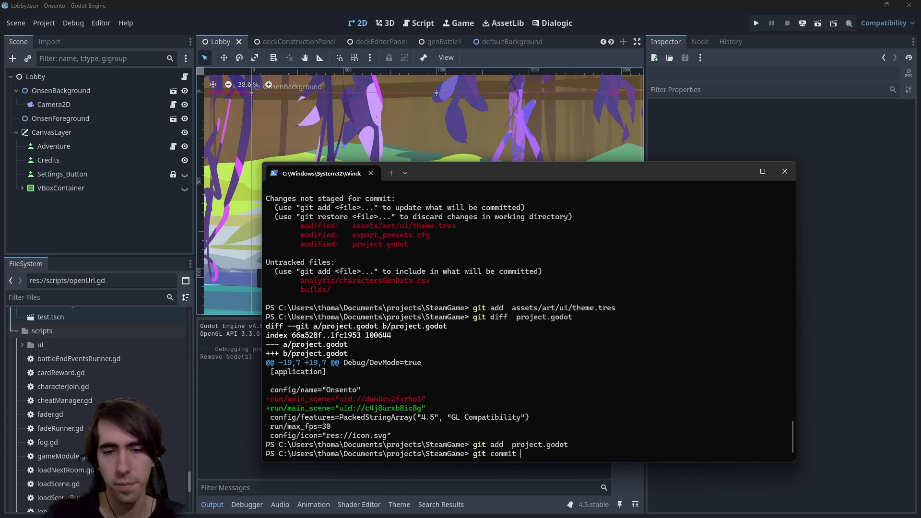
pyautogui.write('""')
pyautogui.press('Left')
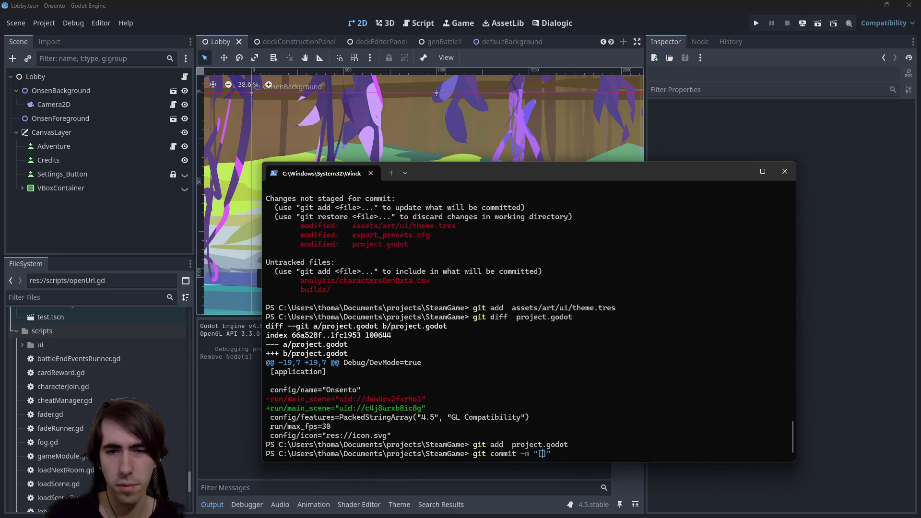
pyautogui.write('MAD-')
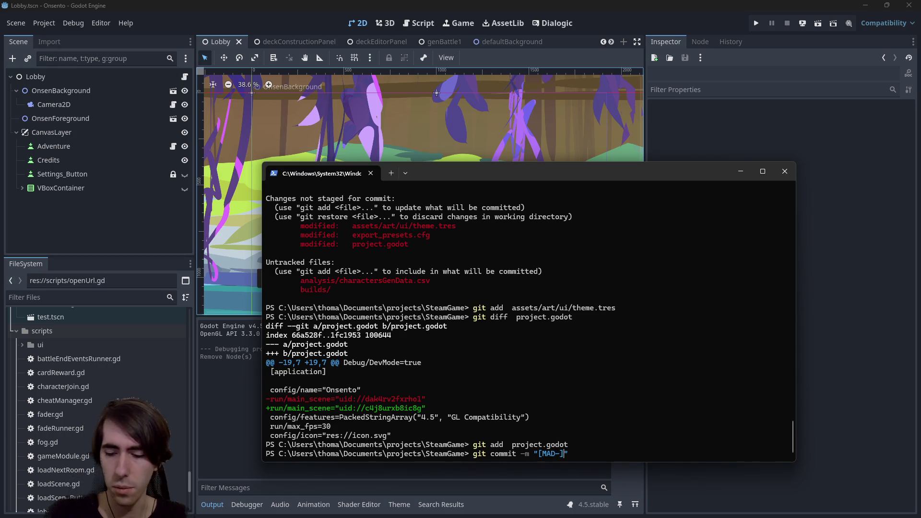
pyautogui.write('216')
pyautogui.press('Right')
pyautogui.write('Credi')
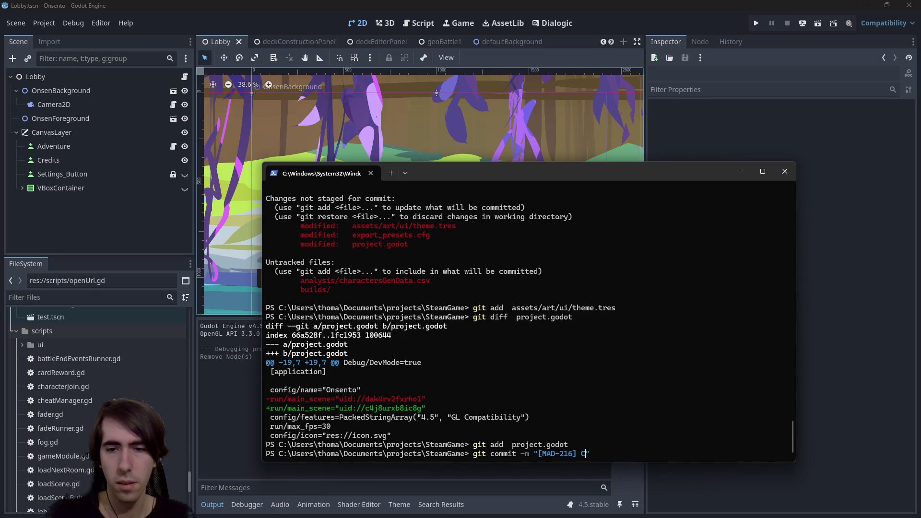
pyautogui.write('ts scene adde')
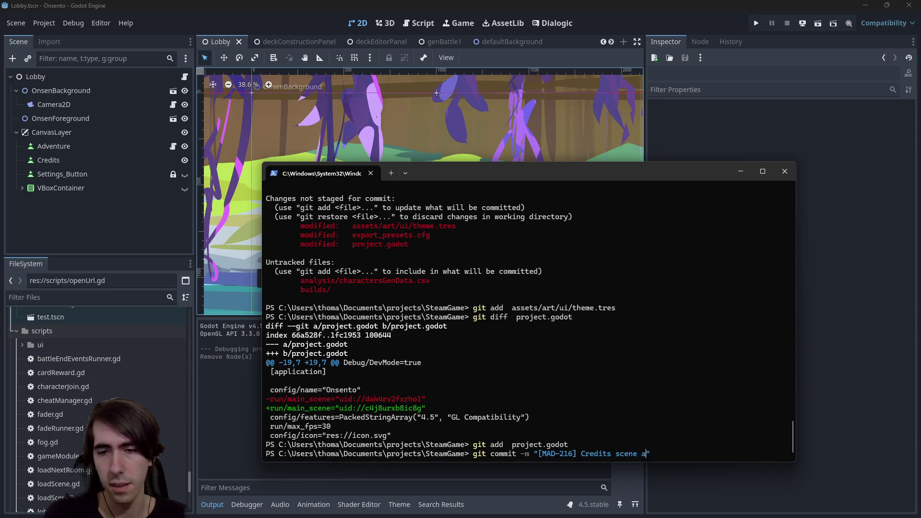
pyautogui.write('d')
pyautogui.hotkey('ctrl', 'Left')
pyautogui.write('Proper')
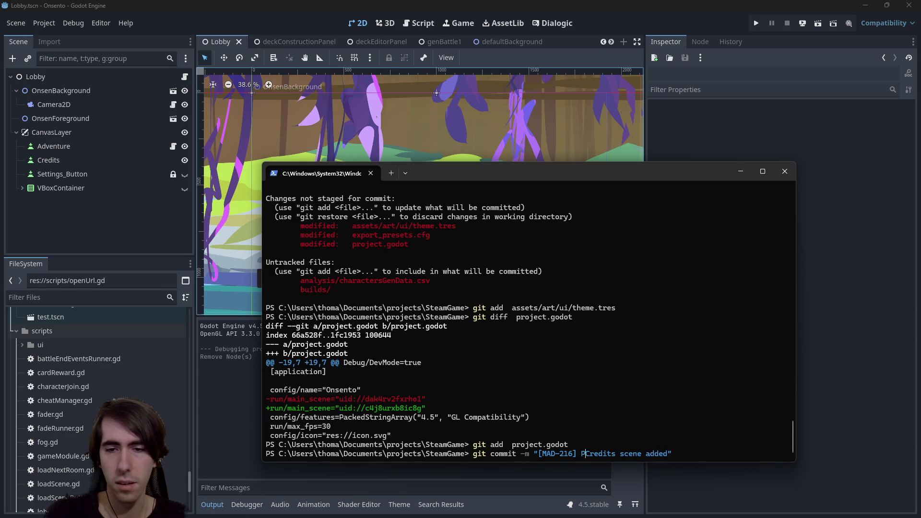
pyautogui.press('Delete')
pyautogui.write('c')
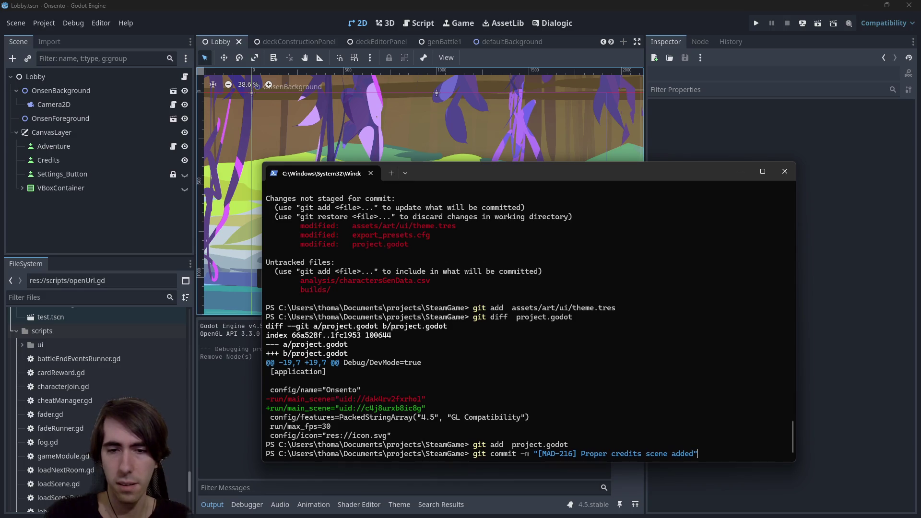
pyautogui.press('Return')
# Step: Push the commit to master and return to the Lobby scene in Godot
pyautogui.write('git push')
pyautogui.press('Return')
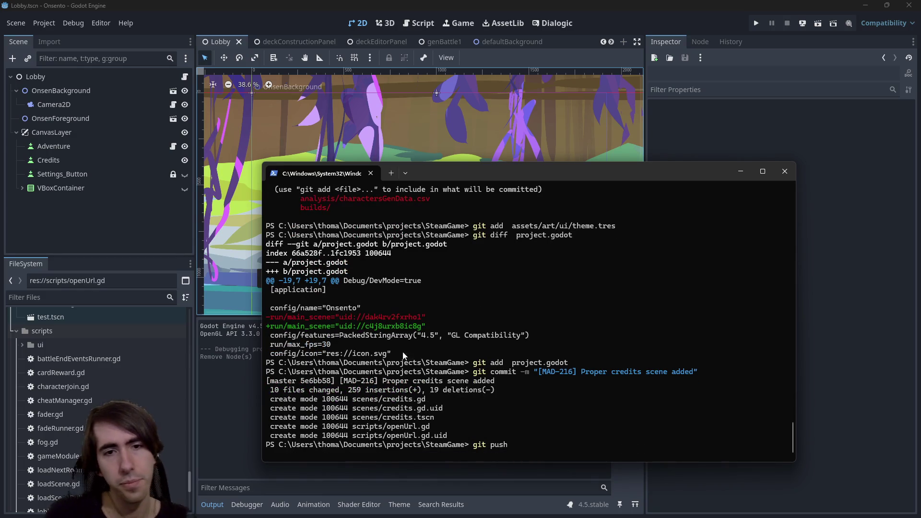
pyautogui.click(417, 139)
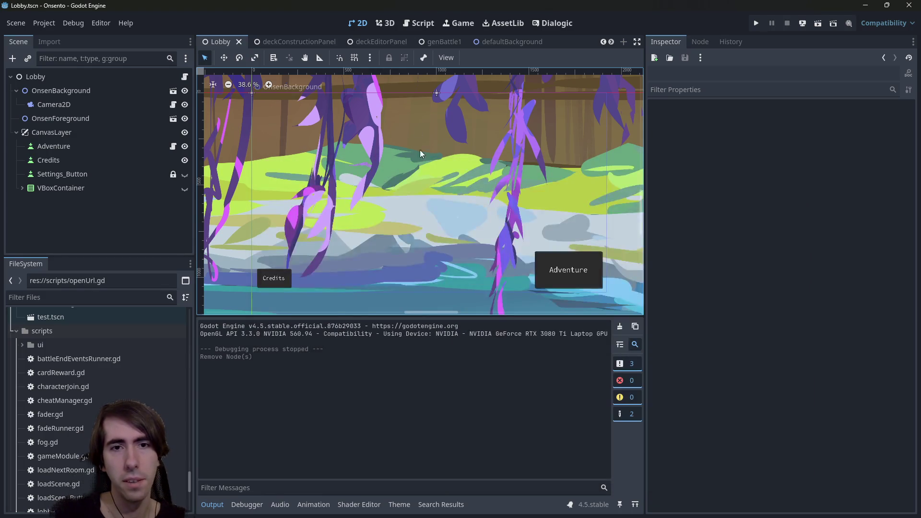
pyautogui.moveTo(414, 234); pyautogui.dragTo(406, 236)
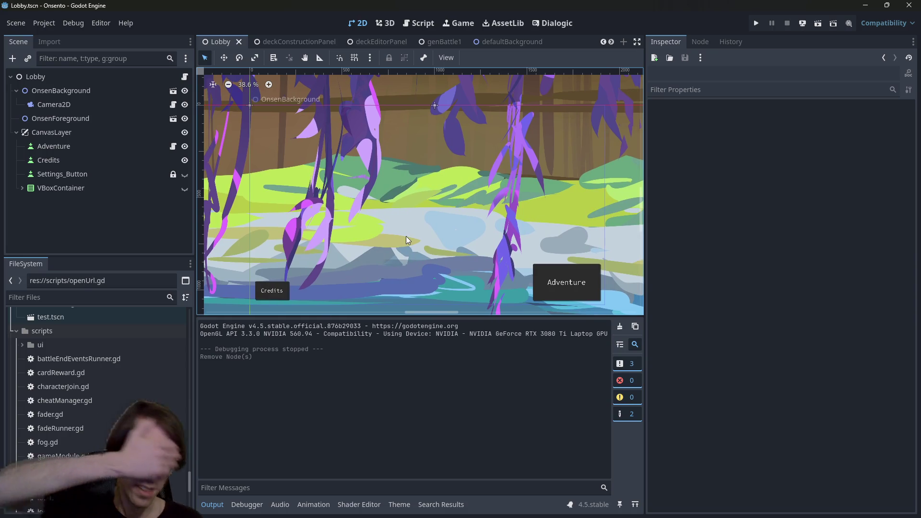
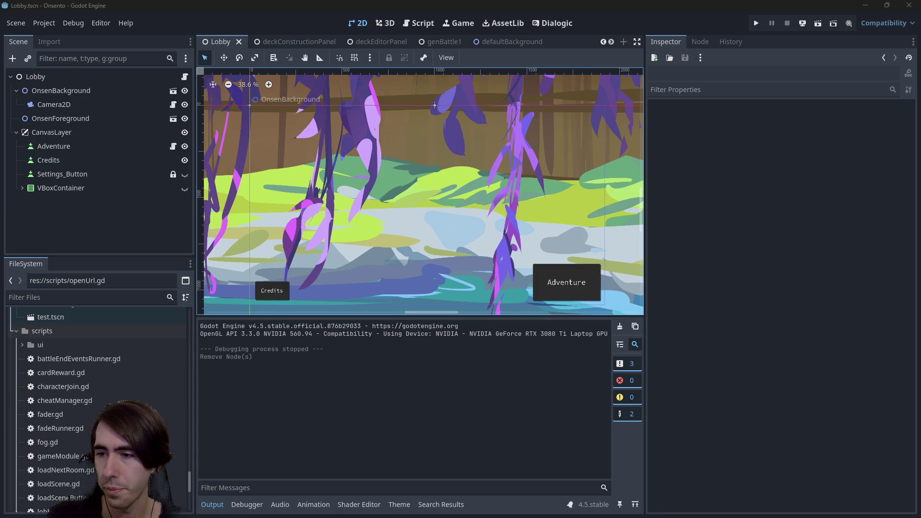
# Step: Select the Adventure button node and run the Onsento project to test it
pyautogui.click(568, 274)
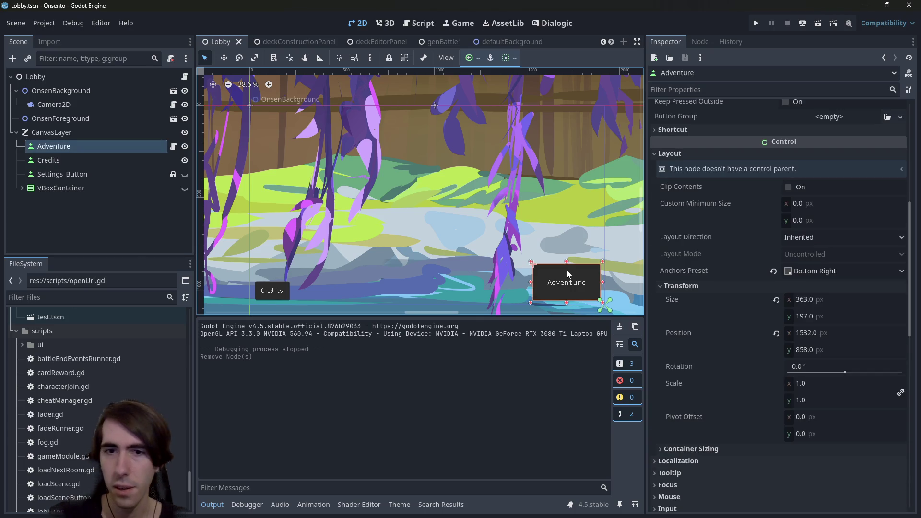
pyautogui.scroll(-1, 519, 259)
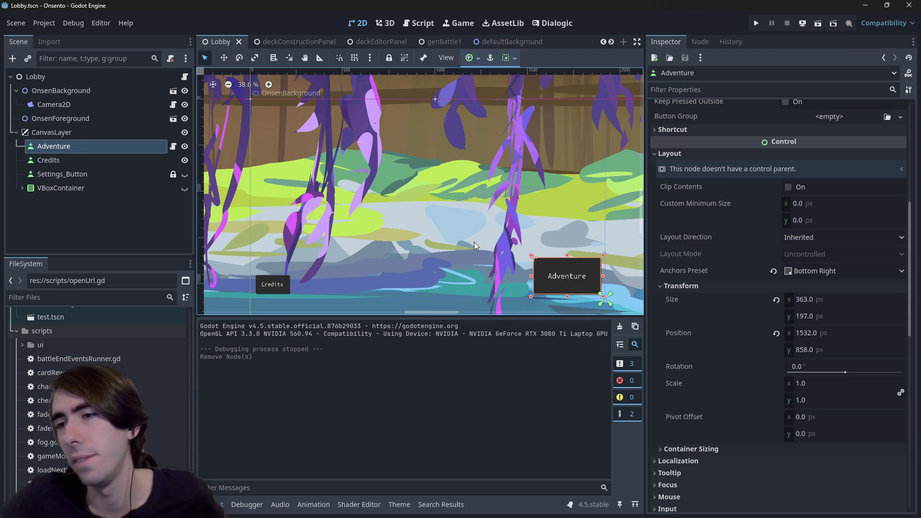
pyautogui.click(814, 24)
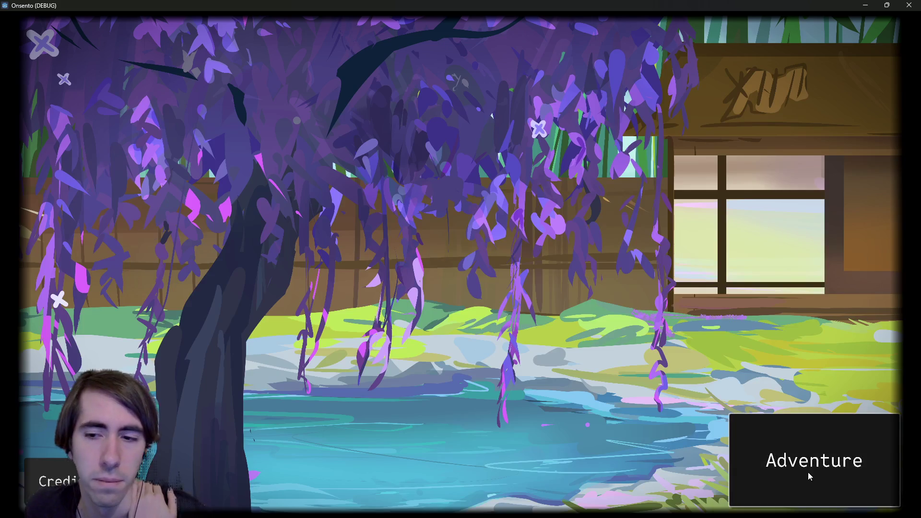
# Step: Enter Adventure, open the Misty Herb Fields quest list, then close the game window
pyautogui.click(809, 474)
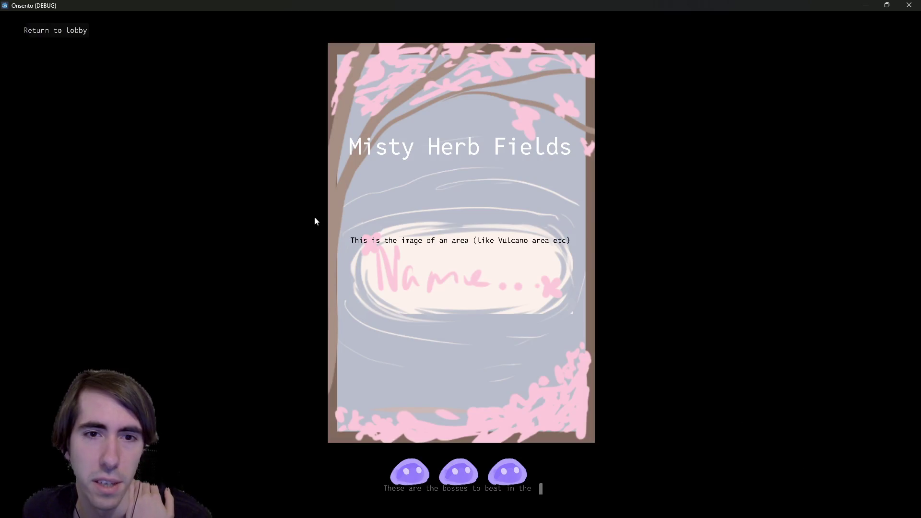
pyautogui.click(424, 201)
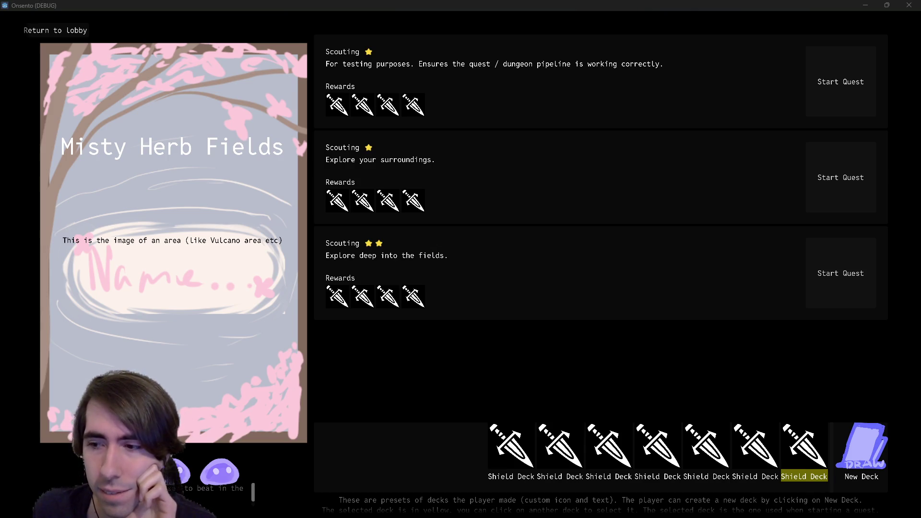
pyautogui.click(909, 6)
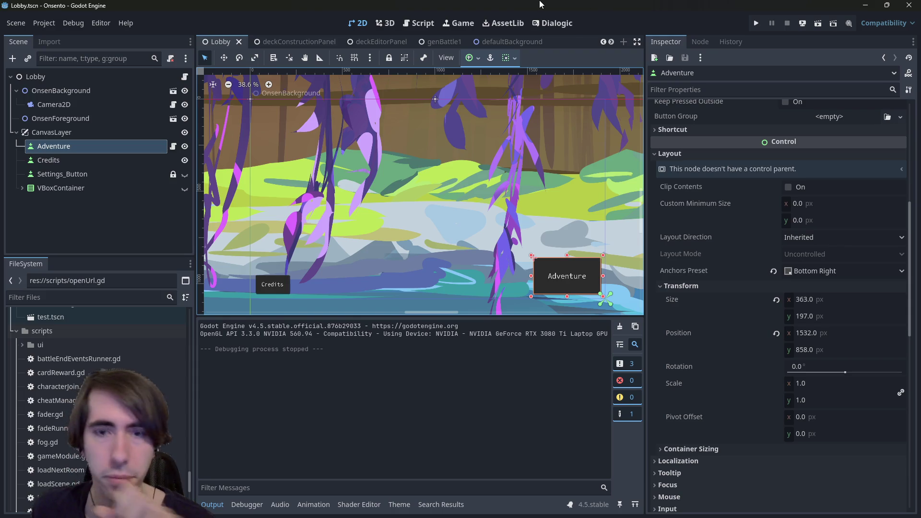
# Step: Quick-open the characterView2D.tscn scene by searching 'characterview2d'
pyautogui.hotkey('shift', 'alt', 'o')
pyautogui.write('player')
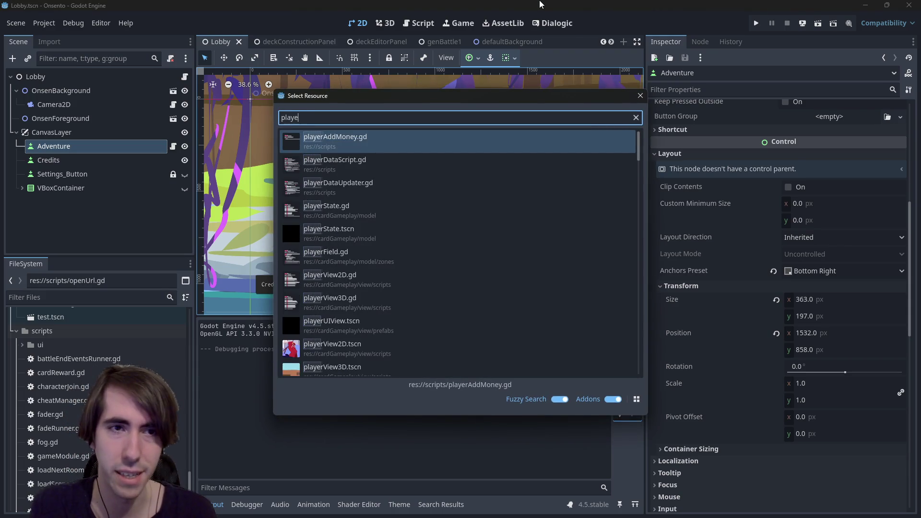
pyautogui.hotkey('ctrl', 'a')
pyautogui.write('battlecharac')
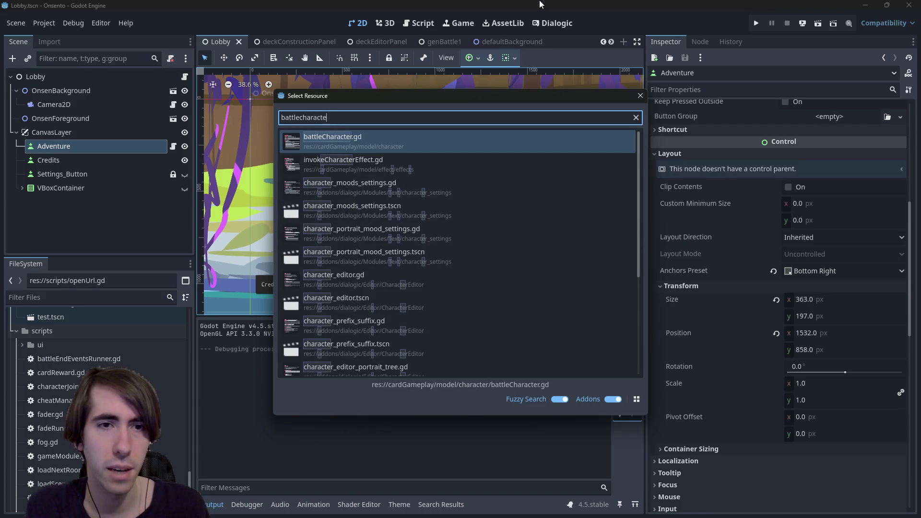
pyautogui.hotkey('ctrl', 'a')
pyautogui.press('BackSpace')
pyautogui.write('characterview2d')
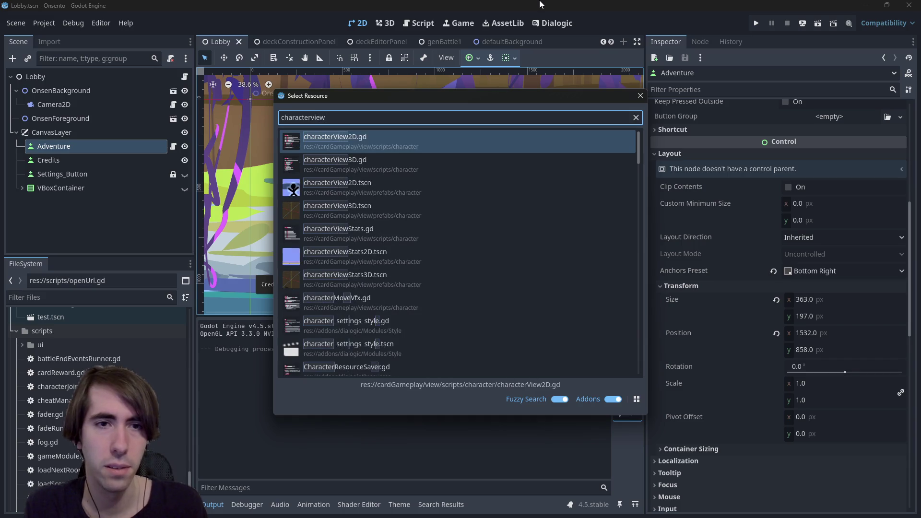
pyautogui.press('Down')
pyautogui.press('Down')
pyautogui.press('Return')
# Step: Open the CanvasLayer's characterViewStats2D scene in the editor and center its progress bars
pyautogui.scroll(-2, 468, 226)
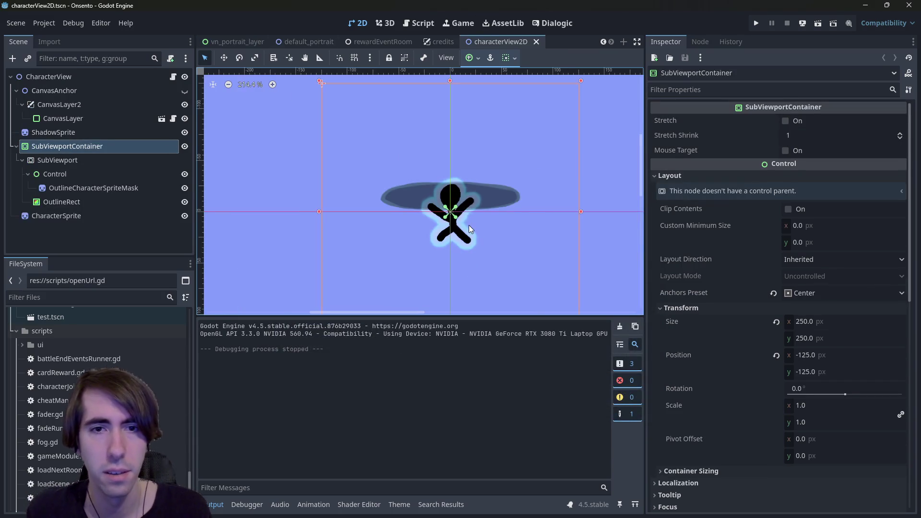
pyautogui.scroll(4, 468, 216)
pyautogui.scroll(1, 448, 223)
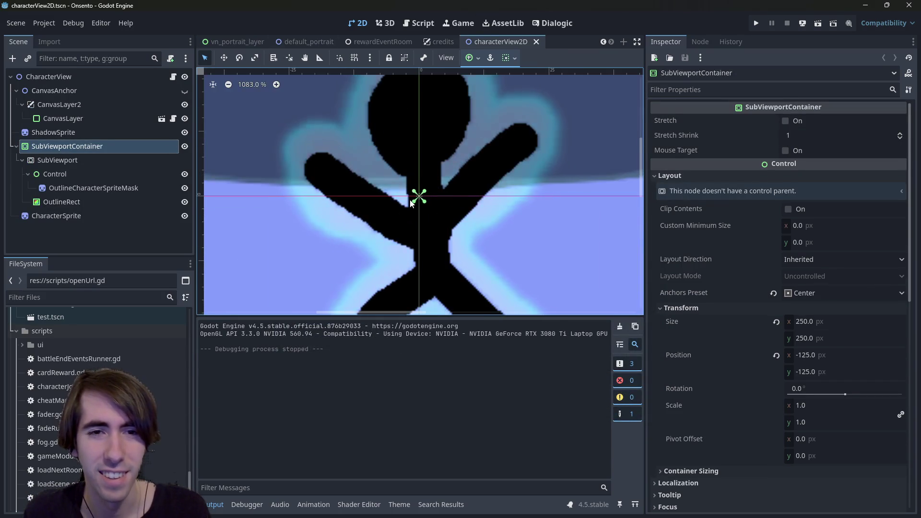
pyautogui.scroll(-6, 439, 240)
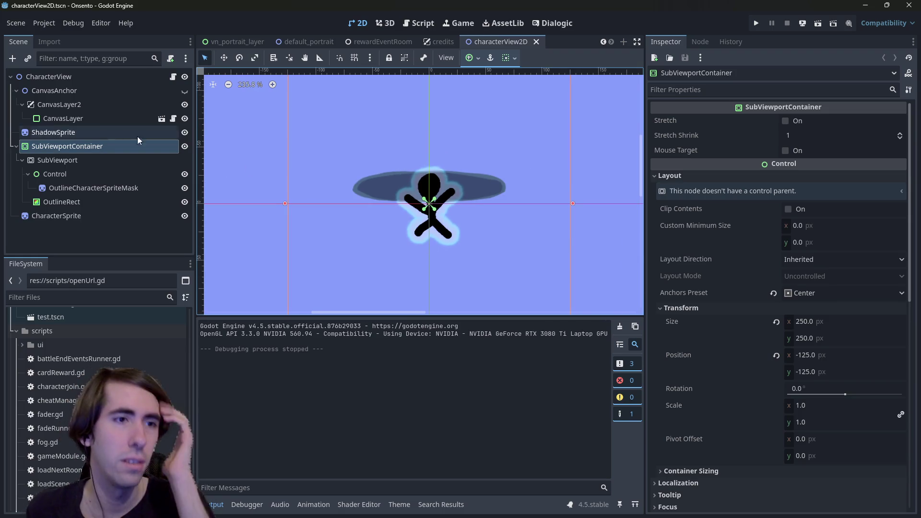
pyautogui.click(85, 133)
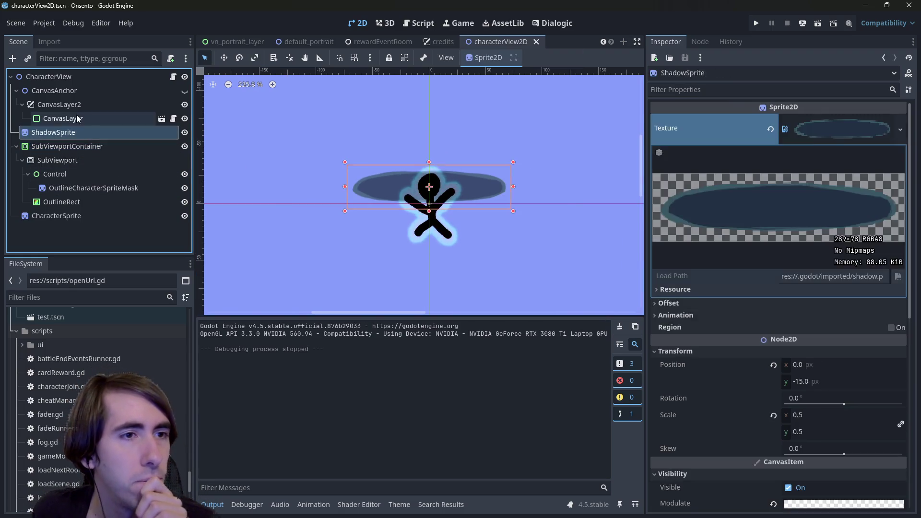
pyautogui.click(72, 119)
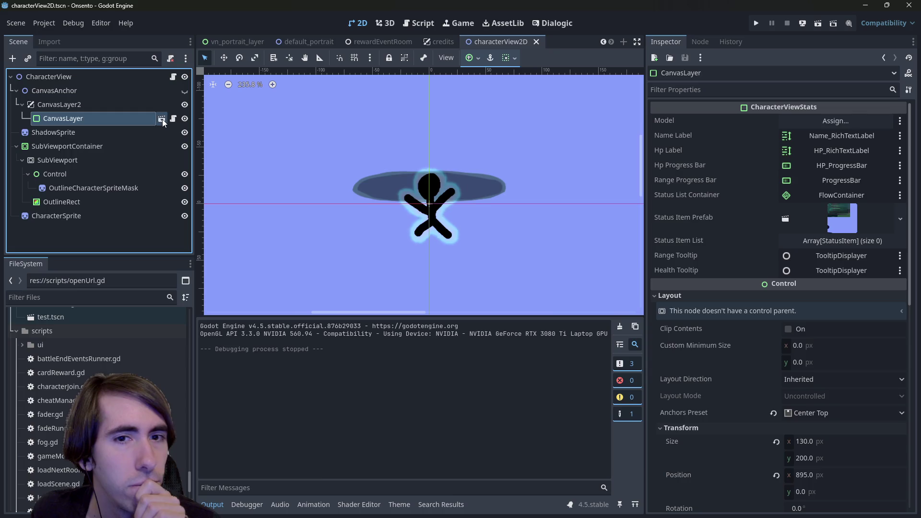
pyautogui.click(162, 119)
pyautogui.moveTo(420, 268)
pyautogui.mouseDown()
pyautogui.moveTo(417, 235)
pyautogui.moveTo(405, 239)
pyautogui.moveTo(401, 221)
pyautogui.moveTo(411, 194)
pyautogui.mouseUp()
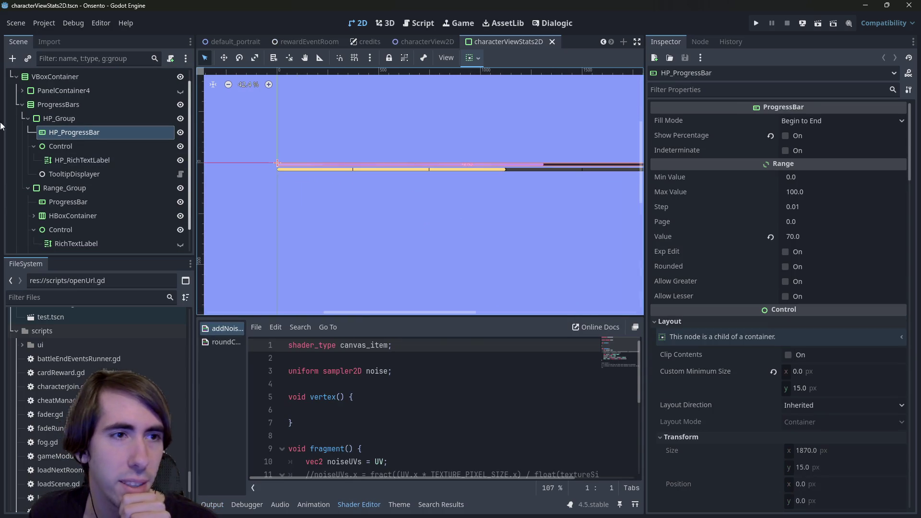
# Step: Open characterViewStats.gd and read the code that instantiates and fills status items
pyautogui.scroll(1, 171, 76)
pyautogui.click(170, 76)
pyautogui.scroll(-15, 432, 182)
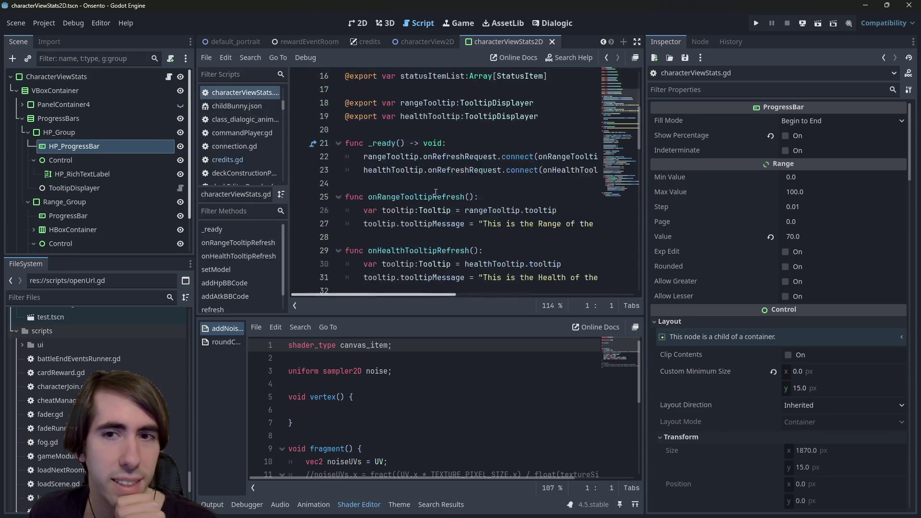
pyautogui.moveTo(644, 171); pyautogui.dragTo(762, 172)
pyautogui.scroll(-3, 498, 242)
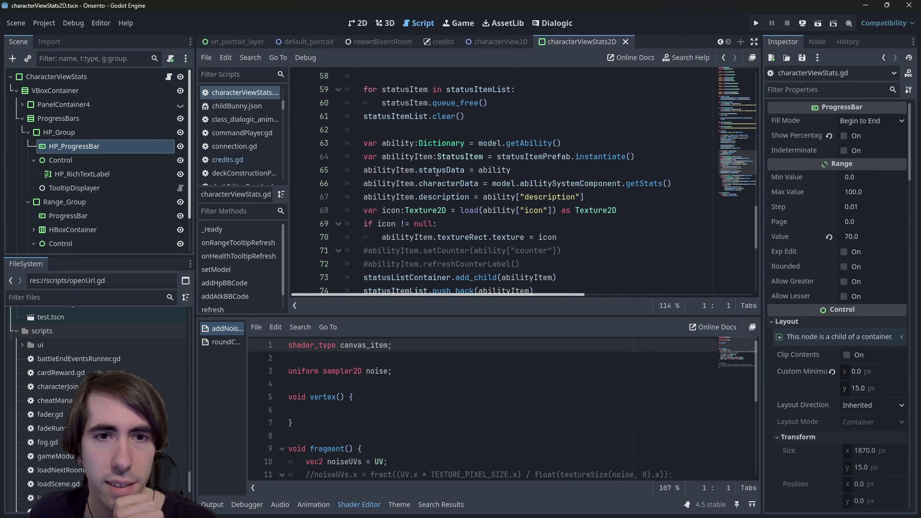
pyautogui.doubleClick(398, 143)
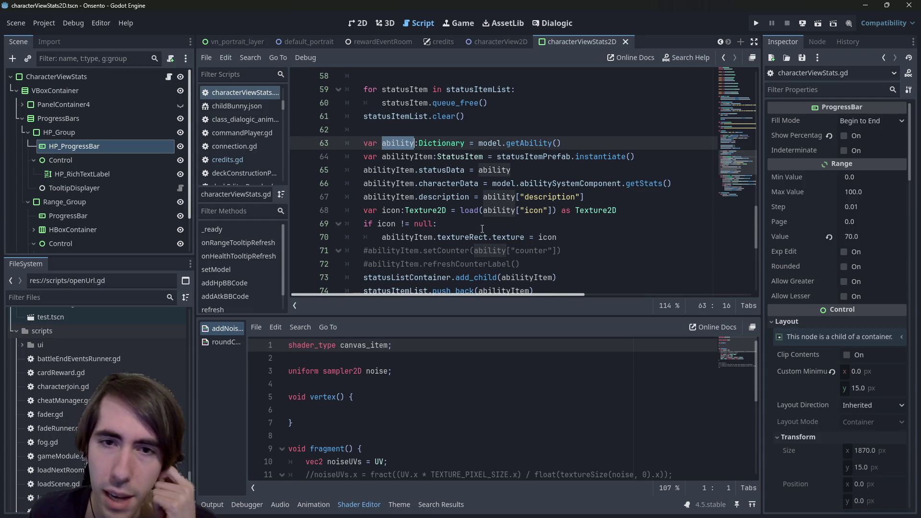
pyautogui.scroll(-1, 481, 228)
pyautogui.click(500, 240)
pyautogui.click(499, 247)
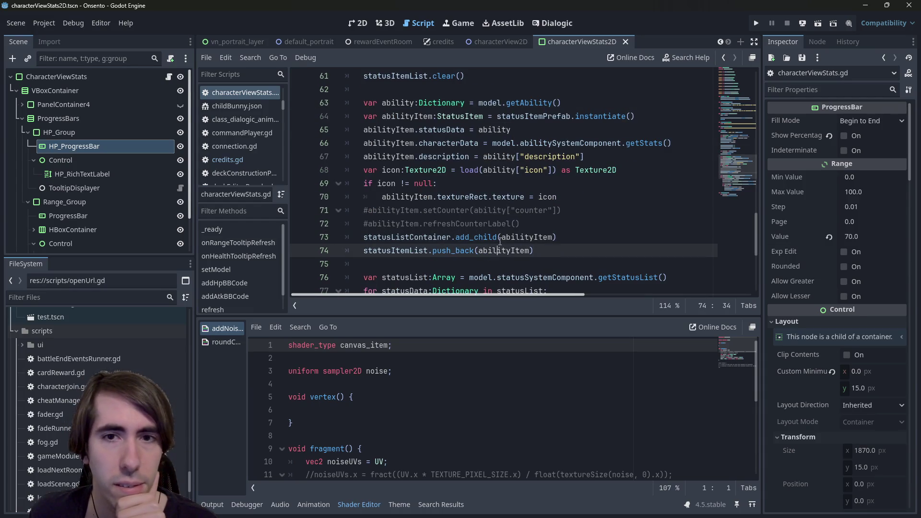
pyautogui.click(414, 167)
pyautogui.scroll(1, 497, 115)
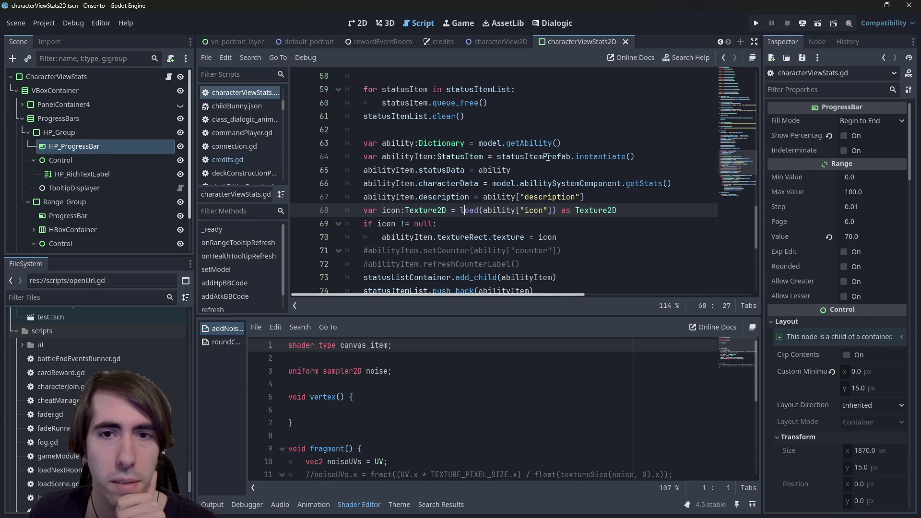
pyautogui.click(548, 156)
# Step: Quick-open the statusItem.tscn scene
pyautogui.hotkey('shift', 'alt', 'o')
pyautogui.write('statusitempre')
pyautogui.press('Return')
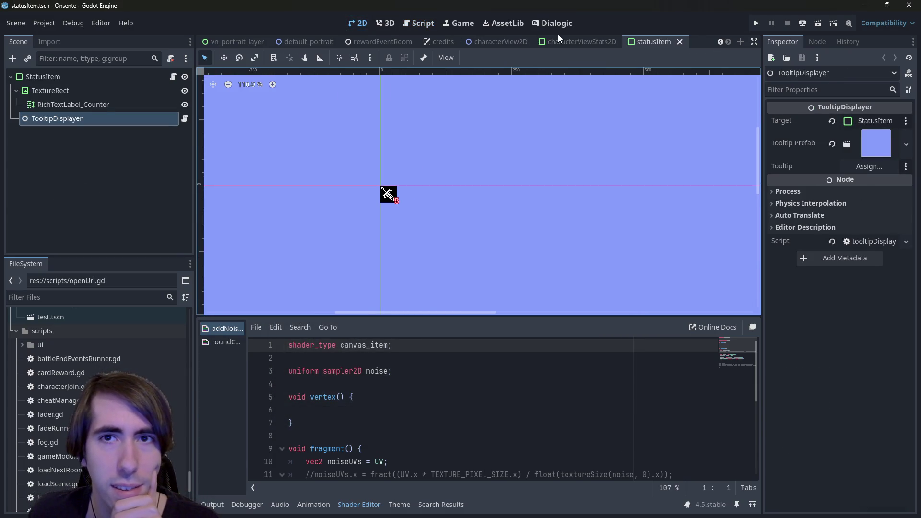
# Step: Back in characterViewStats2D, expand MarginContainer and select its FlowContainer
pyautogui.click(554, 42)
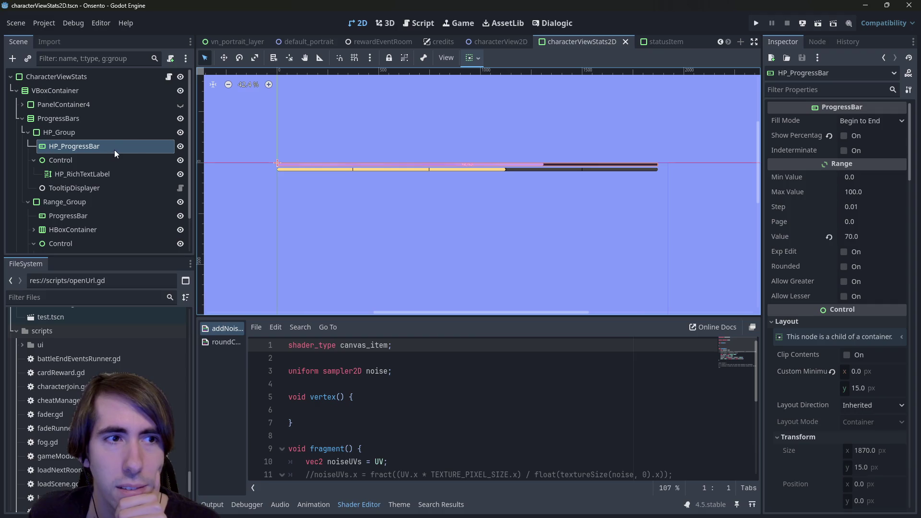
pyautogui.scroll(-3, 90, 198)
pyautogui.click(91, 187)
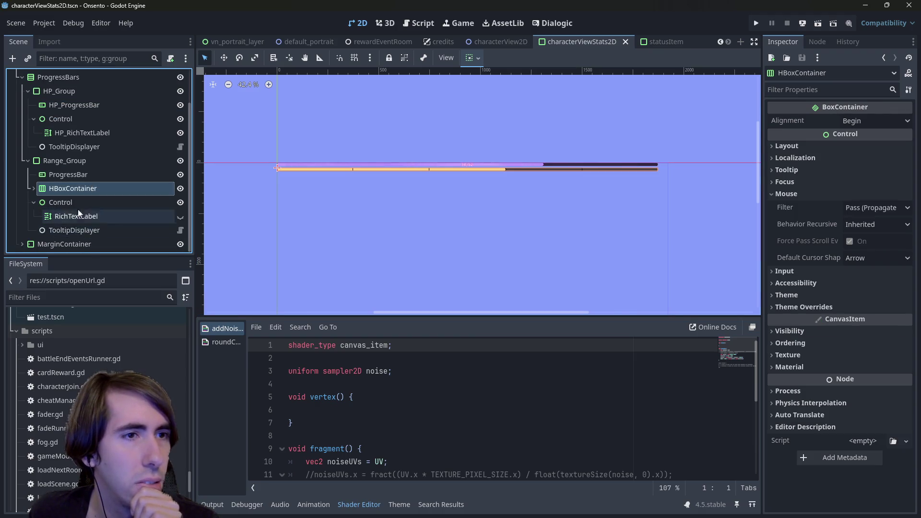
pyautogui.scroll(3, 75, 169)
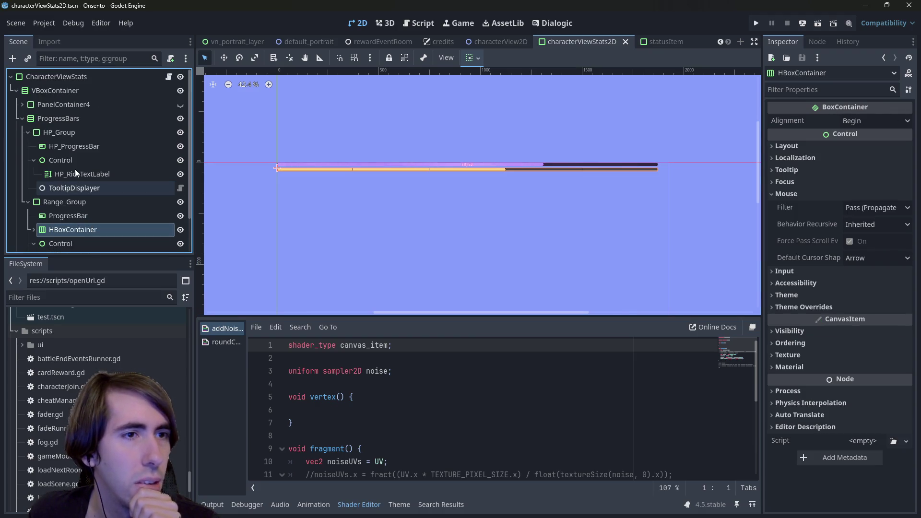
pyautogui.click(39, 118)
pyautogui.click(22, 119)
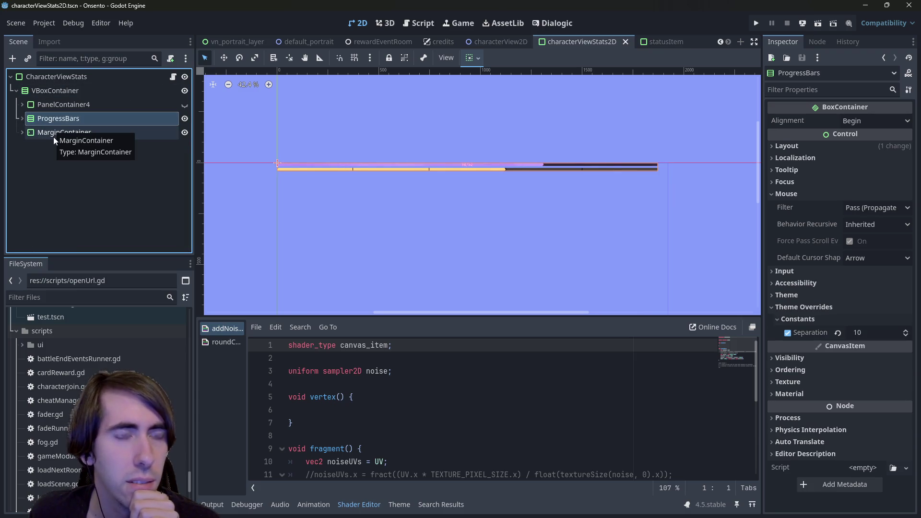
pyautogui.click(22, 132)
pyautogui.click(50, 148)
# Step: Filter FileSystem for 'statusitem' and instance statusItem.tscn under the FlowContainer
pyautogui.rightClick(56, 148)
pyautogui.click(82, 151)
pyautogui.press('Escape')
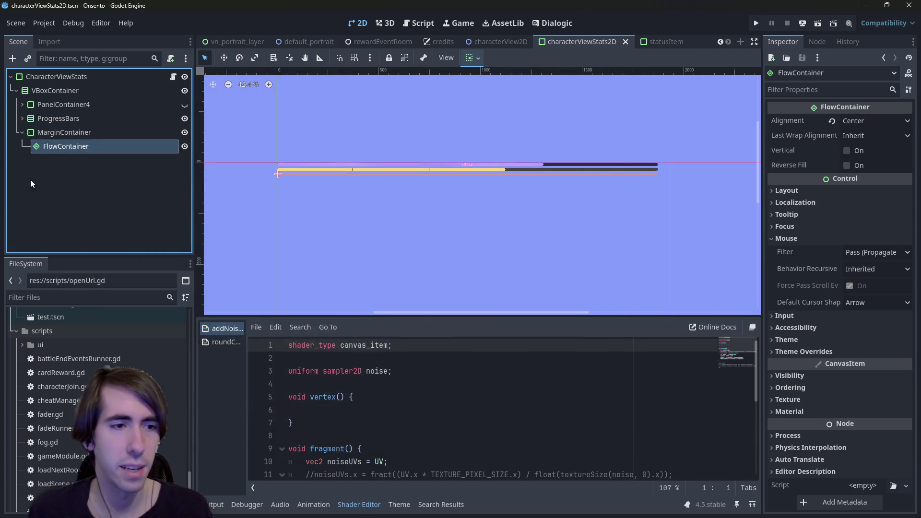
pyautogui.click(64, 297)
pyautogui.write('statusitem')
pyautogui.moveTo(62, 399); pyautogui.dragTo(60, 145)
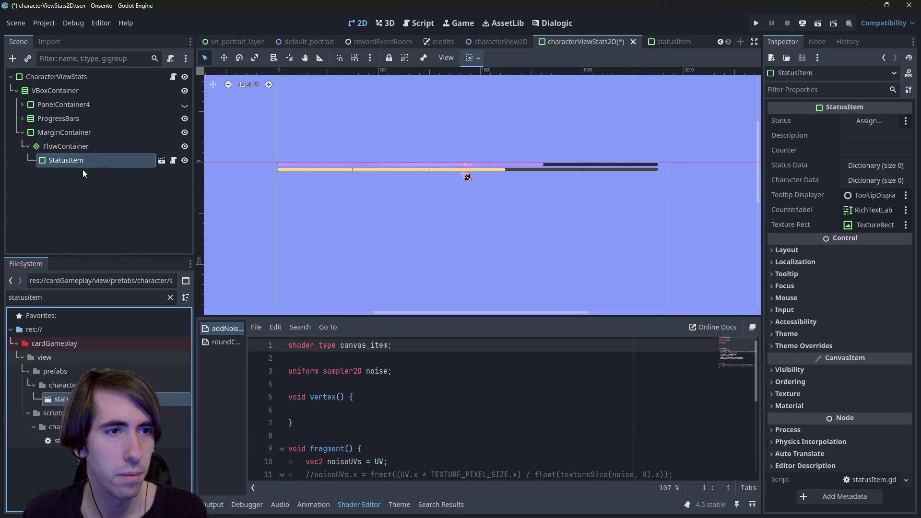
pyautogui.hotkey('ctrl', 'd')
pyautogui.hotkey('ctrl', 'd')
pyautogui.hotkey('ctrl', 'd')
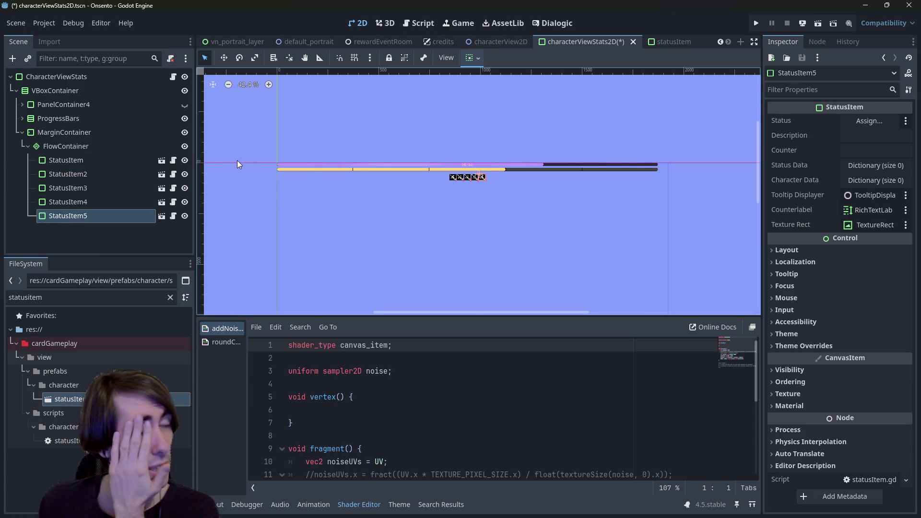
pyautogui.click(97, 165)
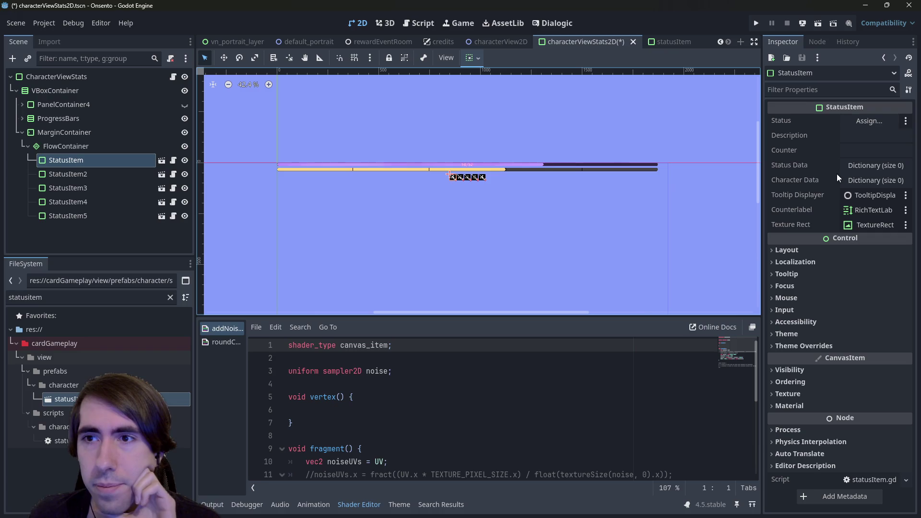
pyautogui.click(819, 347)
pyautogui.click(818, 358)
pyautogui.click(818, 358)
pyautogui.click(816, 344)
pyautogui.click(813, 334)
pyautogui.click(813, 334)
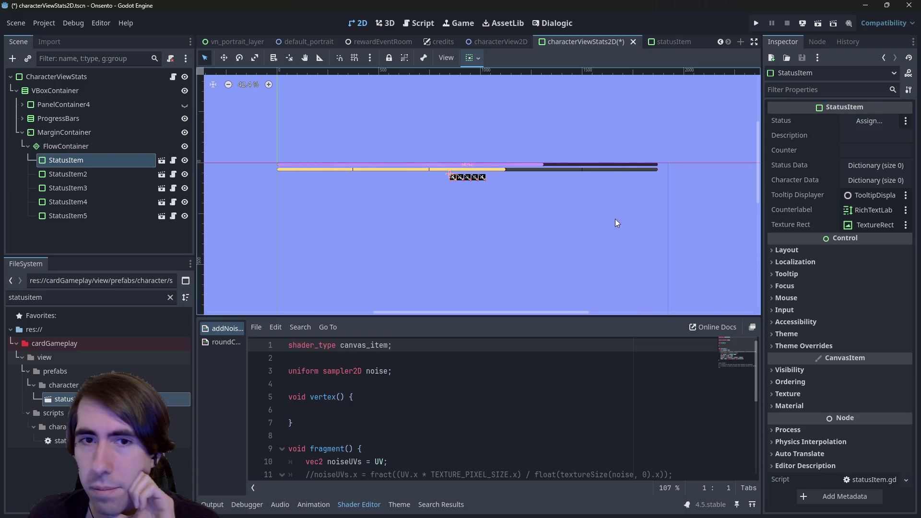
pyautogui.scroll(5, 460, 183)
pyautogui.scroll(-3, 463, 182)
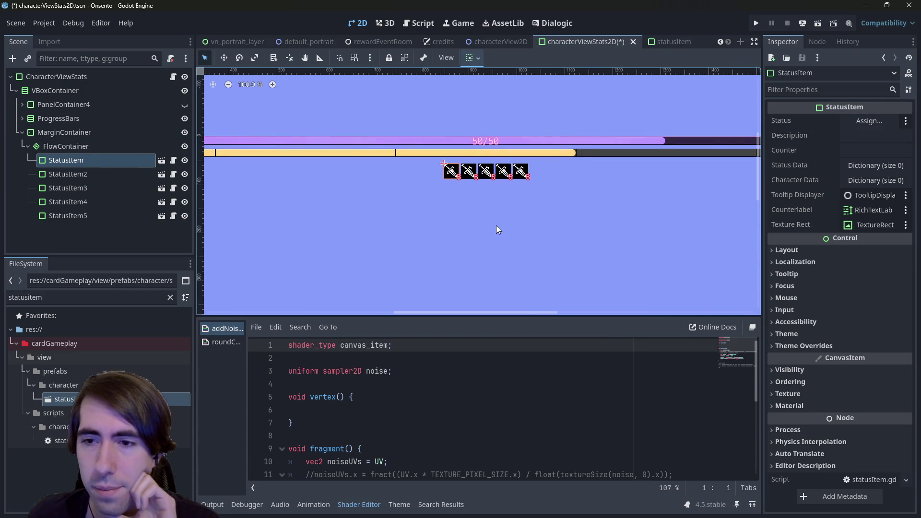
pyautogui.click(810, 247)
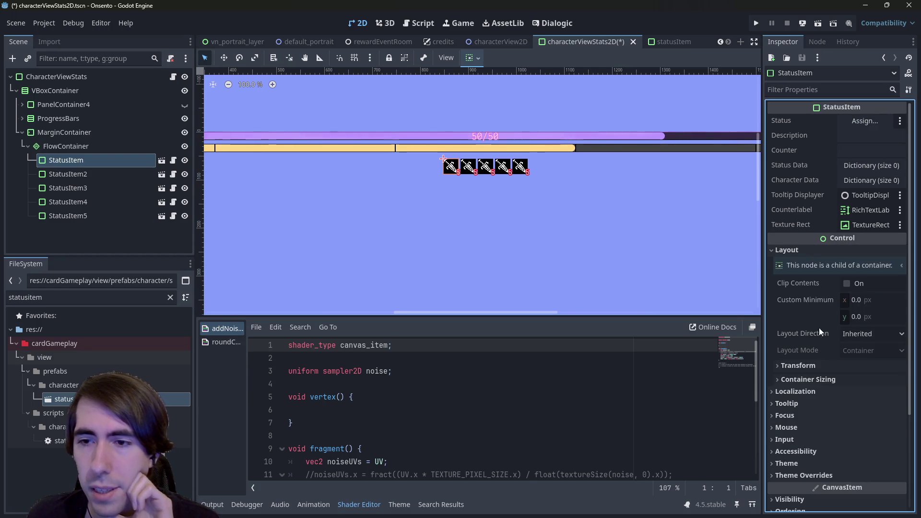
pyautogui.click(815, 366)
pyautogui.scroll(-2, 852, 394)
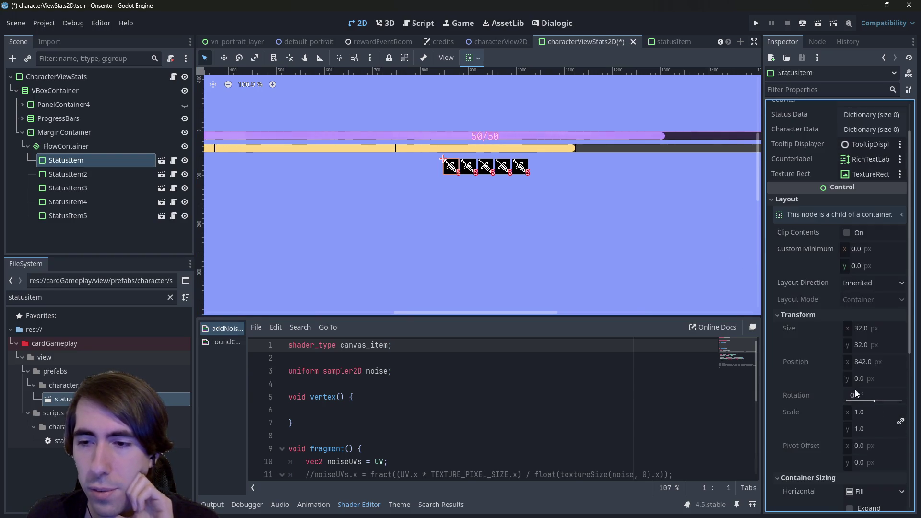
pyautogui.click(811, 362)
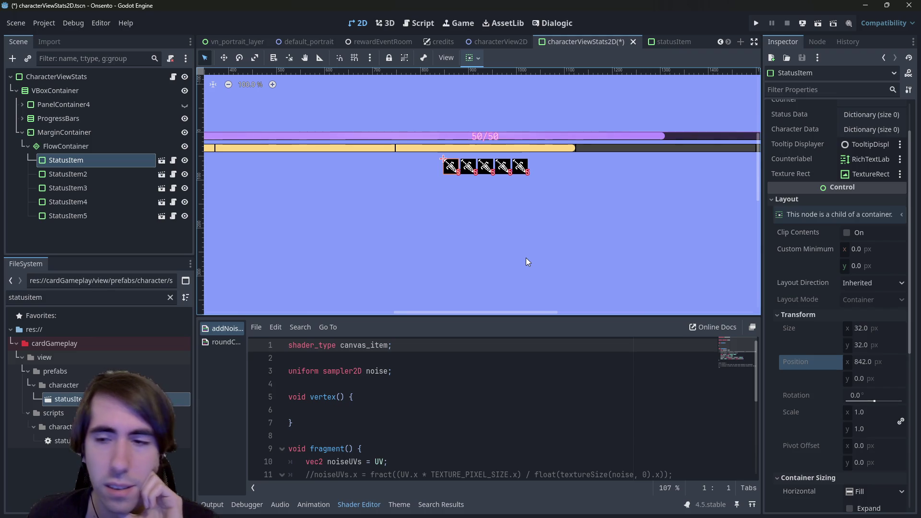
pyautogui.click(106, 151)
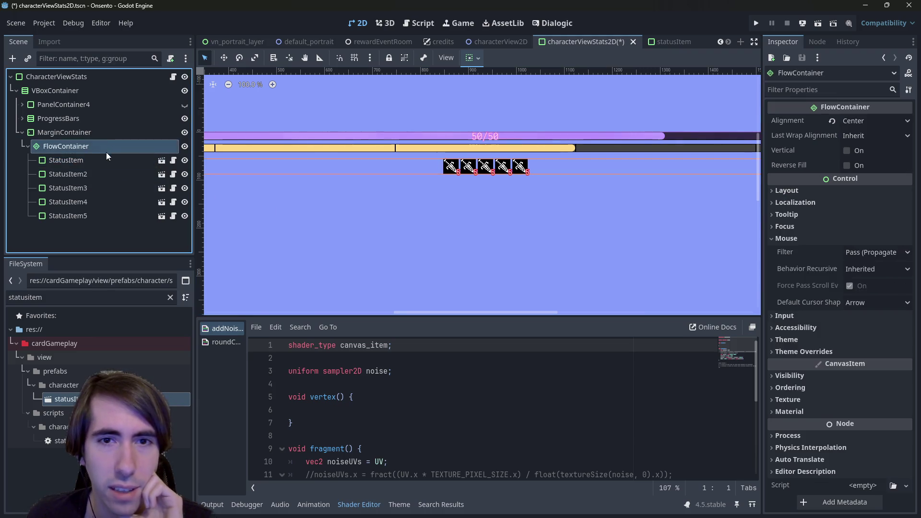
pyautogui.click(97, 160)
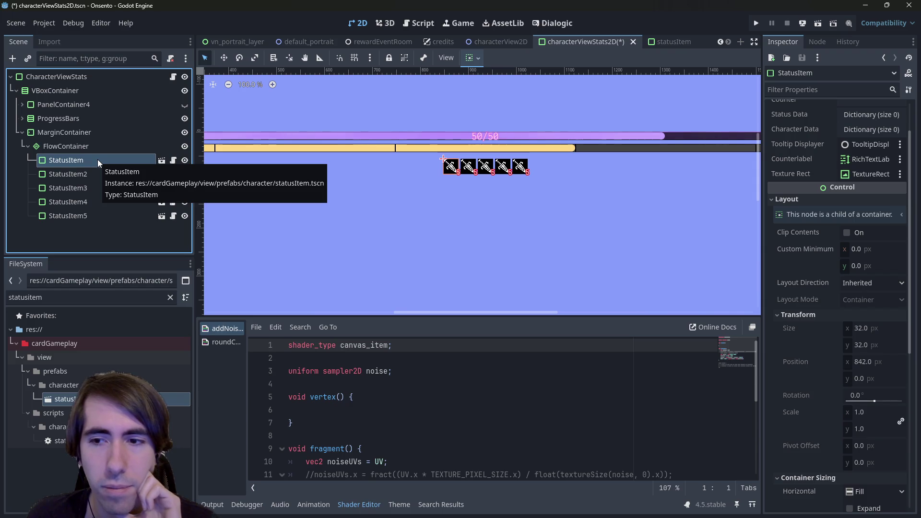
pyautogui.click(161, 160)
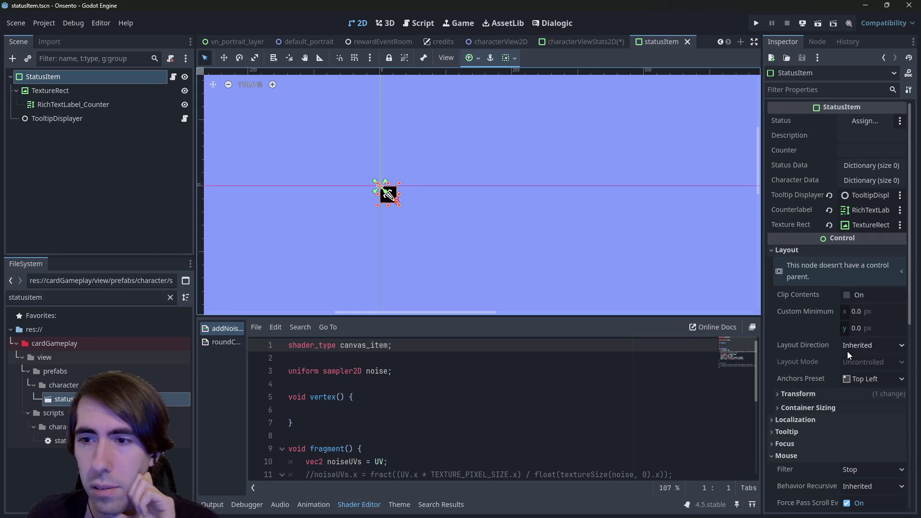
pyautogui.scroll(-8, 848, 350)
pyautogui.scroll(10, 849, 368)
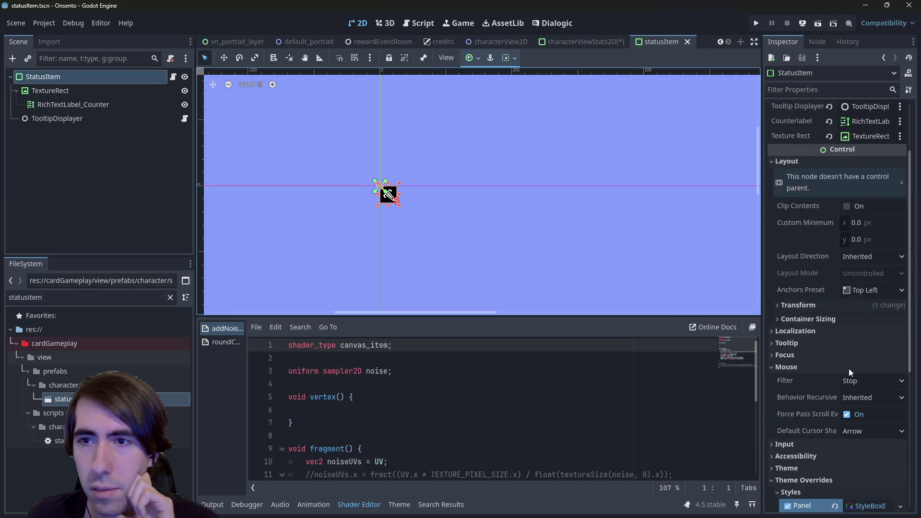
pyautogui.click(801, 394)
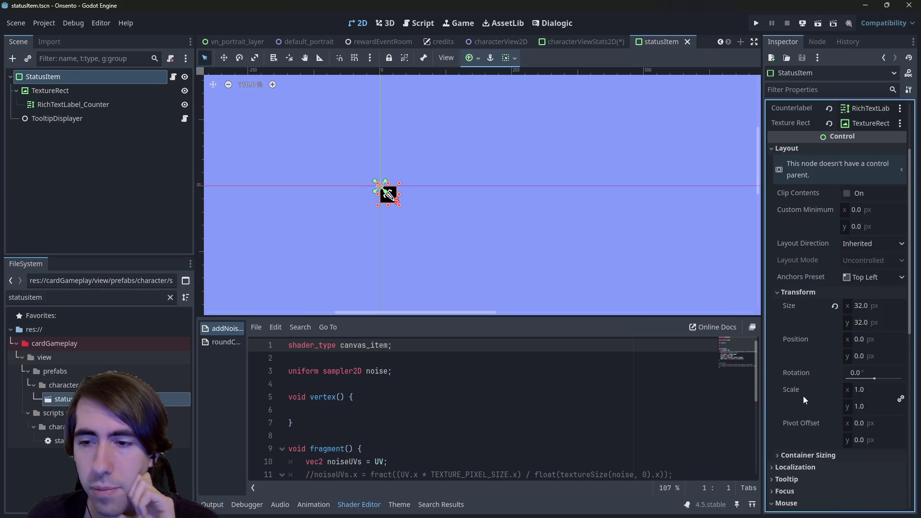
pyautogui.click(576, 42)
pyautogui.click(78, 134)
pyautogui.rightClick(79, 137)
# Step: Add an HBoxContainer to MarginContainer and place it above the FlowContainer
pyautogui.click(93, 141)
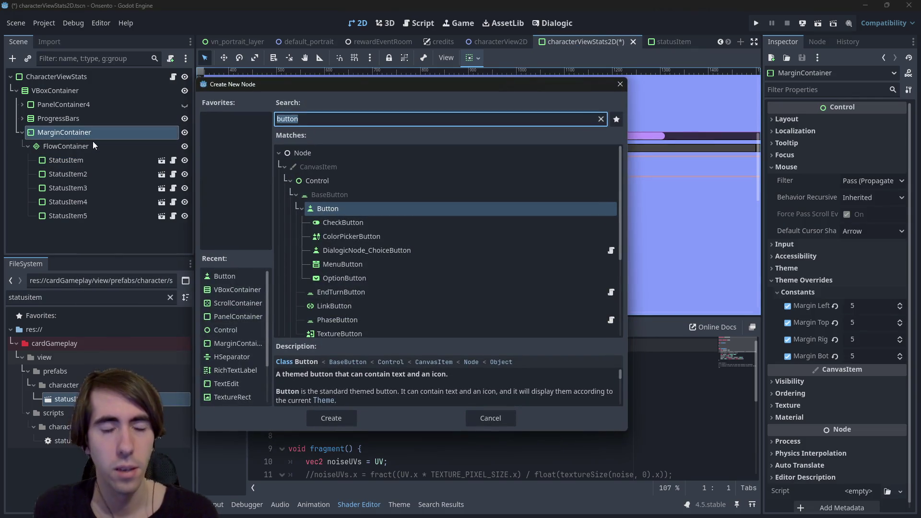
pyautogui.write('hb')
pyautogui.press('BackSpace')
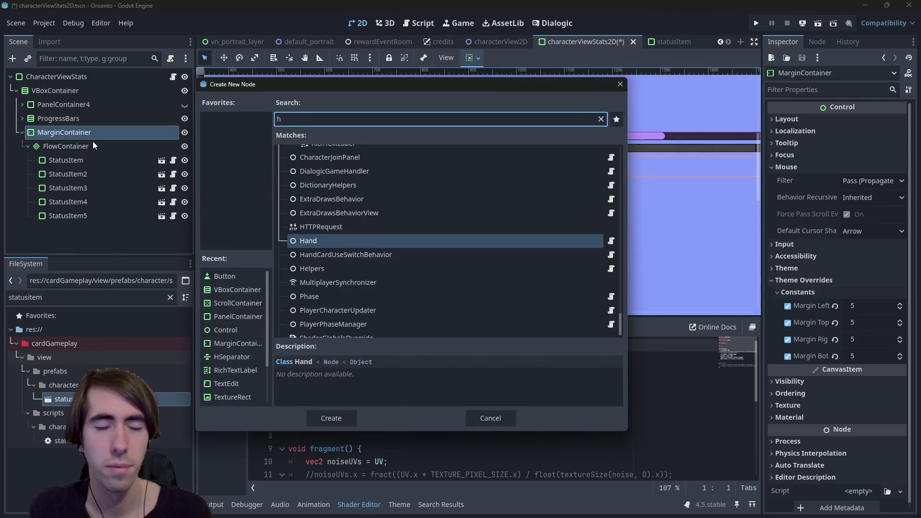
pyautogui.write('box')
pyautogui.press('Return')
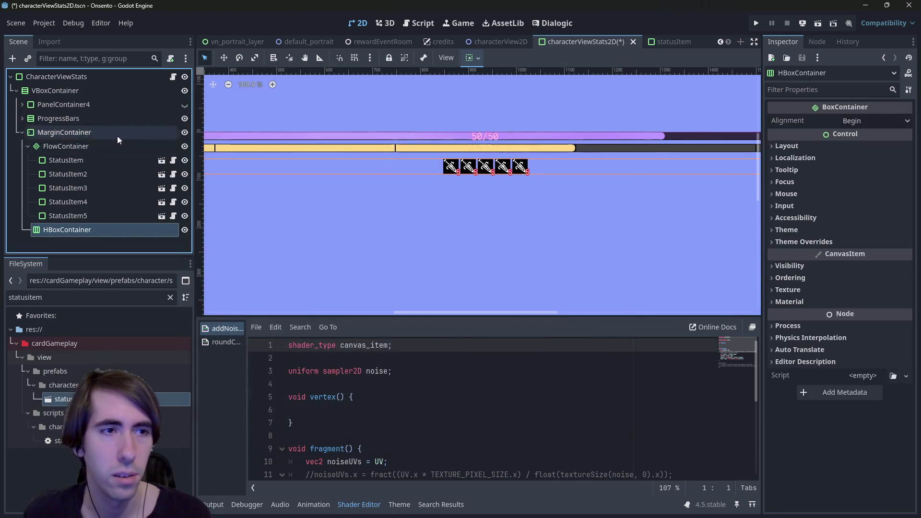
pyautogui.moveTo(114, 228); pyautogui.dragTo(73, 137)
# Step: Move the first StatusItem into the new HBoxContainer and inspect its properties
pyautogui.scroll(-6, 231, 189)
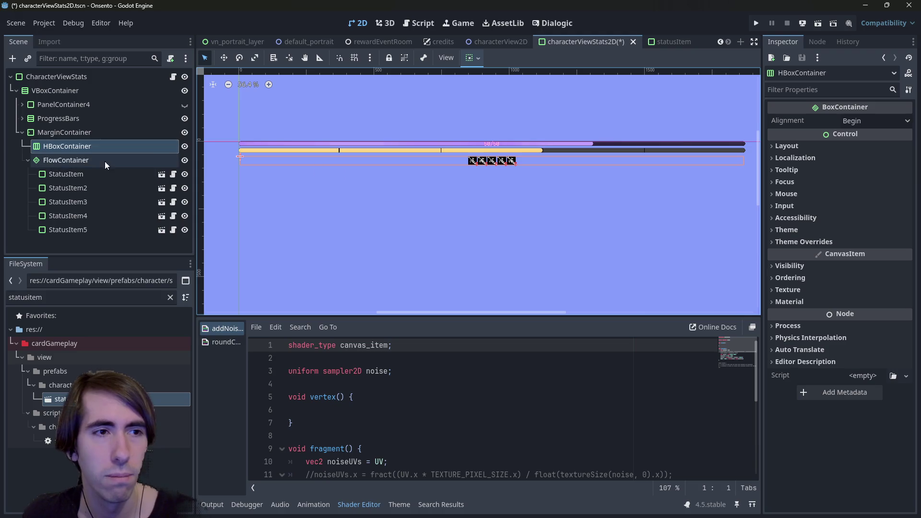
pyautogui.moveTo(71, 175)
pyautogui.mouseDown()
pyautogui.moveTo(82, 177)
pyautogui.moveTo(66, 148)
pyautogui.mouseUp()
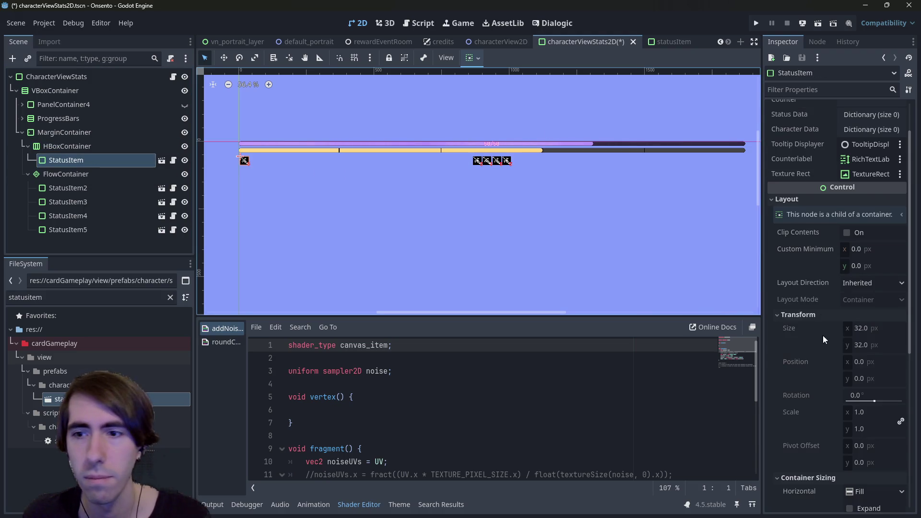
pyautogui.click(862, 367)
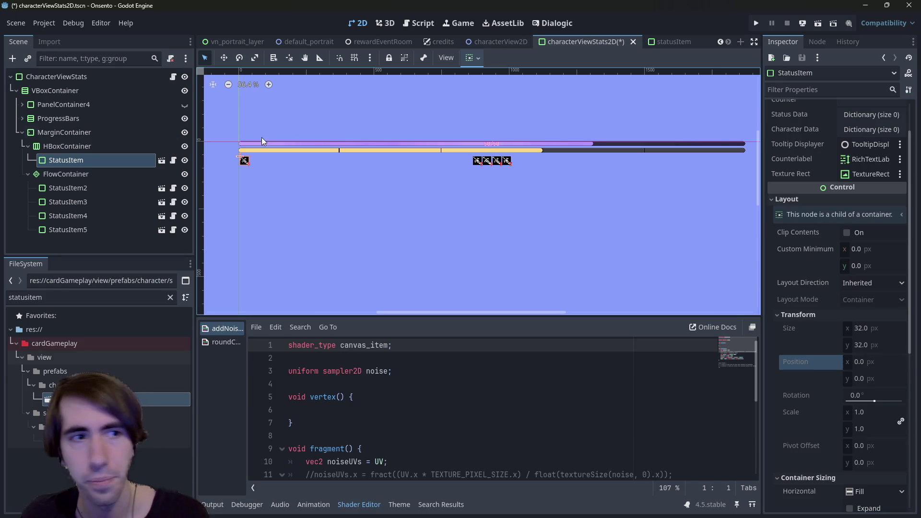
pyautogui.click(70, 151)
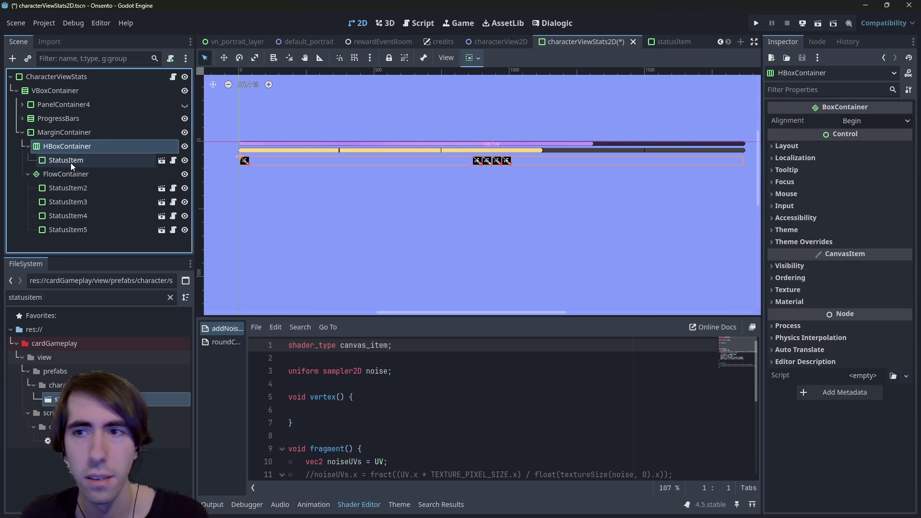
pyautogui.click(71, 162)
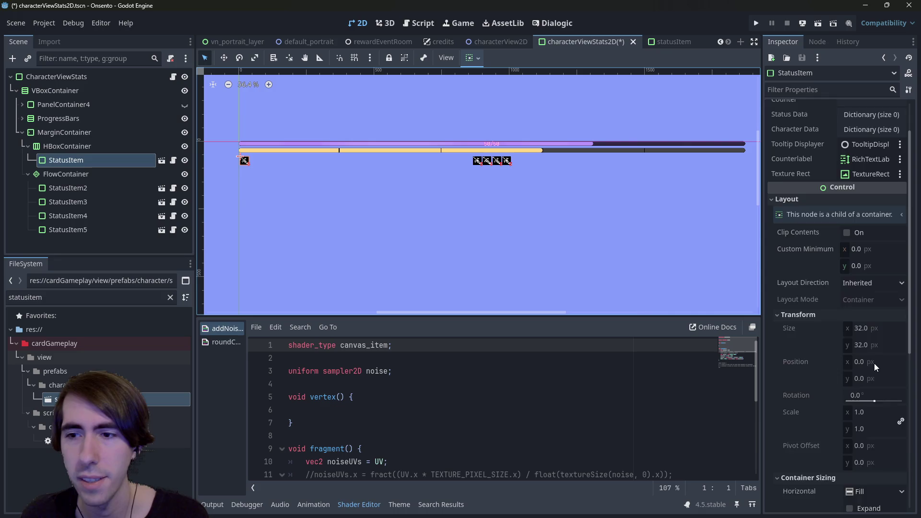
pyautogui.scroll(-4, 874, 363)
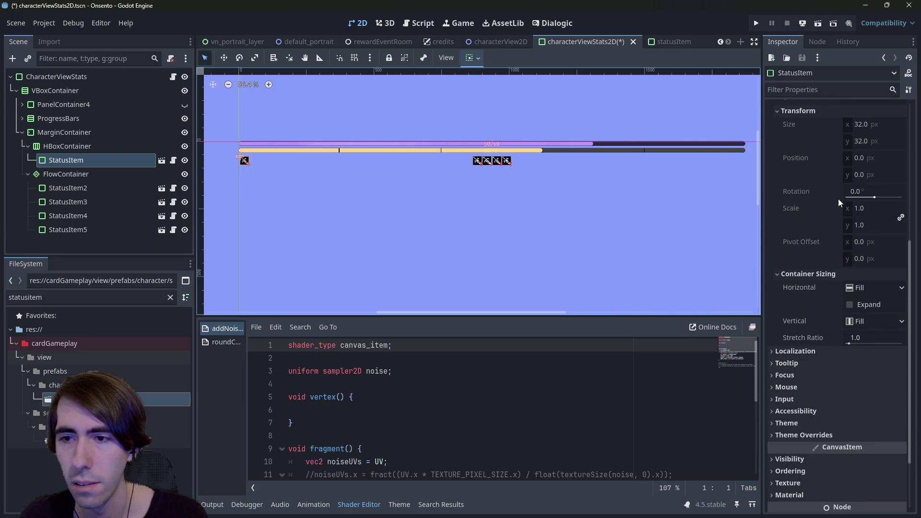
pyautogui.click(889, 301)
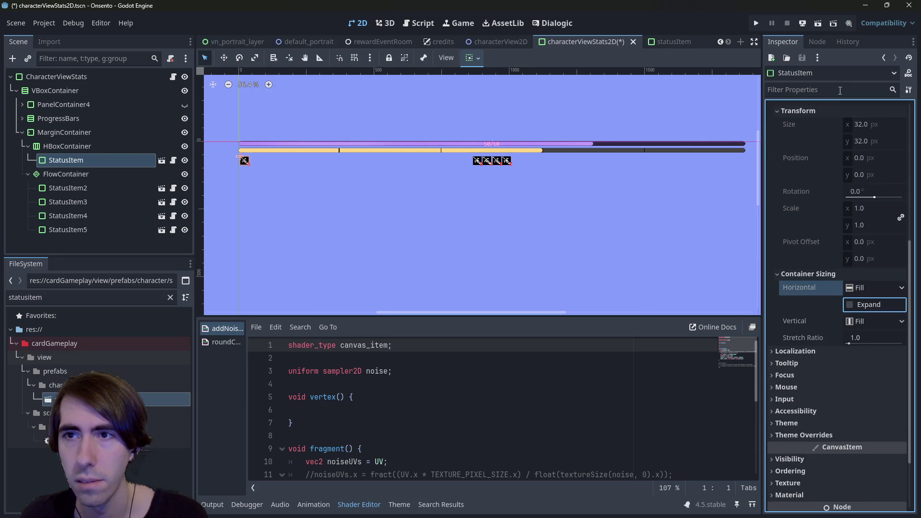
pyautogui.click(840, 91)
pyautogui.click(865, 307)
pyautogui.click(865, 306)
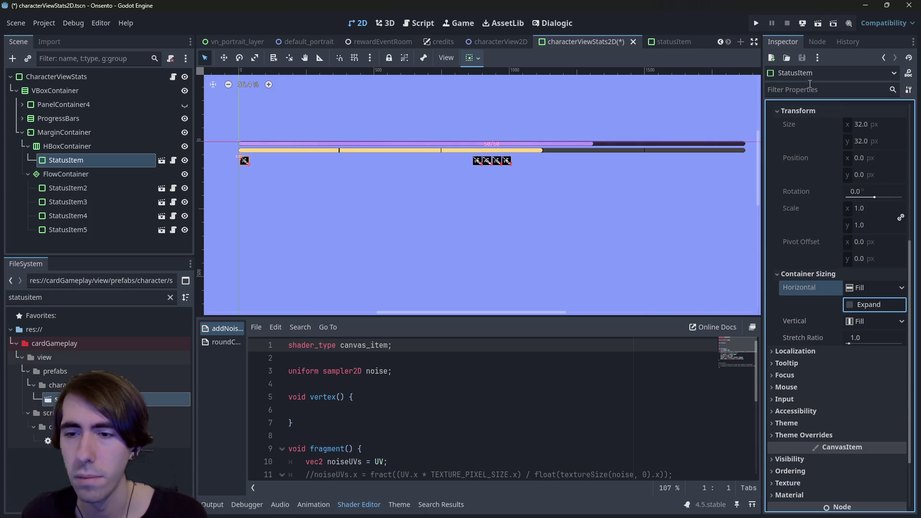
pyautogui.click(830, 85)
pyautogui.write('sca')
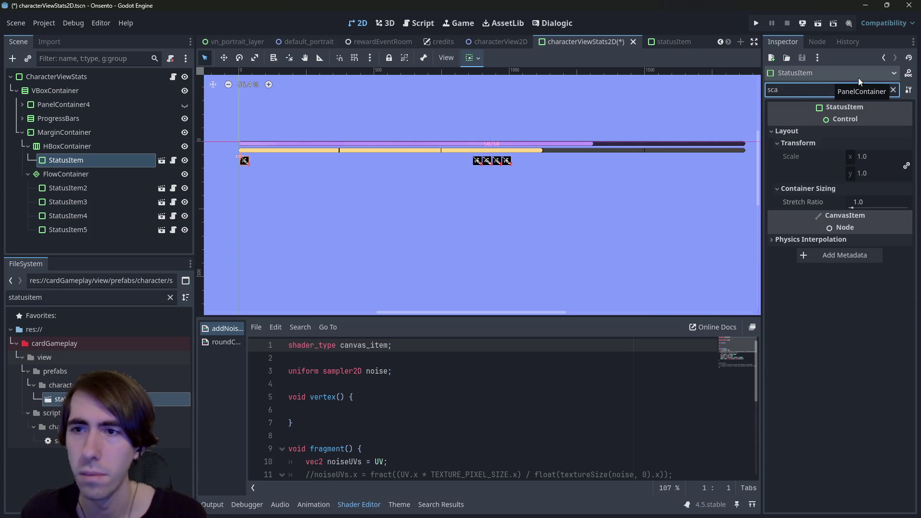
pyautogui.click(859, 144)
pyautogui.click(859, 143)
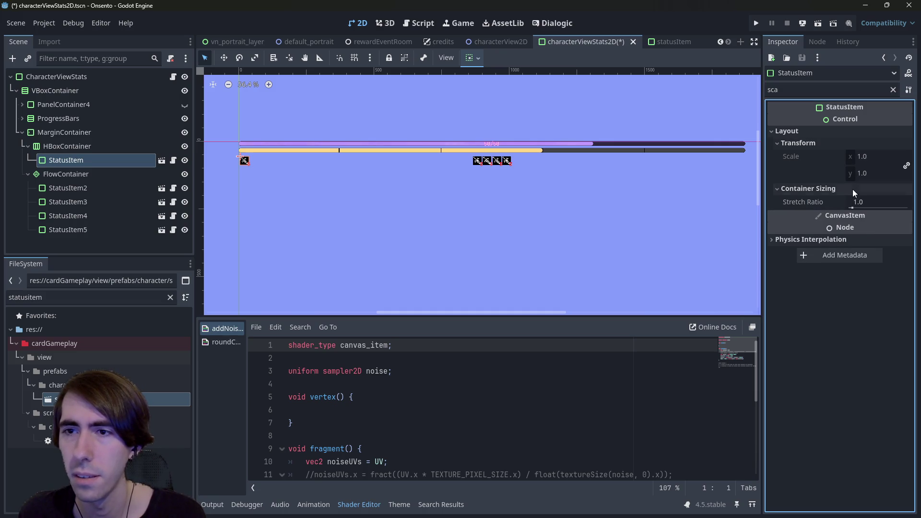
pyautogui.moveTo(861, 207); pyautogui.dragTo(871, 208)
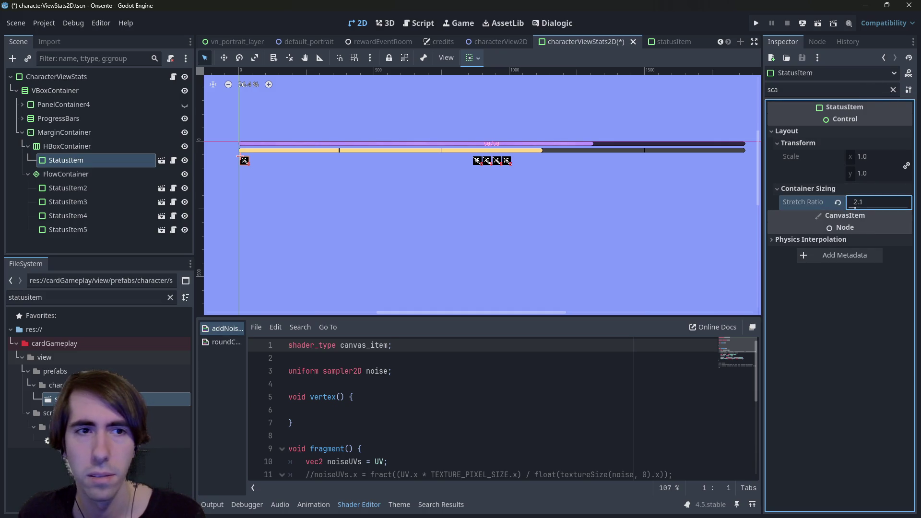
pyautogui.click(839, 202)
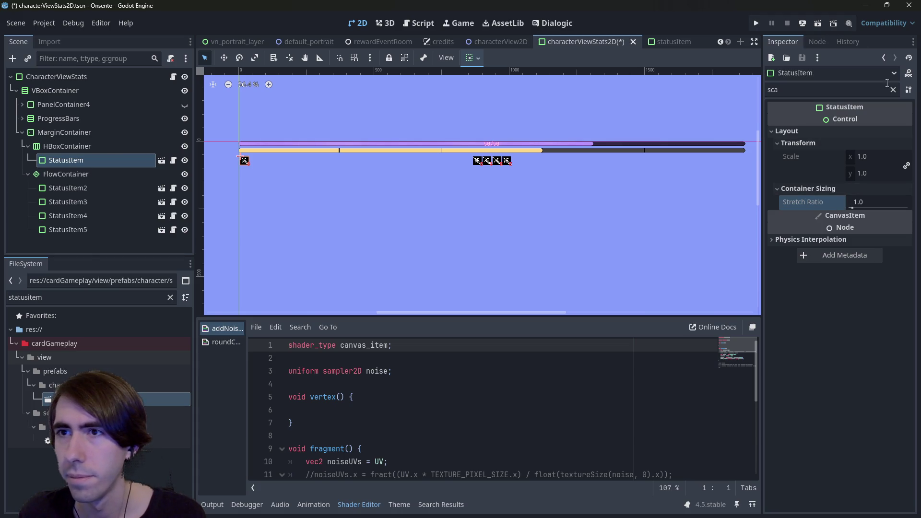
pyautogui.click(893, 89)
pyautogui.scroll(2, 291, 201)
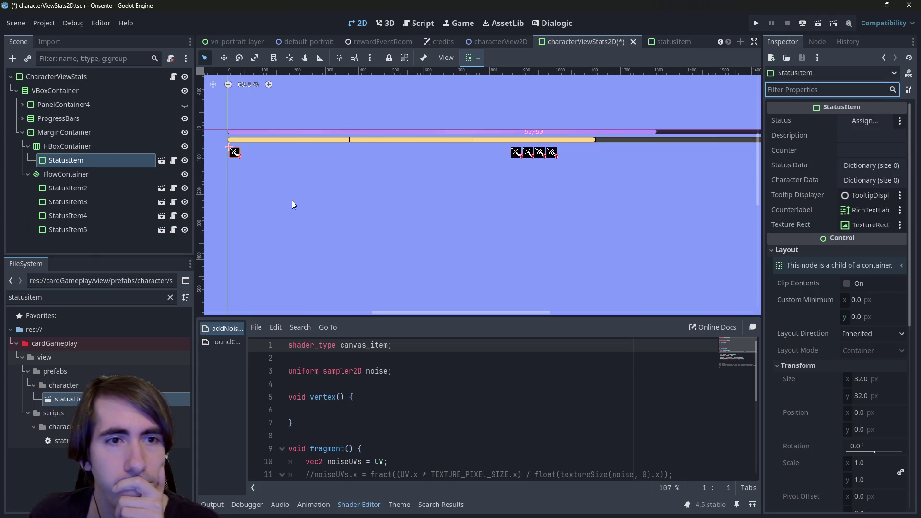
pyautogui.click(161, 160)
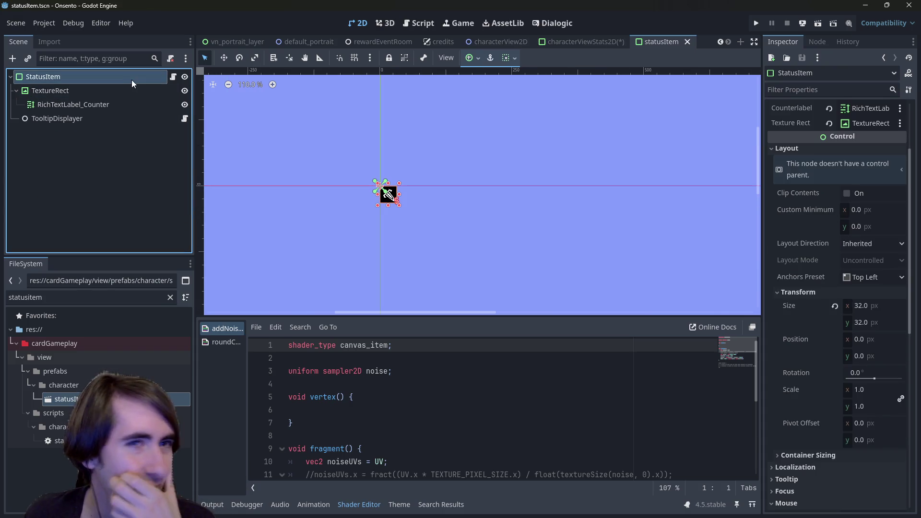
pyautogui.scroll(3, 837, 257)
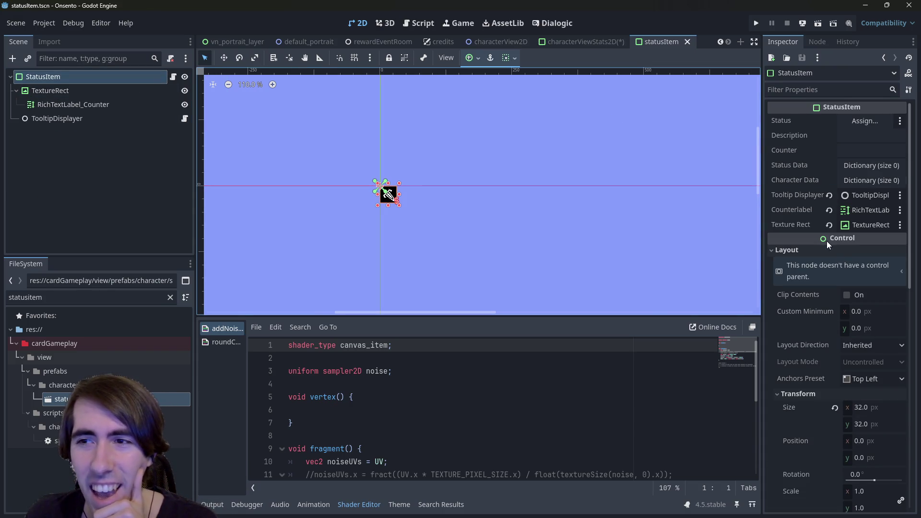
pyautogui.scroll(-3, 843, 344)
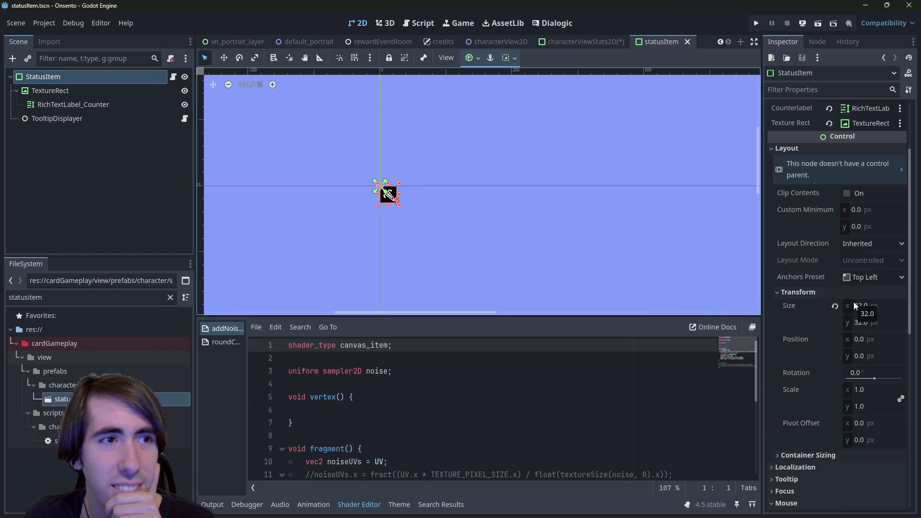
pyautogui.scroll(-8, 847, 302)
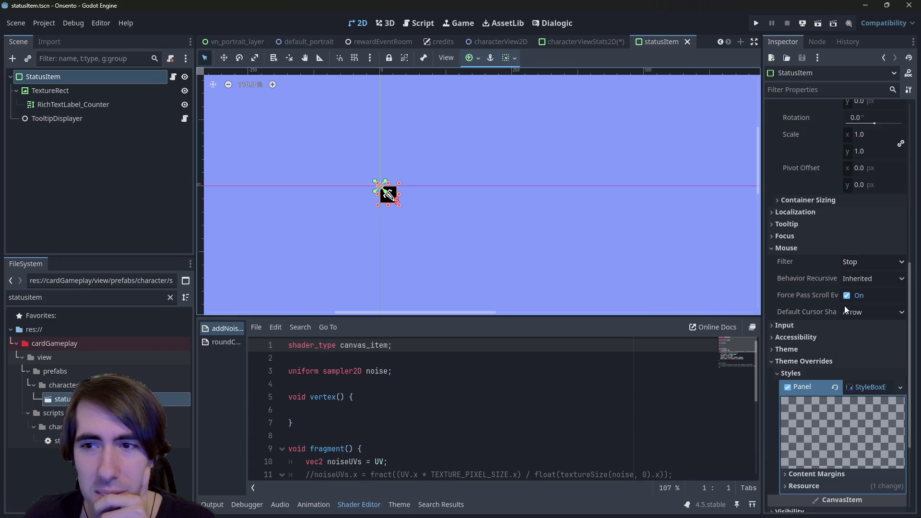
pyautogui.click(801, 247)
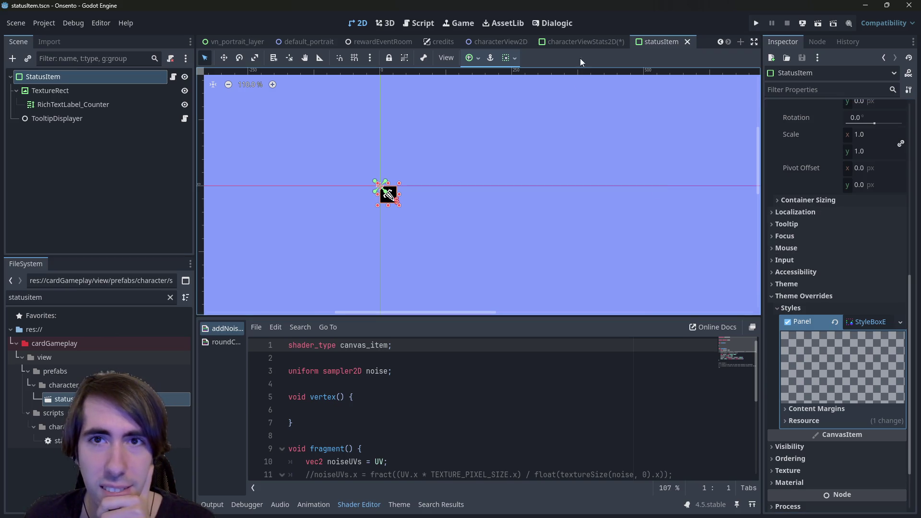
pyautogui.click(573, 38)
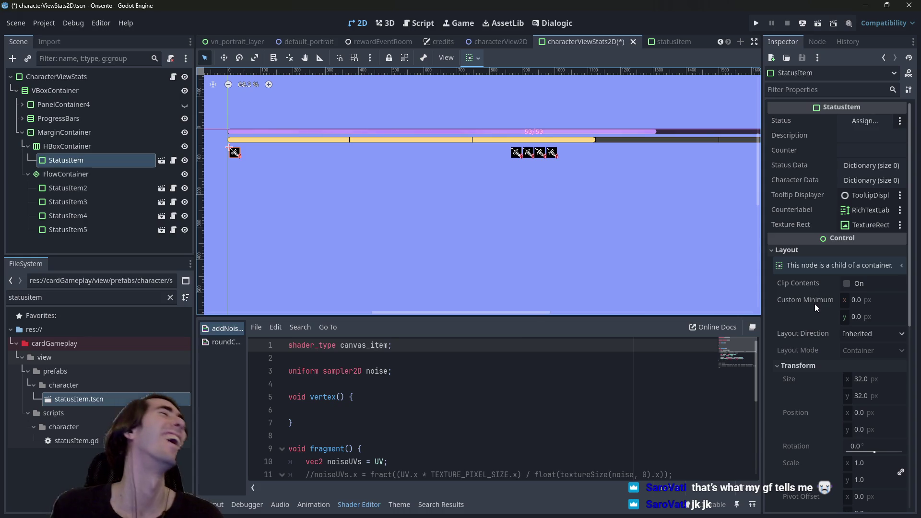
pyautogui.moveTo(815, 306)
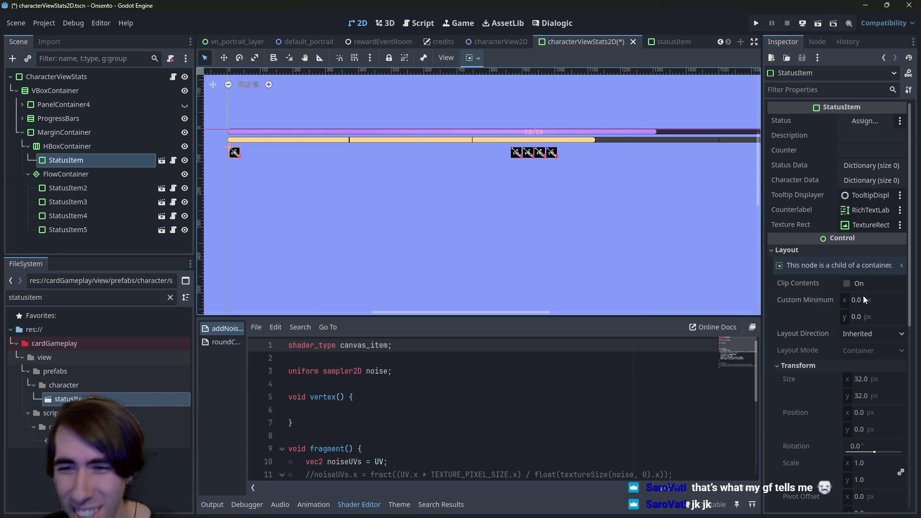
pyautogui.moveTo(858, 301); pyautogui.dragTo(860, 301)
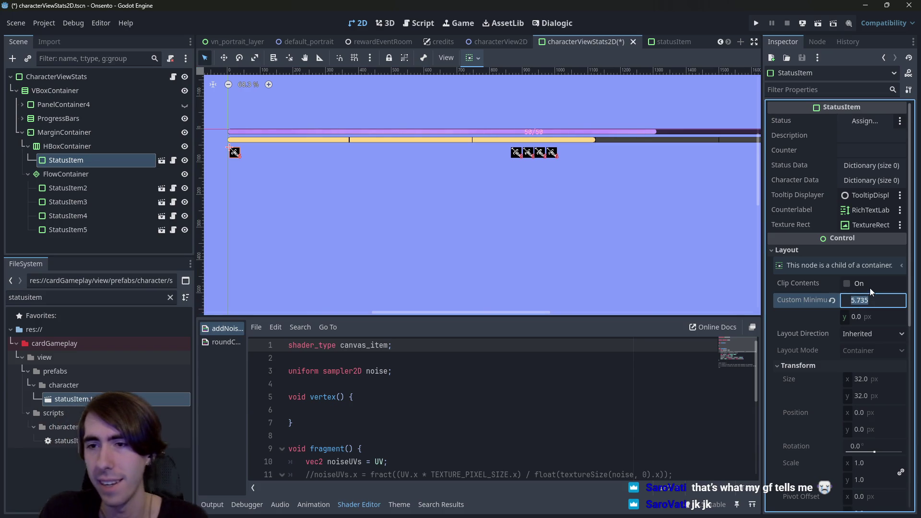
pyautogui.write('00.0')
pyautogui.click(862, 314)
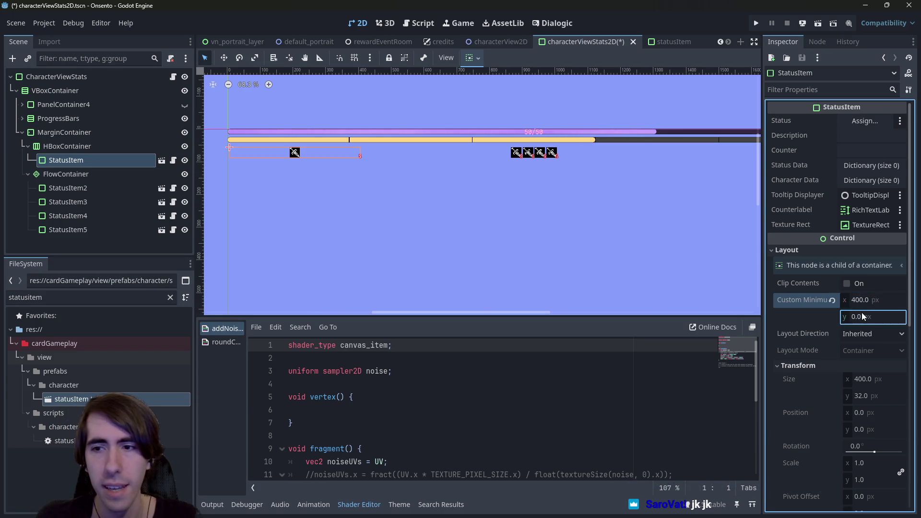
pyautogui.press('Return')
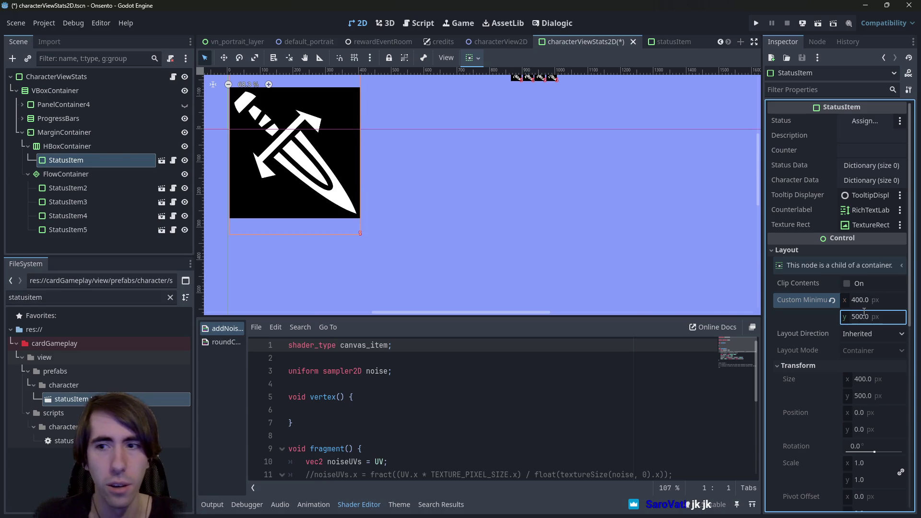
pyautogui.click(832, 301)
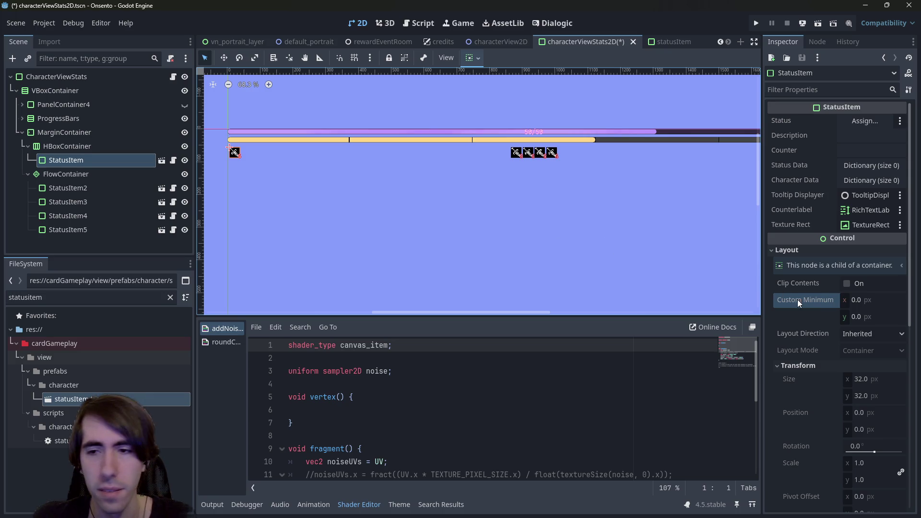
pyautogui.click(120, 188)
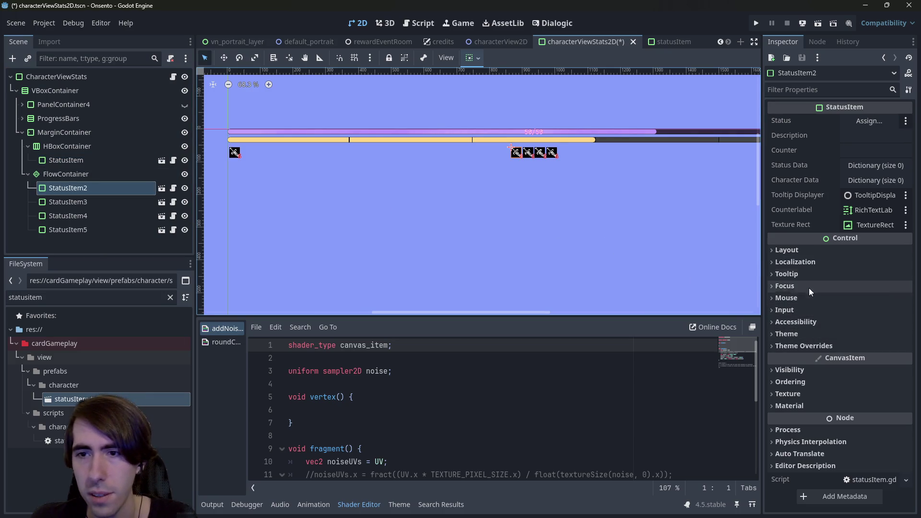
pyautogui.click(801, 89)
# Step: Set StatusItem2's Custom Minimum Size to 64×64
pyautogui.write('custom')
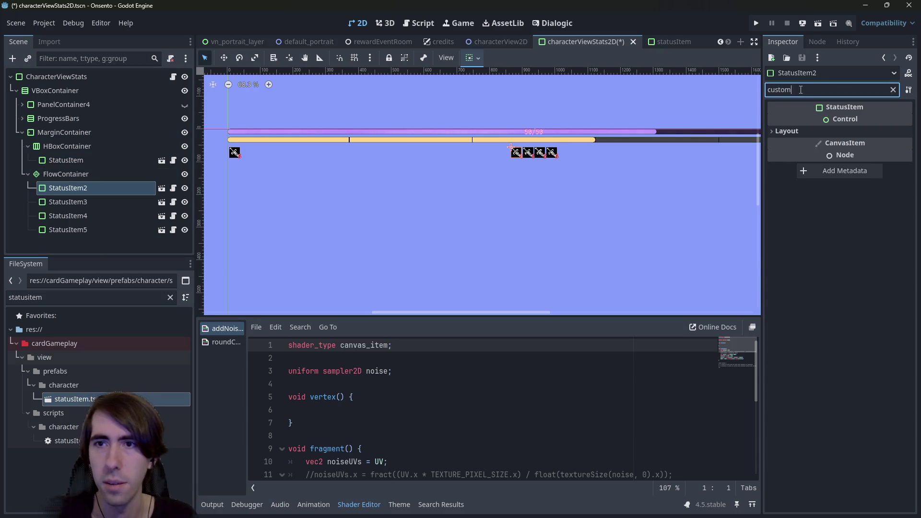
pyautogui.click(787, 131)
pyautogui.click(880, 164)
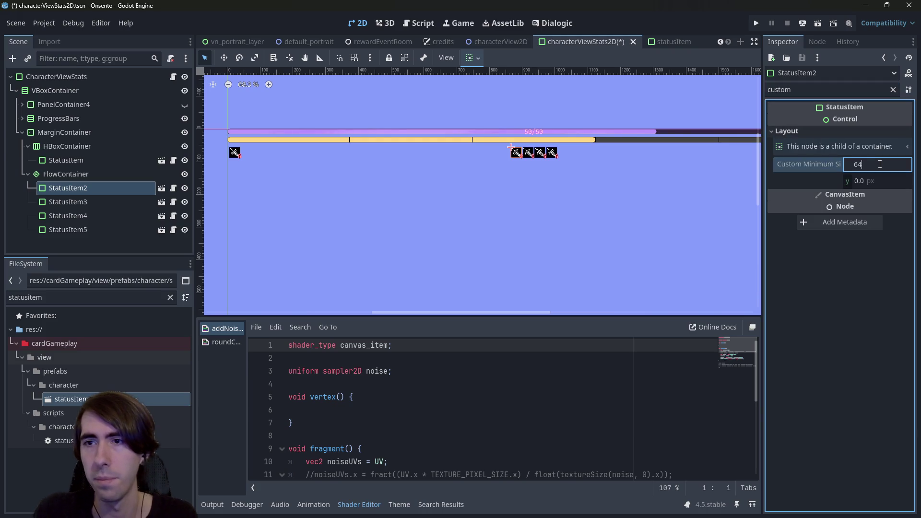
pyautogui.press('Tab')
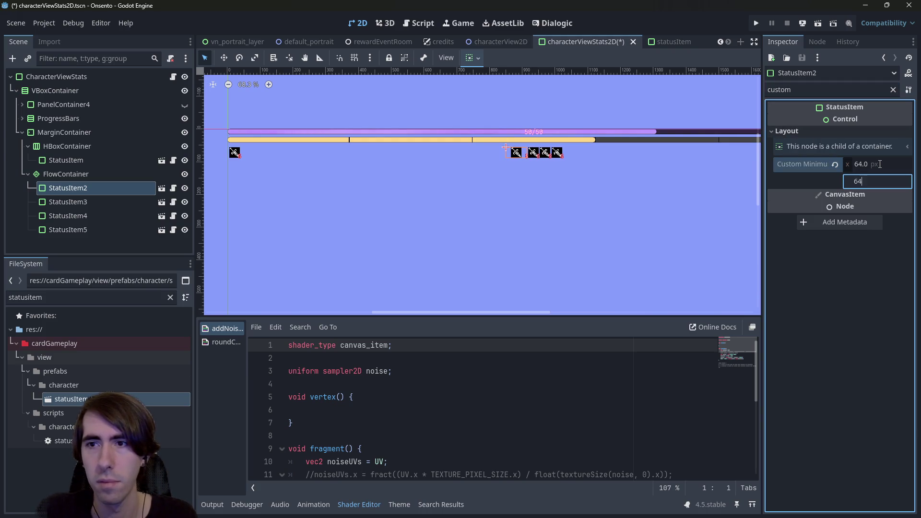
pyautogui.press('Return')
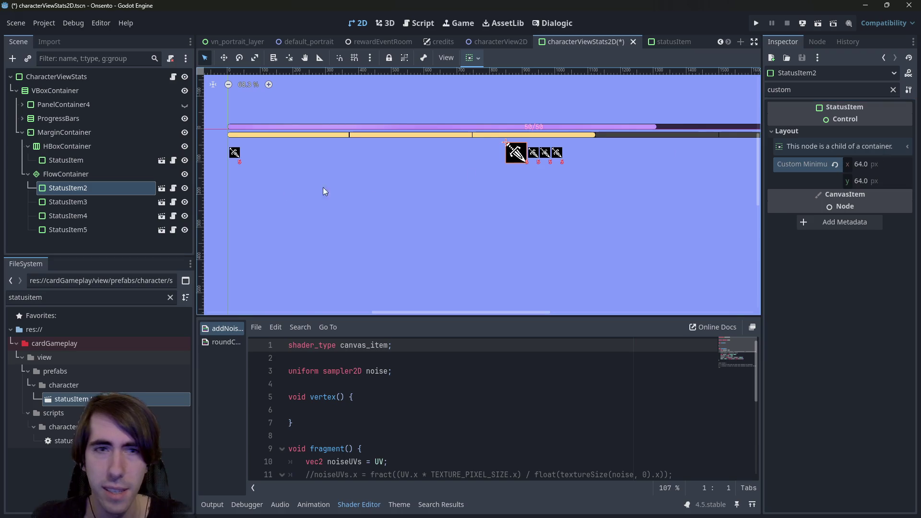
# Step: Duplicate StatusItem5 repeatedly until the icons wrap onto a second row
pyautogui.click(90, 229)
pyautogui.scroll(-2, 474, 188)
pyautogui.scroll(-2, 484, 199)
pyautogui.hotkey('ctrl', 'd')
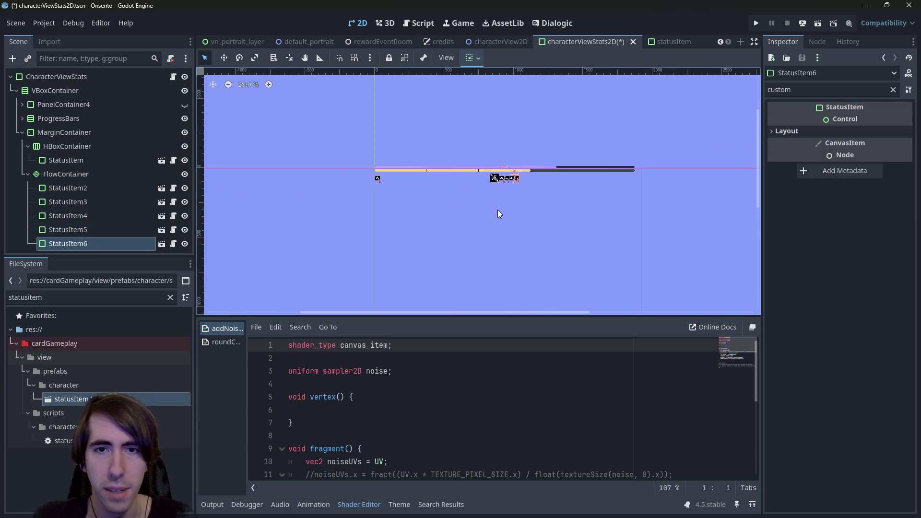
pyautogui.hotkey('ctrl', 'd')
pyautogui.hotkey('ctrl', 'd')
pyautogui.hotkey('ctrl', 'd')
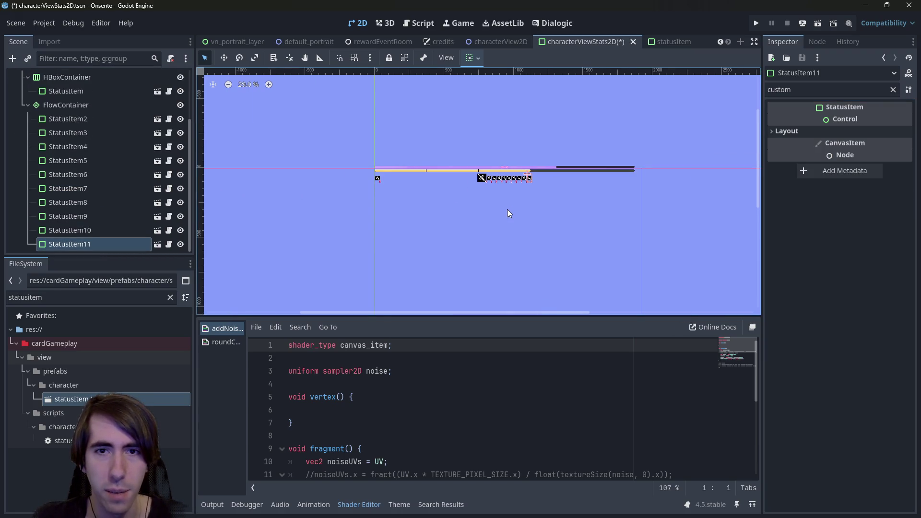
pyautogui.keyDown('shift'); pyautogui.click(104, 162); pyautogui.keyUp('shift')
pyautogui.hotkey('ctrl', 'd')
pyautogui.hotkey('ctrl', 'd')
pyautogui.hotkey('ctrl', 'd')
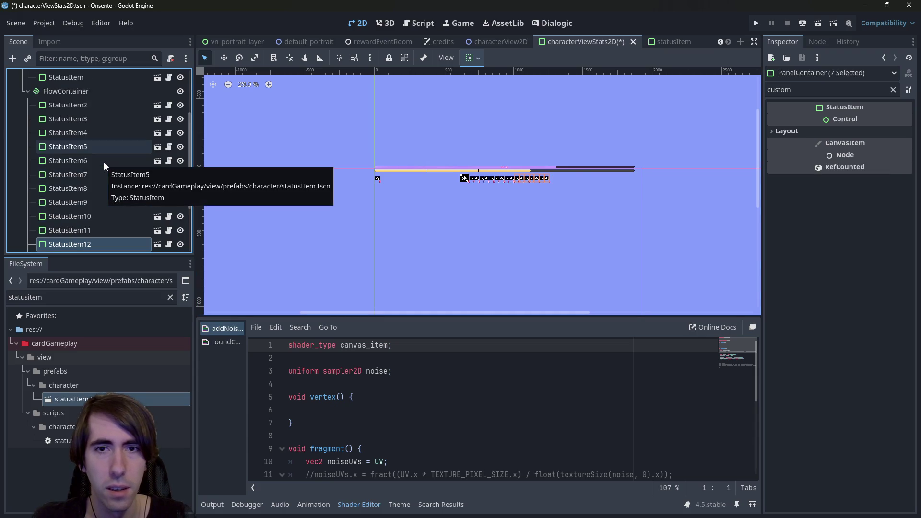
pyautogui.hotkey('ctrl', 'd')
pyautogui.hotkey('ctrl', 'd')
pyautogui.hotkey('ctrl', 'd')
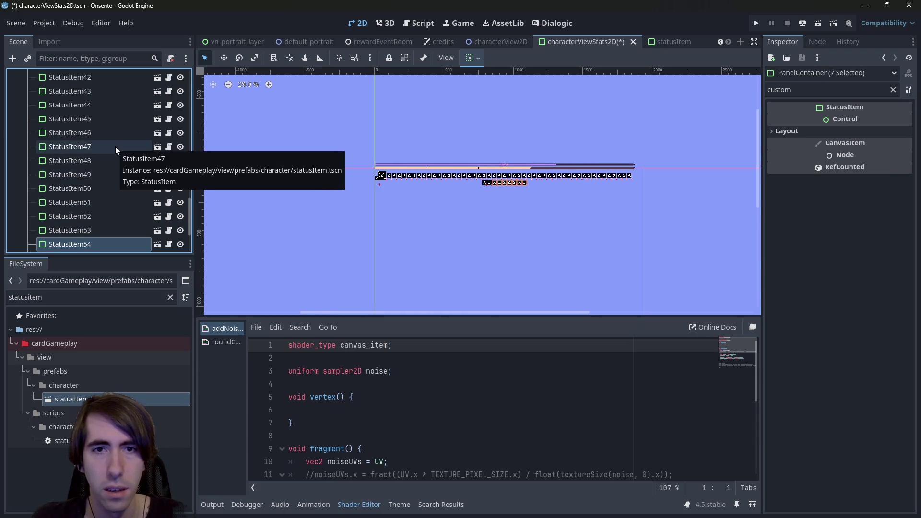
pyautogui.hotkey('ctrl', 'd')
pyautogui.hotkey('ctrl', 'd')
pyautogui.hotkey('ctrl', 'd')
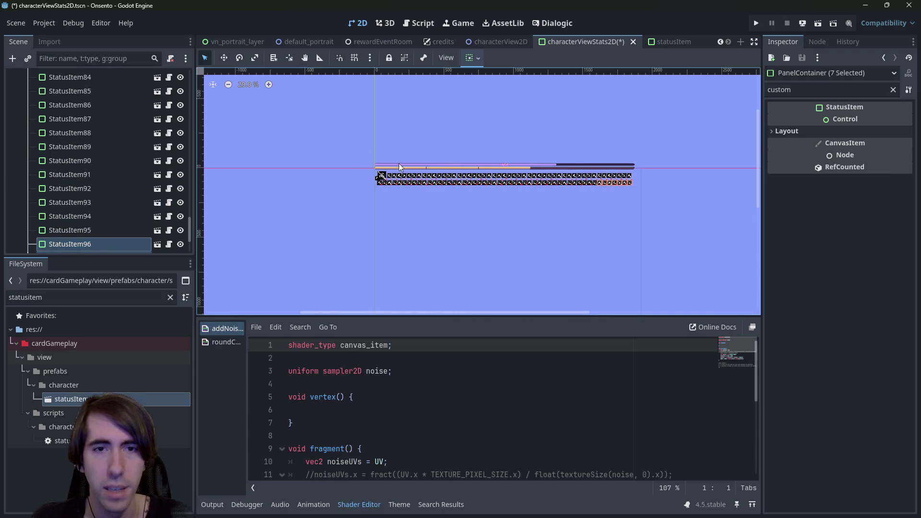
# Step: Undo the temporary duplicates and move StatusItem2 into the HBoxContainer row
pyautogui.scroll(3, 382, 185)
pyautogui.scroll(5, 383, 185)
pyautogui.scroll(-4, 386, 195)
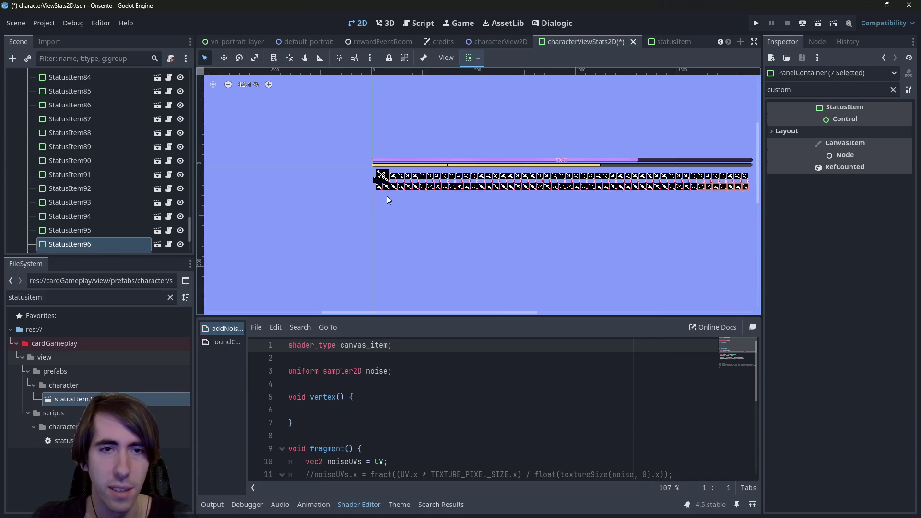
pyautogui.click(387, 196)
pyautogui.hotkey('ctrl', 'z')
pyautogui.hotkey('ctrl', 'z')
pyautogui.hotkey('ctrl', 'z')
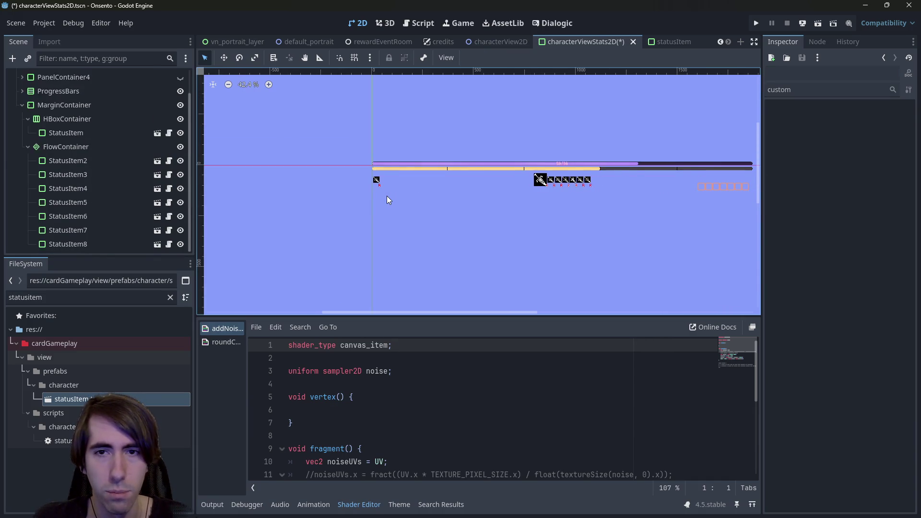
pyautogui.hotkey('ctrl', 'z')
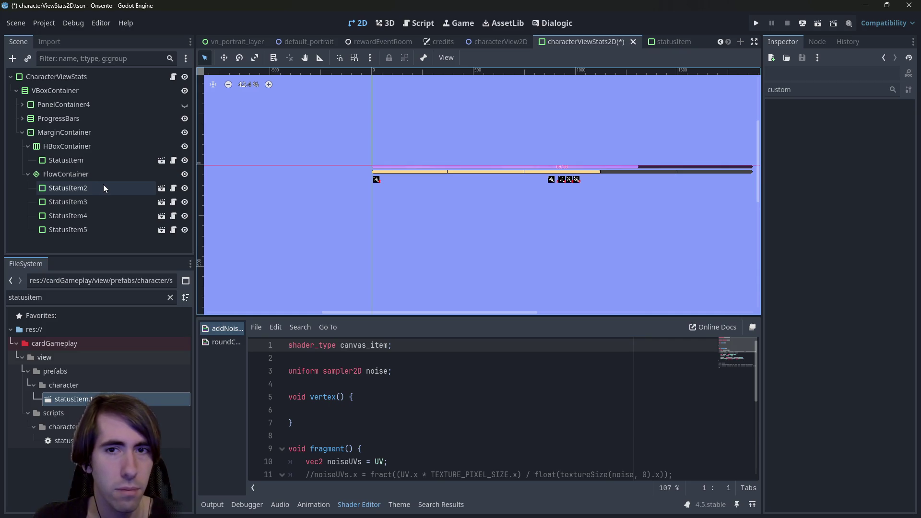
pyautogui.moveTo(92, 184); pyautogui.dragTo(82, 154)
# Step: Delete the old StatusItem and move the FlowContainer into the HBoxContainer
pyautogui.click(81, 169)
pyautogui.press('Delete')
pyautogui.press('Return')
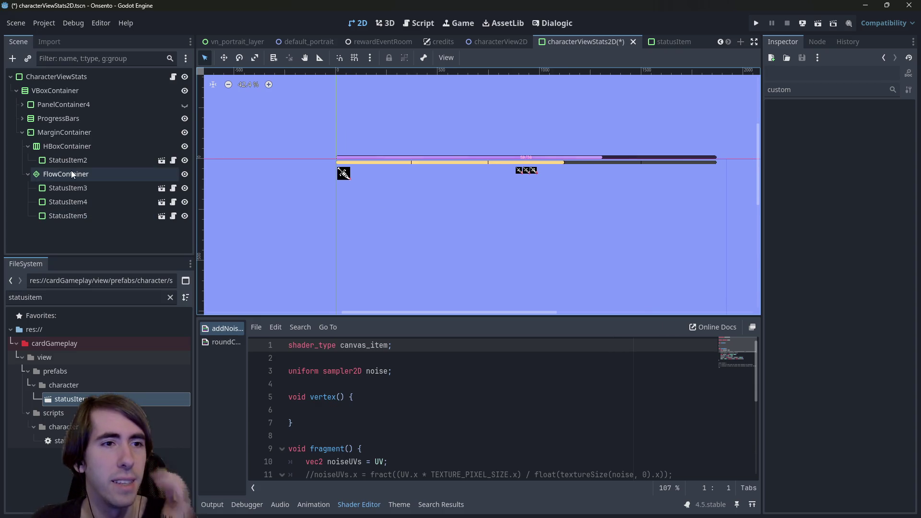
pyautogui.click(70, 171)
pyautogui.click(62, 150)
pyautogui.moveTo(70, 169); pyautogui.dragTo(78, 148)
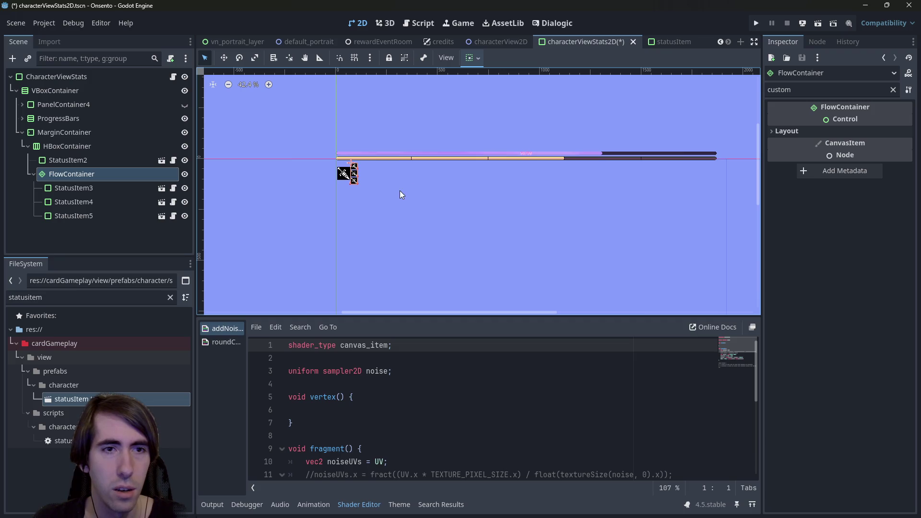
# Step: Set the FlowContainer's horizontal sizing to Fill with Expand on
pyautogui.click(479, 58)
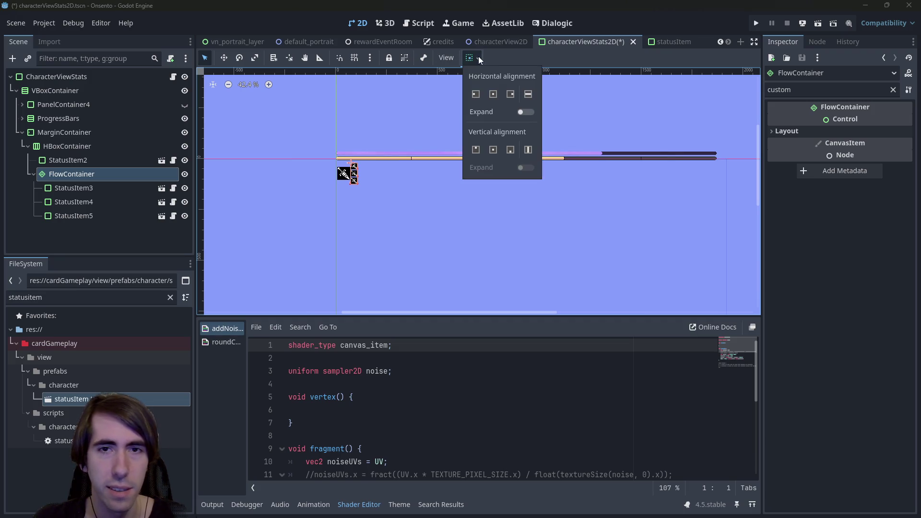
pyautogui.click(526, 112)
pyautogui.click(528, 95)
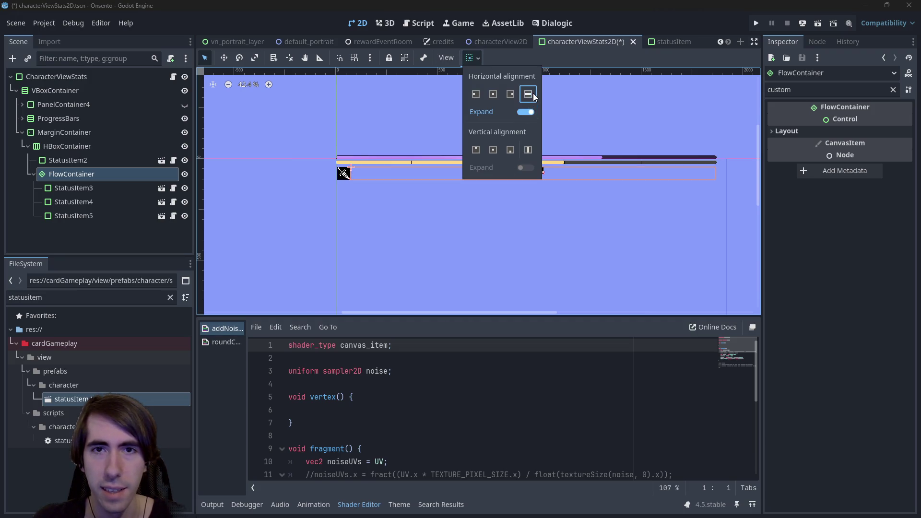
pyautogui.scroll(3, 439, 224)
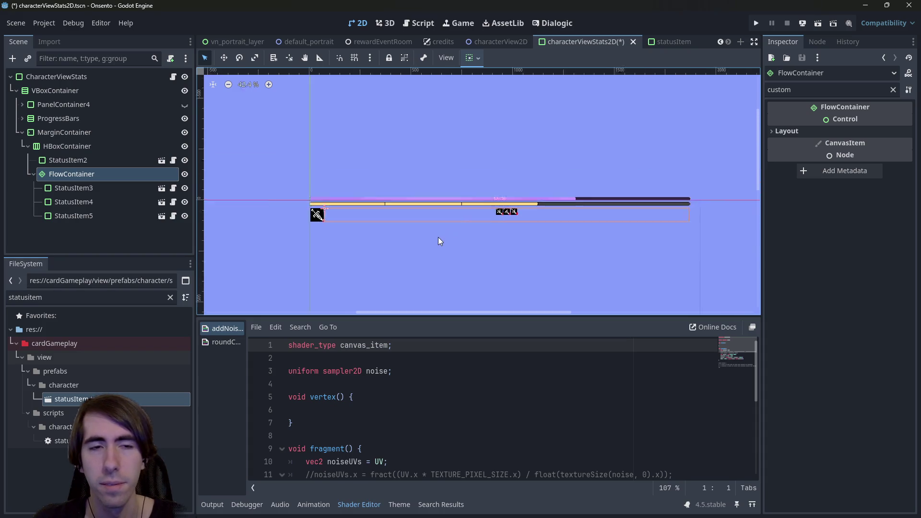
pyautogui.scroll(3, 342, 224)
pyautogui.click(480, 57)
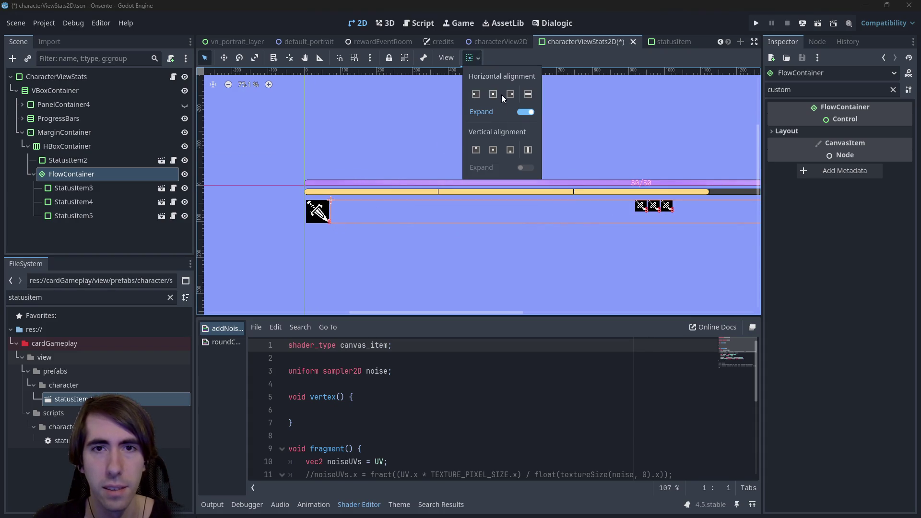
pyautogui.click(526, 113)
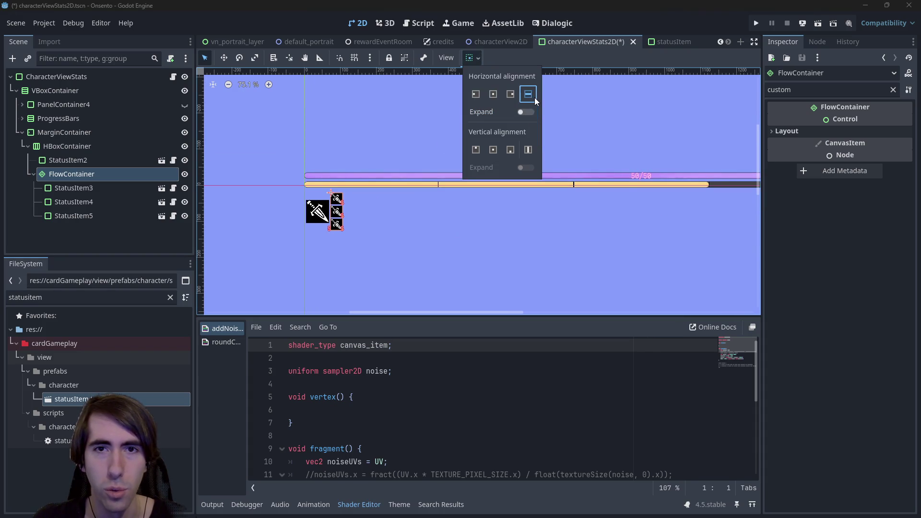
pyautogui.click(526, 112)
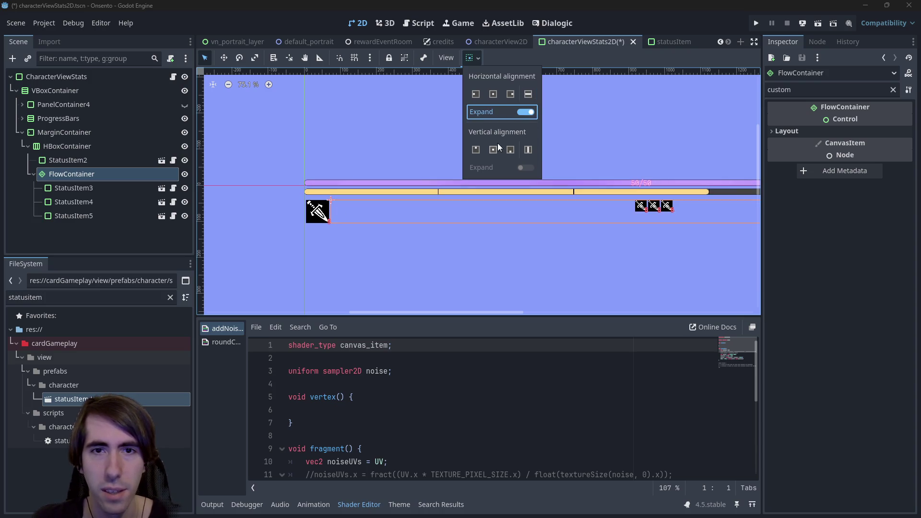
pyautogui.click(493, 150)
pyautogui.click(493, 95)
pyautogui.click(529, 95)
pyautogui.click(495, 99)
pyautogui.click(527, 96)
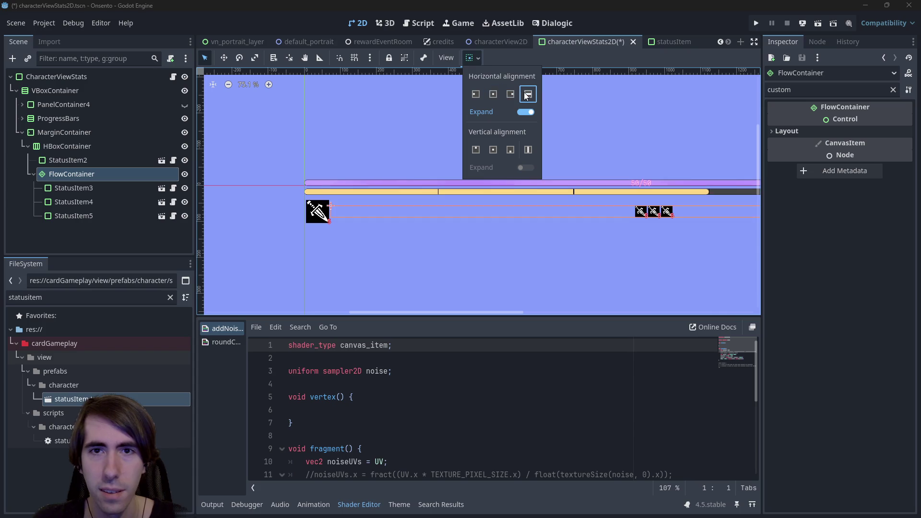
# Step: Give StatusItem2 End horizontal alignment with Expand turned off
pyautogui.click(120, 160)
pyautogui.click(471, 58)
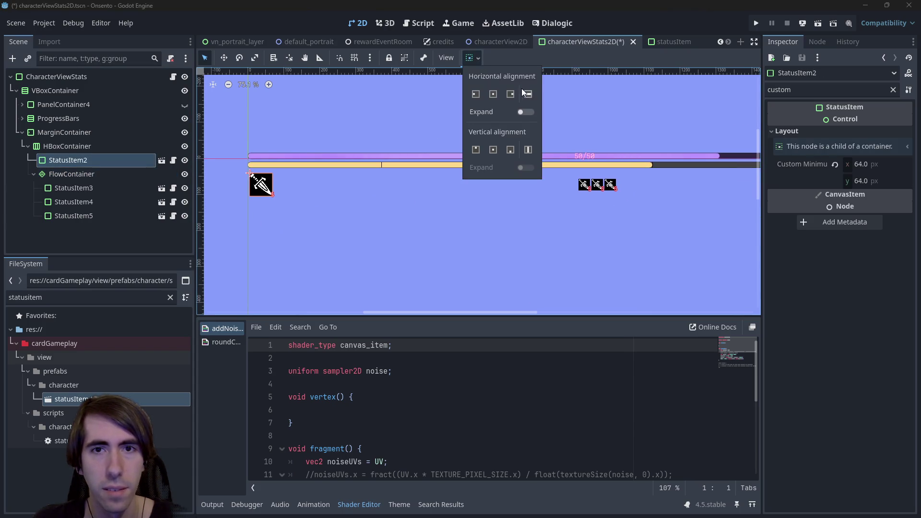
pyautogui.click(528, 112)
pyautogui.click(552, 226)
pyautogui.scroll(-3, 543, 227)
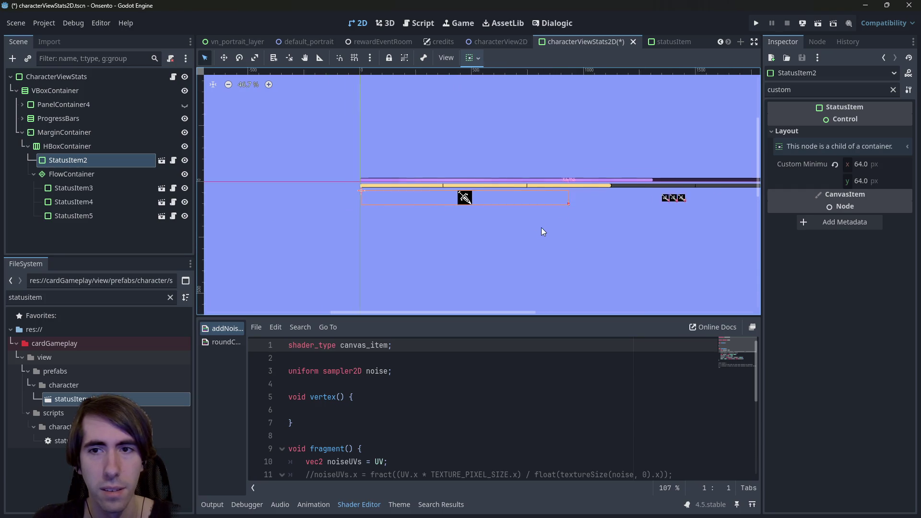
pyautogui.click(473, 58)
pyautogui.click(509, 95)
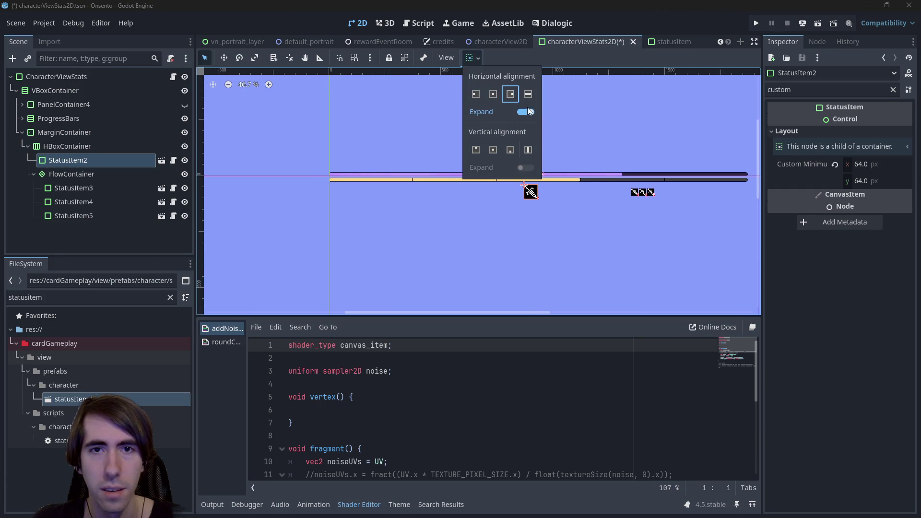
pyautogui.click(526, 112)
pyautogui.click(511, 98)
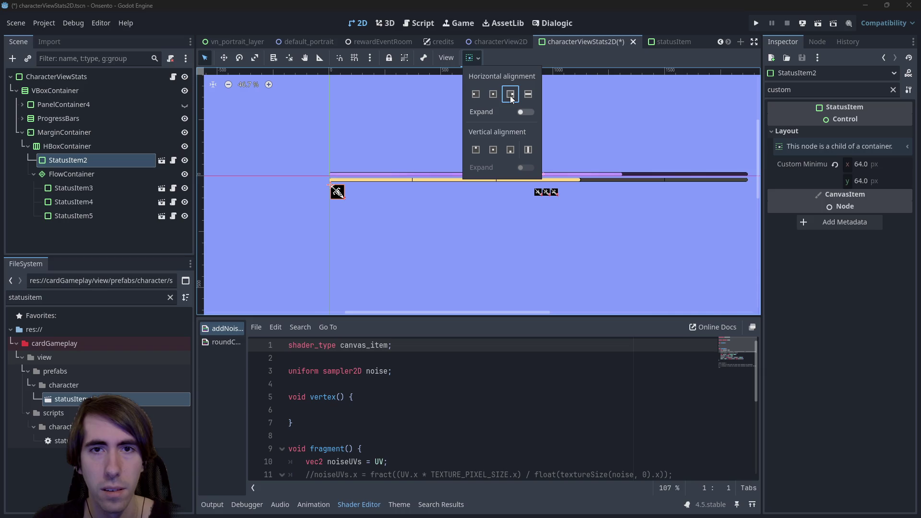
# Step: Set the FlowContainer's Alignment to Begin and save the scene
pyautogui.click(550, 215)
pyautogui.click(71, 173)
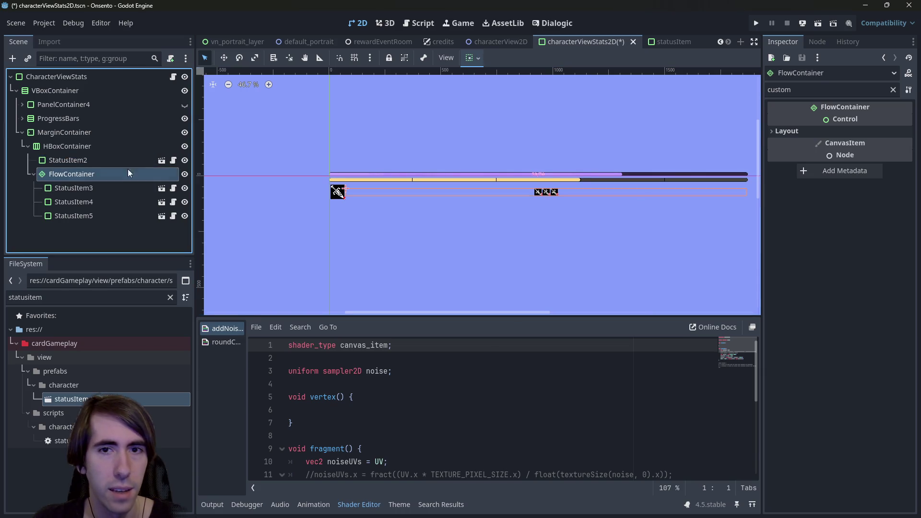
pyautogui.click(471, 61)
pyautogui.click(475, 96)
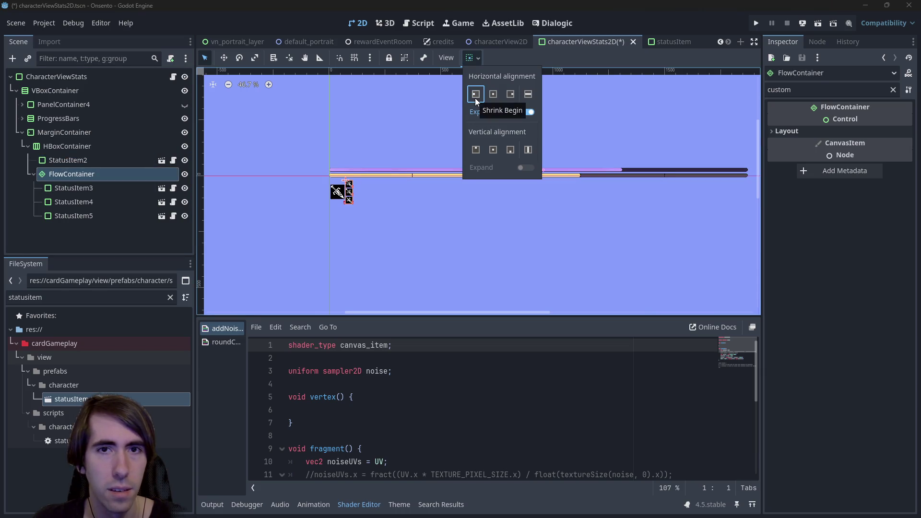
pyautogui.click(532, 99)
pyautogui.click(891, 91)
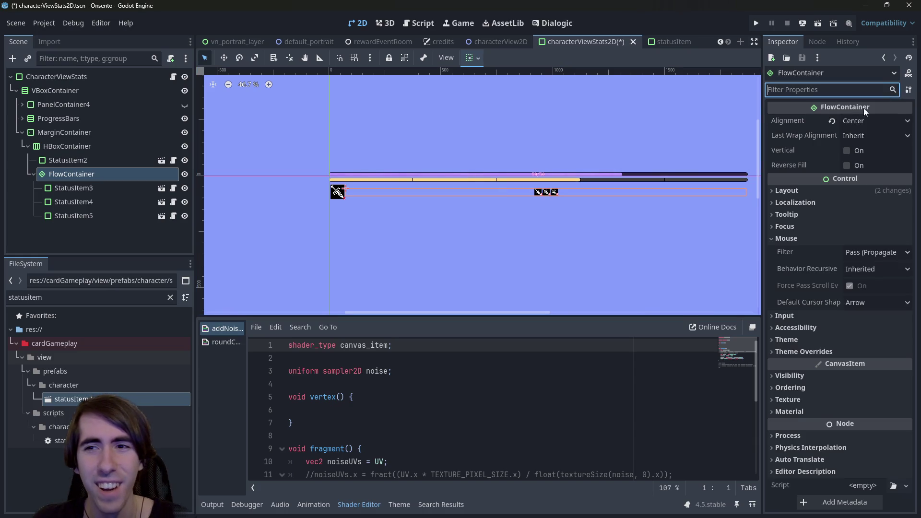
pyautogui.click(862, 136)
pyautogui.click(864, 161)
pyautogui.click(860, 141)
pyautogui.click(854, 150)
pyautogui.click(849, 123)
pyautogui.click(860, 137)
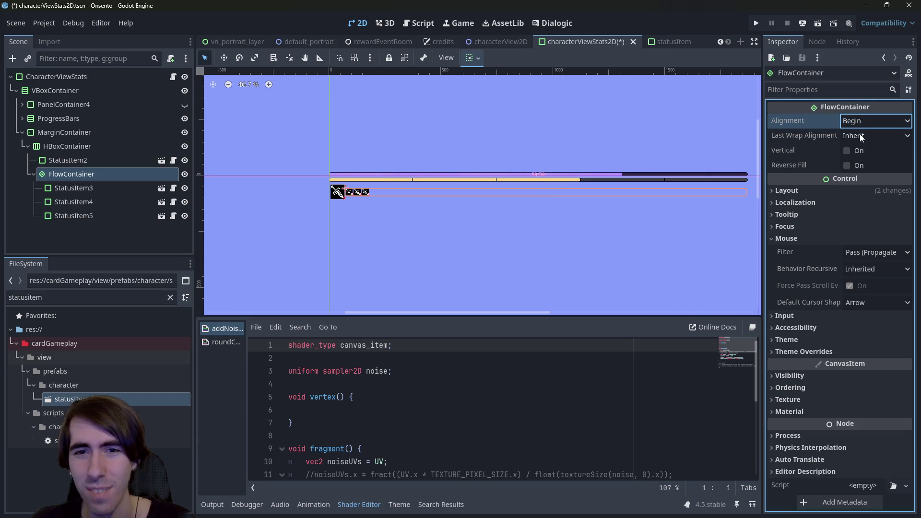
pyautogui.hotkey('ctrl', 's')
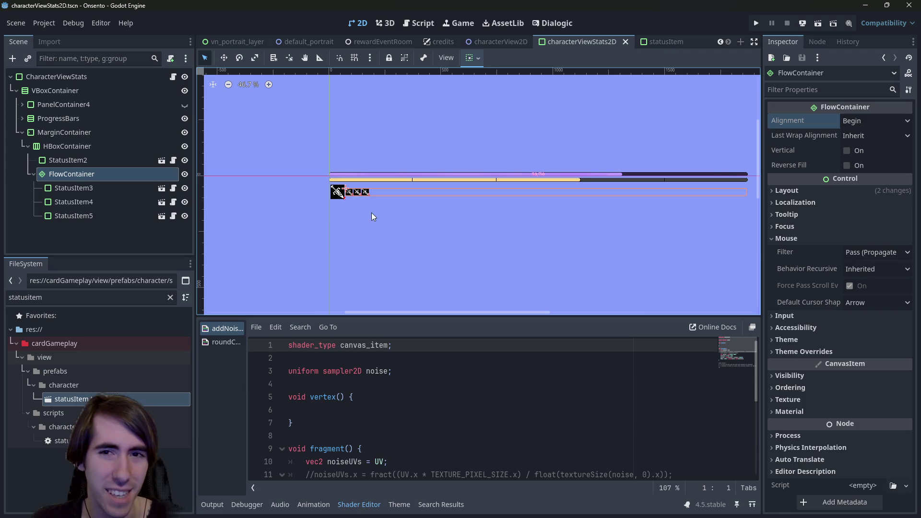
# Step: Turn off the FlowContainer's horizontal Expand and duplicate StatusItem5
pyautogui.click(472, 58)
pyautogui.click(523, 112)
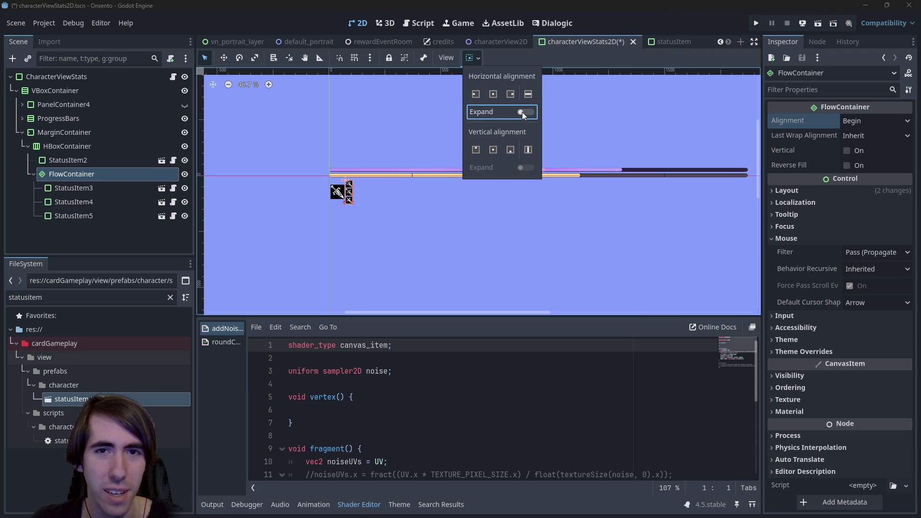
pyautogui.click(524, 112)
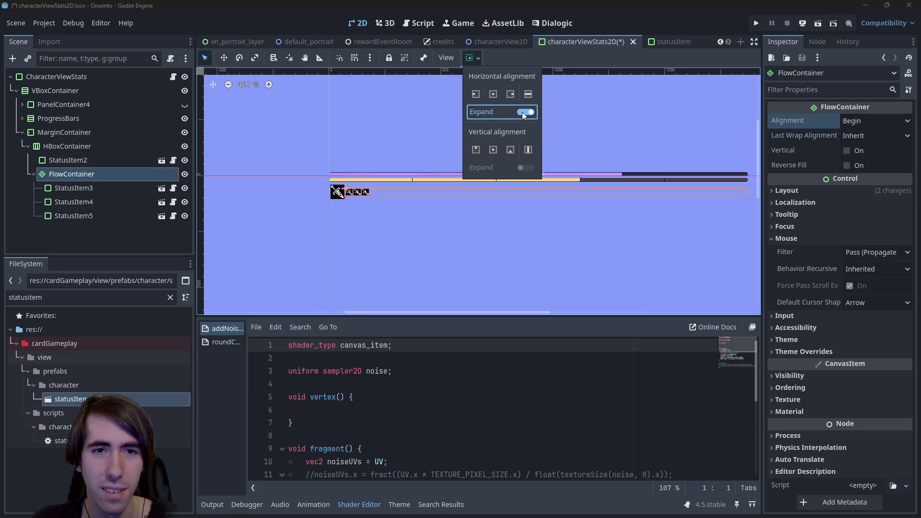
pyautogui.click(522, 111)
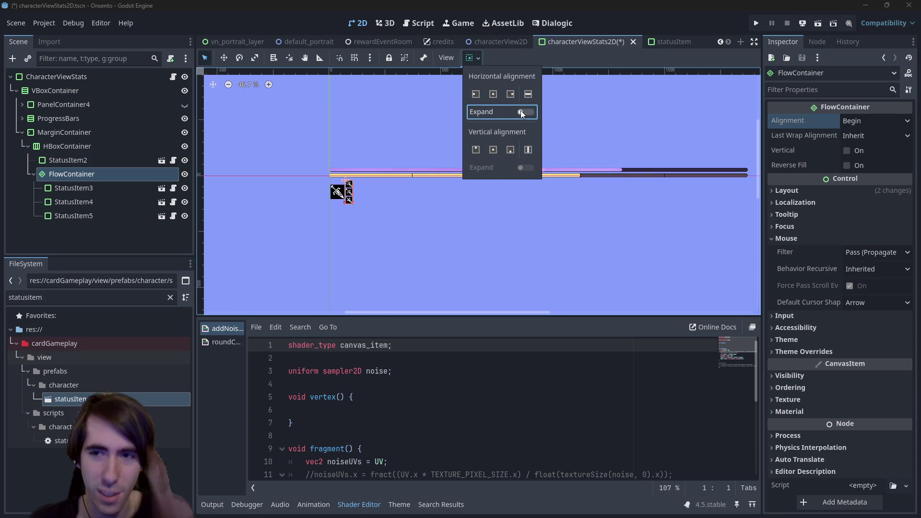
pyautogui.click(522, 111)
pyautogui.click(523, 111)
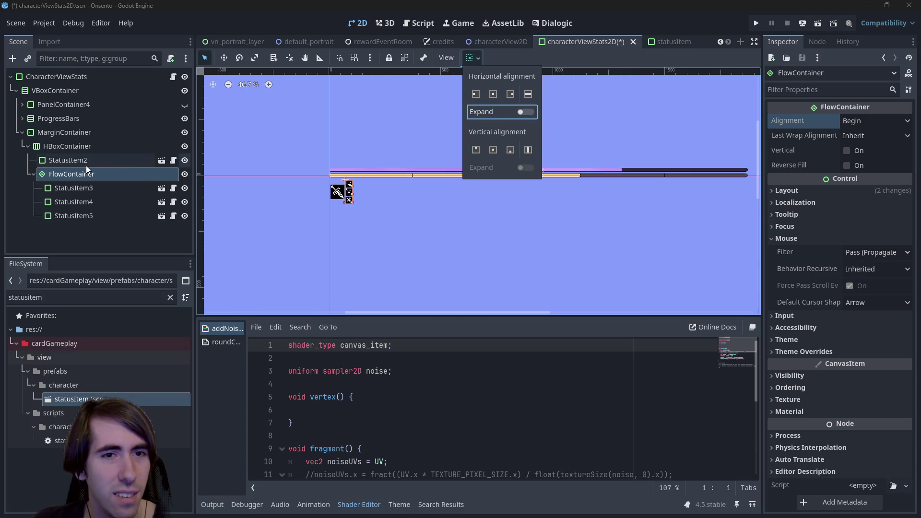
pyautogui.click(79, 219)
pyautogui.hotkey('ctrl', 'd')
pyautogui.hotkey('ctrl', 'd')
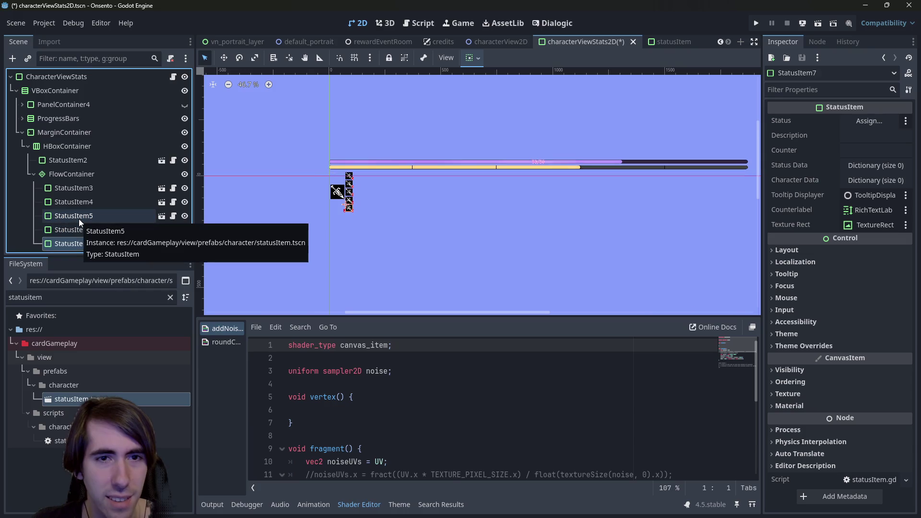
# Step: Duplicate status items up to StatusItem10, then widen the Inspector and peek at the separation overrides
pyautogui.hotkey('ctrl', 'd')
pyautogui.hotkey('ctrl', 'd')
pyautogui.hotkey('ctrl', 'd')
pyautogui.click(70, 133)
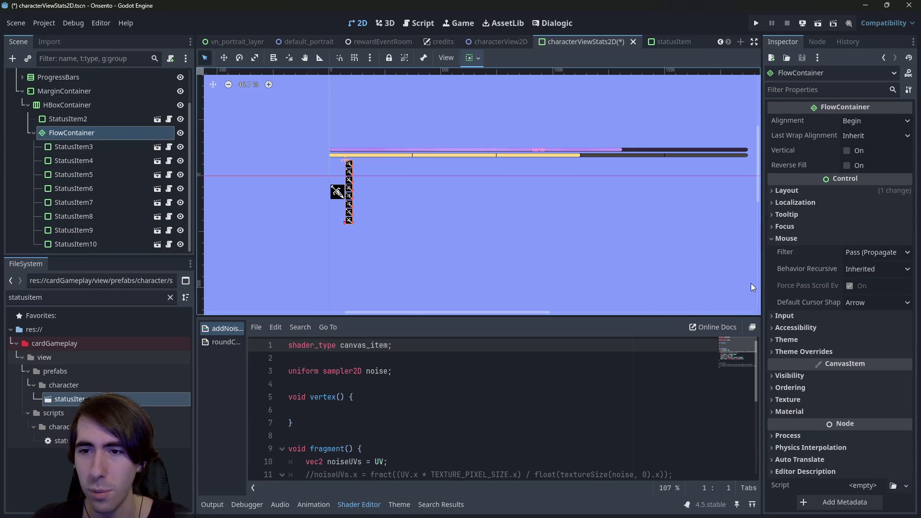
pyautogui.moveTo(762, 277); pyautogui.dragTo(687, 277)
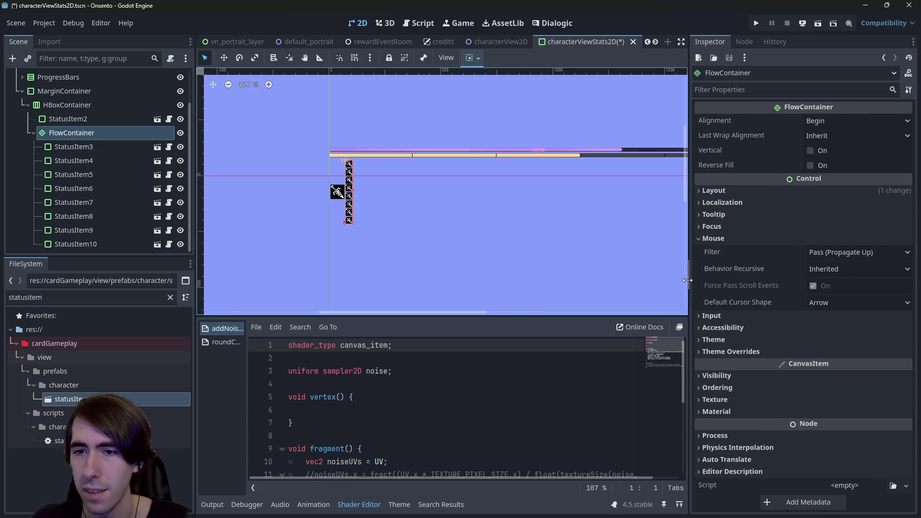
pyautogui.click(759, 352)
pyautogui.click(767, 365)
pyautogui.click(767, 365)
pyautogui.click(763, 355)
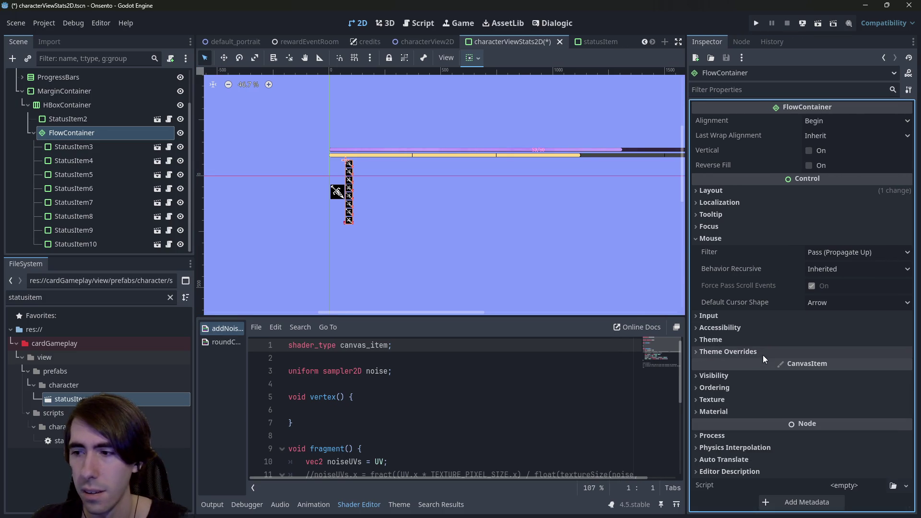
# Step: Filter the FlowContainer's properties for 'dire' and try Layout Direction Left-to-Right, then Right-to-Left
pyautogui.click(751, 91)
pyautogui.write('dire')
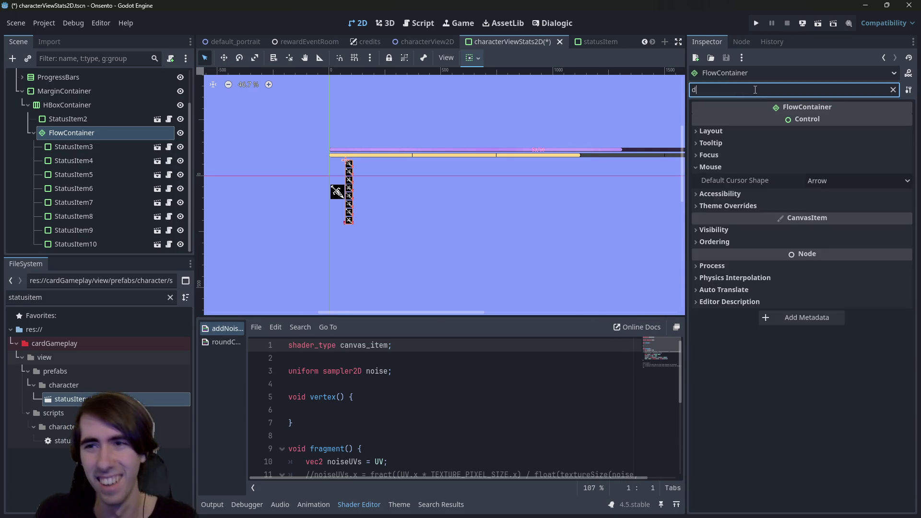
pyautogui.click(751, 130)
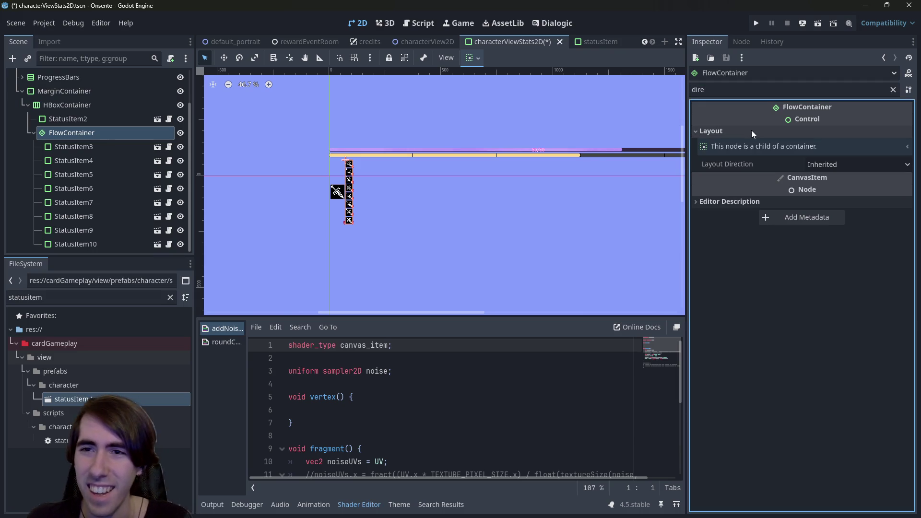
pyautogui.click(848, 165)
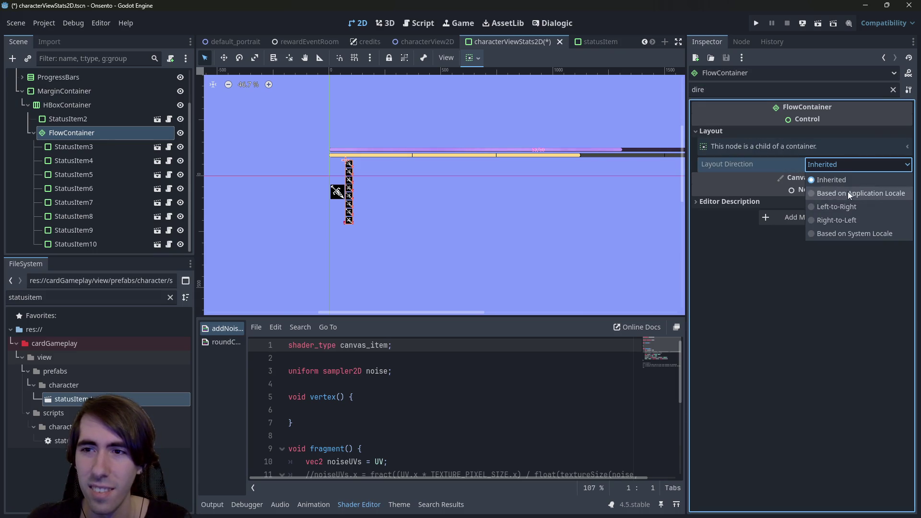
pyautogui.click(862, 206)
pyautogui.click(840, 164)
pyautogui.click(827, 165)
pyautogui.click(827, 164)
pyautogui.click(830, 220)
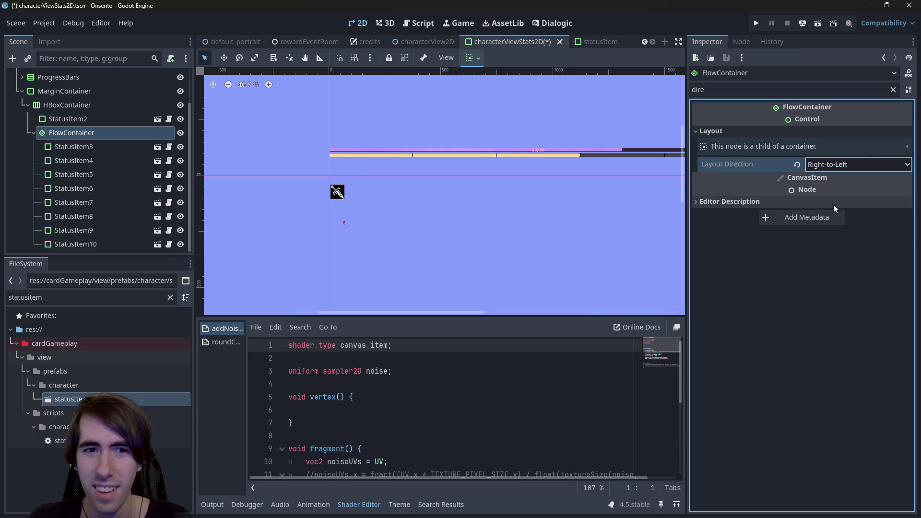
# Step: Restore the FlowContainer's Layout Direction to Inherited and clear the property filter
pyautogui.scroll(5, 327, 243)
pyautogui.scroll(-5, 407, 181)
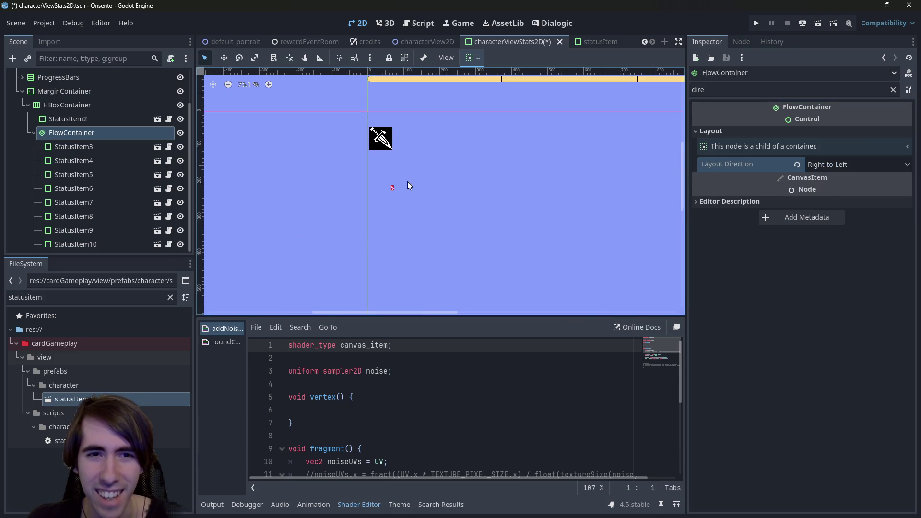
pyautogui.scroll(-3, 475, 244)
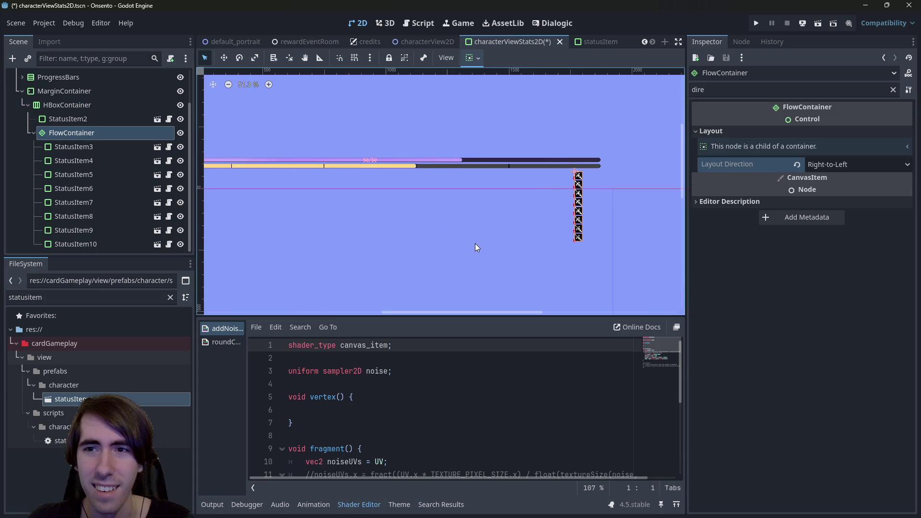
pyautogui.click(847, 165)
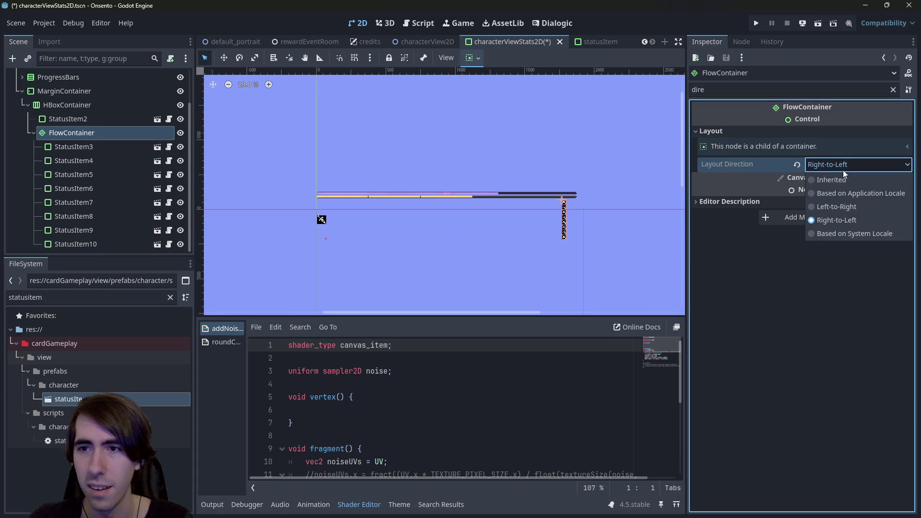
pyautogui.click(849, 185)
pyautogui.scroll(5, 315, 224)
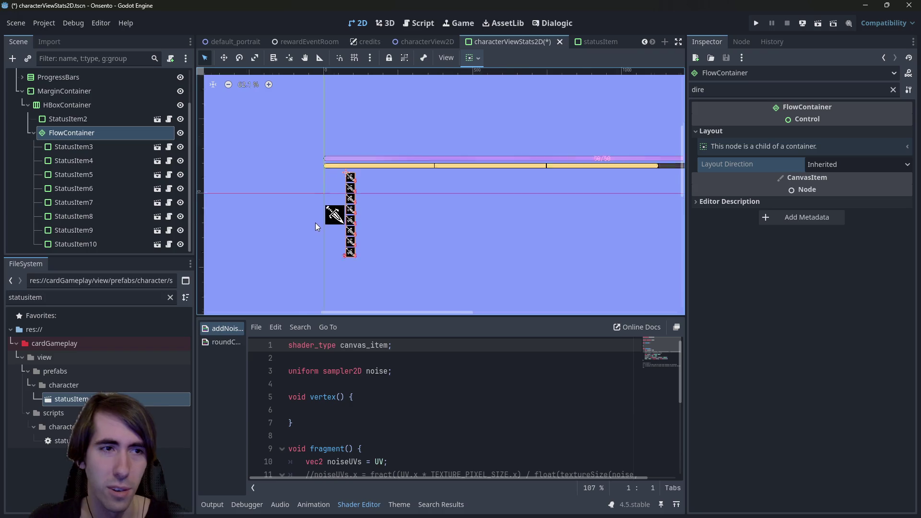
pyautogui.click(893, 92)
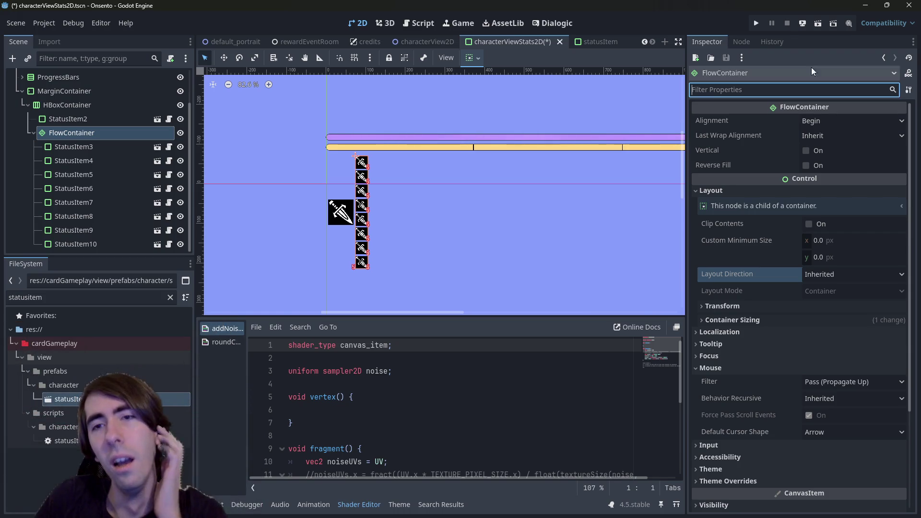
pyautogui.click(470, 58)
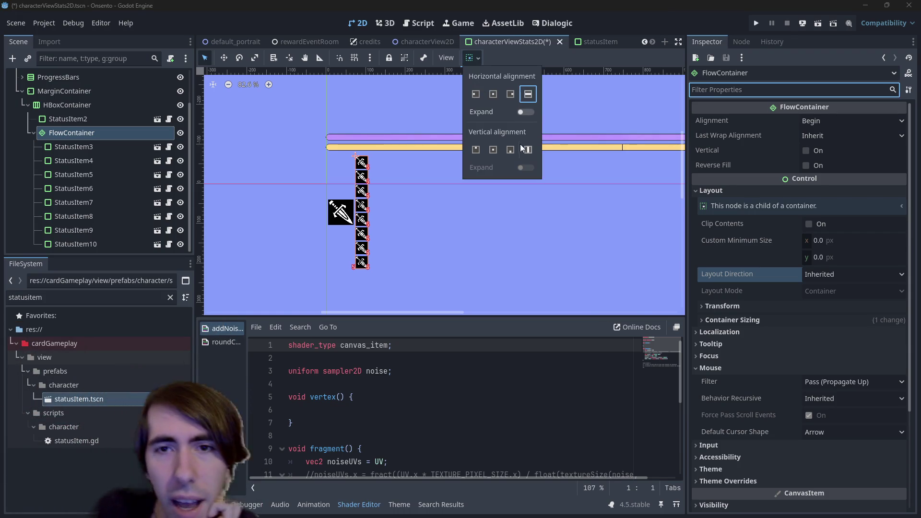
# Step: Set the FlowContainer's horizontal sizing to Fill so the icons form a row
pyautogui.click(526, 112)
pyautogui.click(501, 259)
pyautogui.scroll(-3, 449, 237)
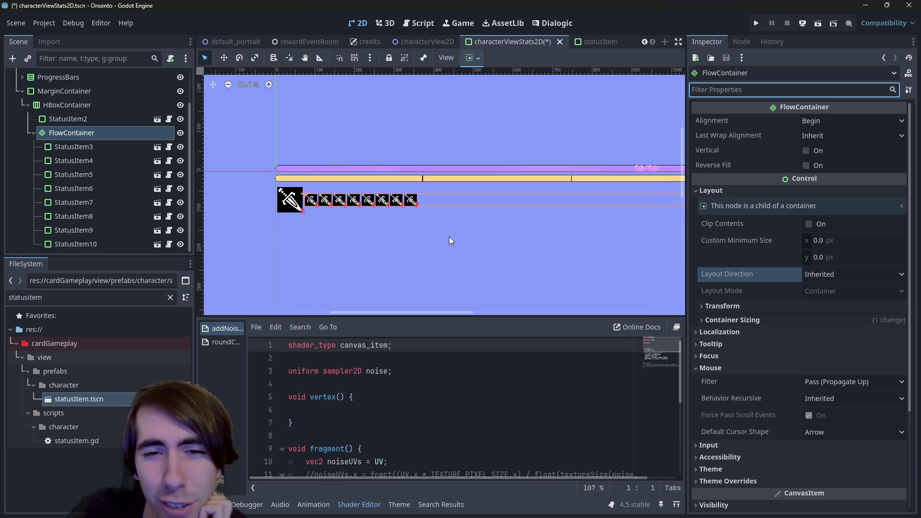
pyautogui.rightClick(93, 132)
pyautogui.rightClick(91, 104)
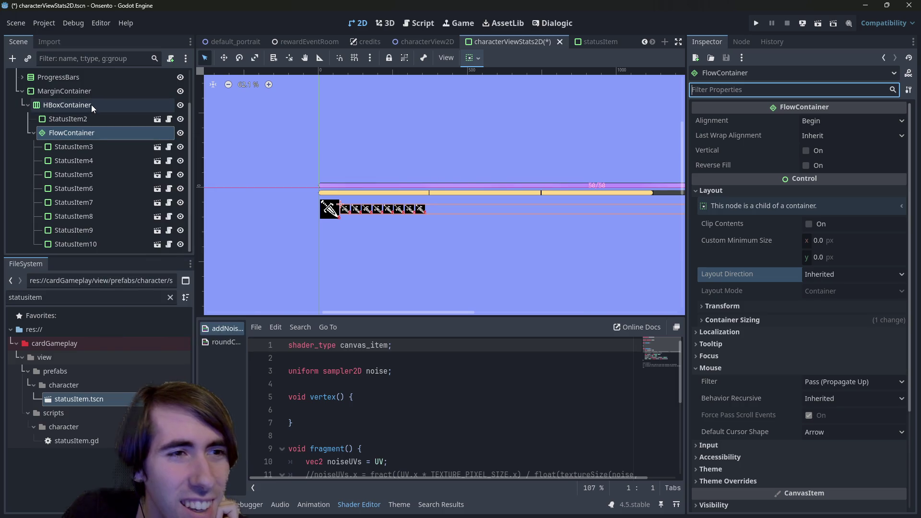
pyautogui.rightClick(91, 104)
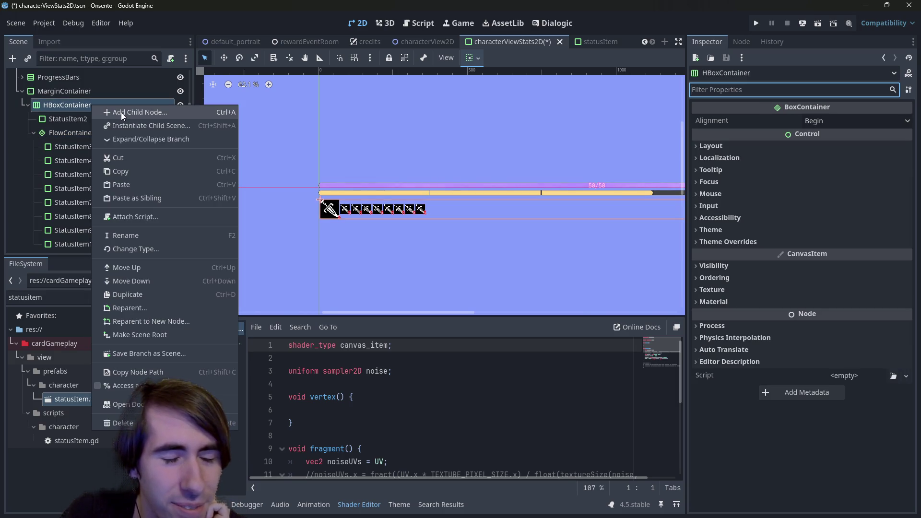
# Step: Add a PanelContainer under HBoxContainer, placed between StatusItem2 and the FlowContainer
pyautogui.click(121, 126)
pyautogui.click(642, 95)
pyautogui.click(63, 131)
pyautogui.click(72, 105)
pyautogui.hotkey('ctrl', 'a')
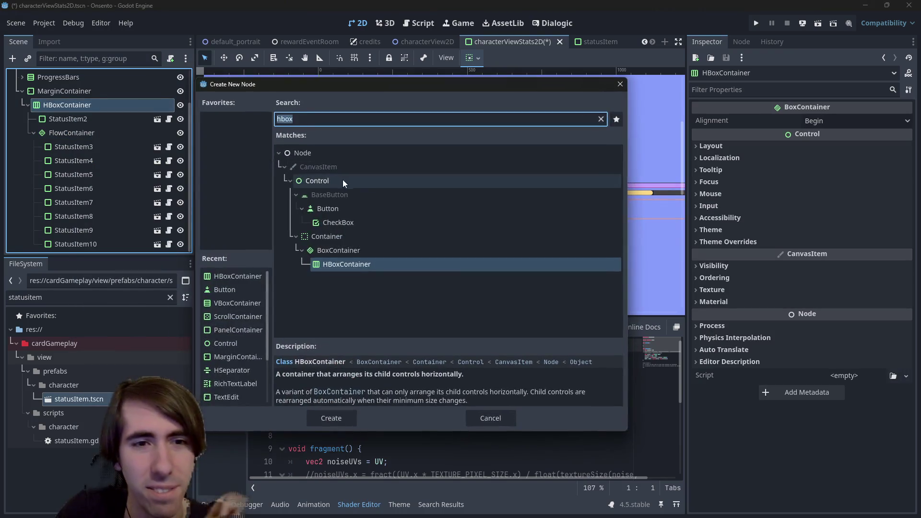
pyautogui.write('panelconta')
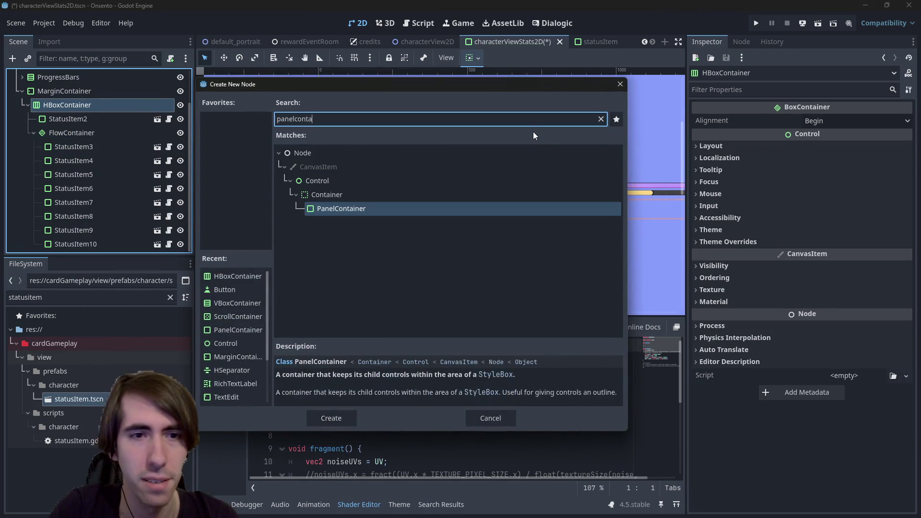
pyautogui.press('Return')
pyautogui.moveTo(72, 243)
pyautogui.mouseDown()
pyautogui.moveTo(79, 128)
pyautogui.moveTo(74, 111)
pyautogui.moveTo(69, 118)
pyautogui.mouseUp()
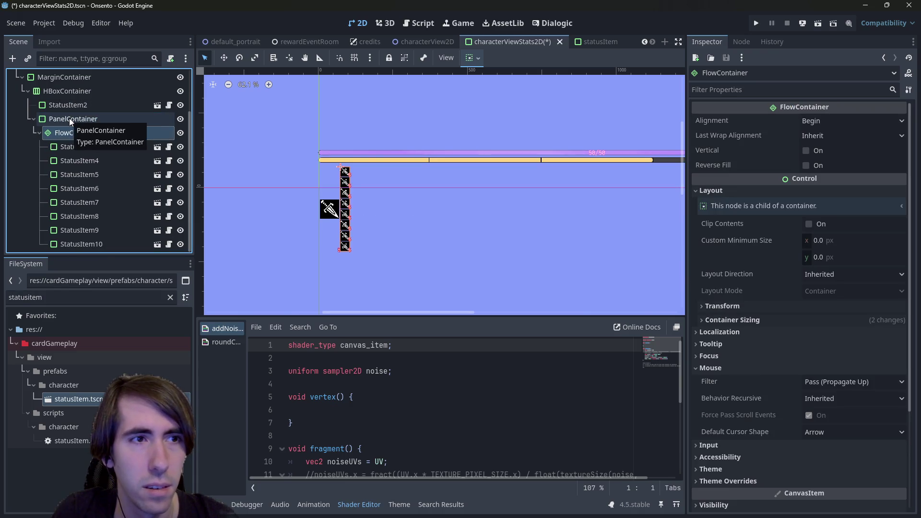
# Step: Make the PanelContainer expand horizontally and shrink-center vertically
pyautogui.click(477, 58)
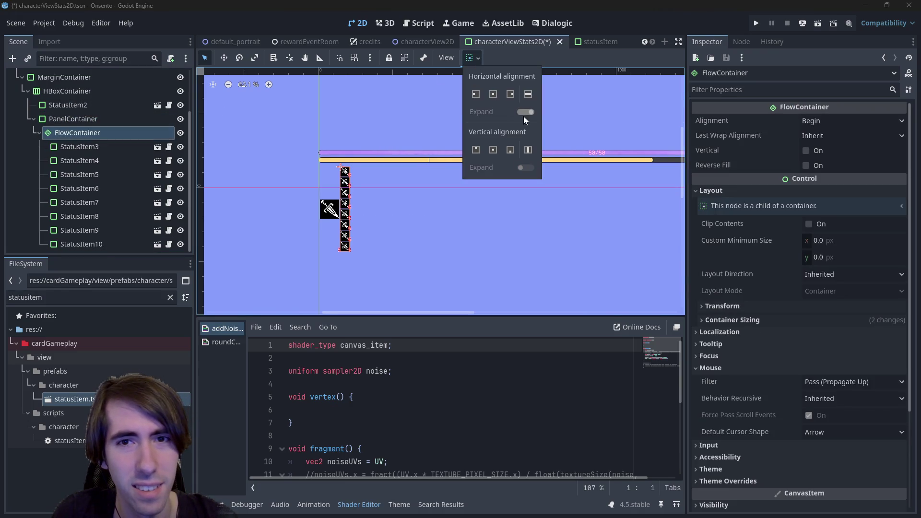
pyautogui.click(85, 118)
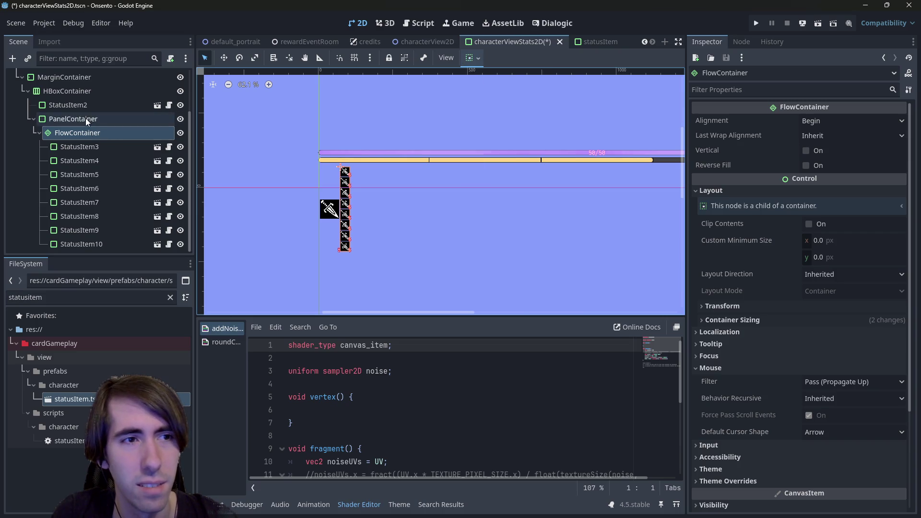
pyautogui.click(85, 118)
pyautogui.click(472, 58)
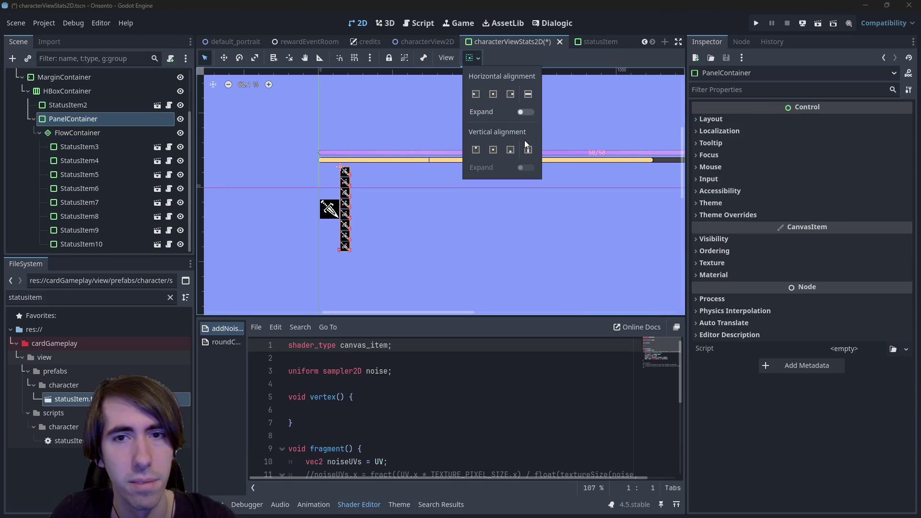
pyautogui.click(525, 112)
pyautogui.click(493, 149)
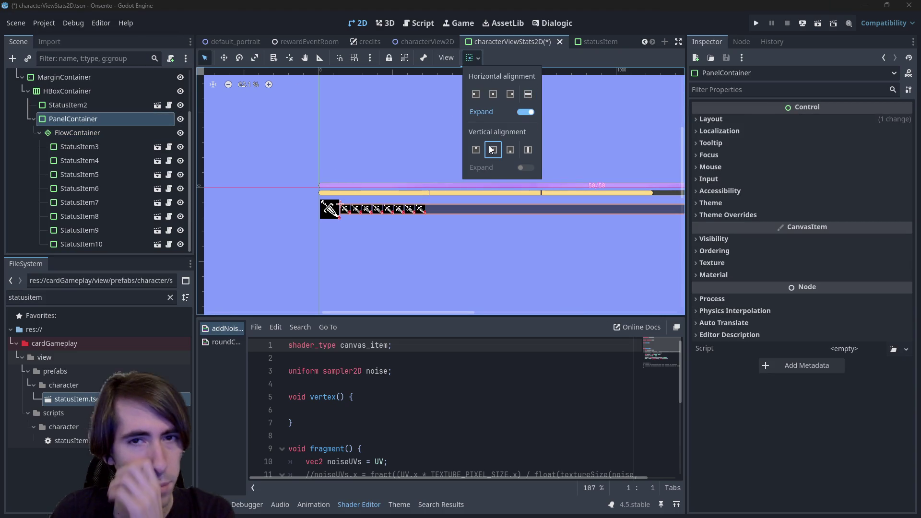
pyautogui.click(84, 134)
# Step: Set the FlowContainer's horizontal sizing to Fill after trying Shrink Begin
pyautogui.click(83, 135)
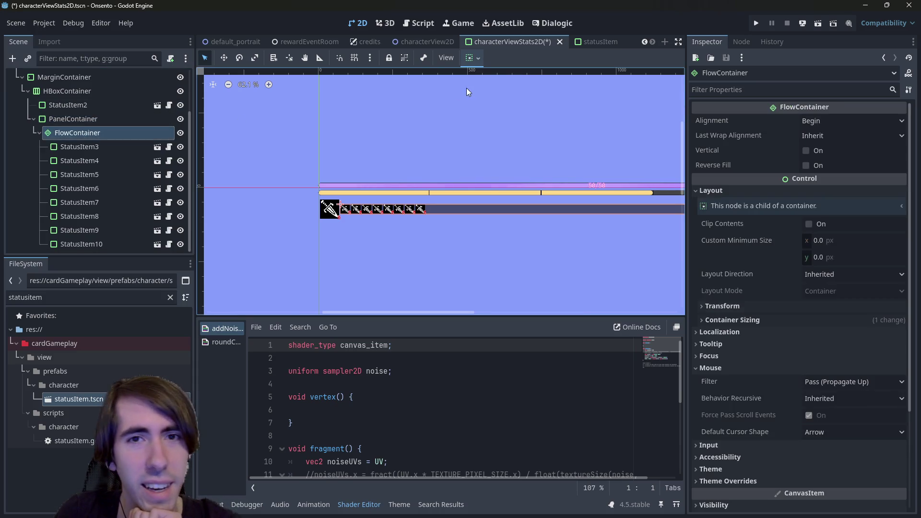
pyautogui.click(473, 58)
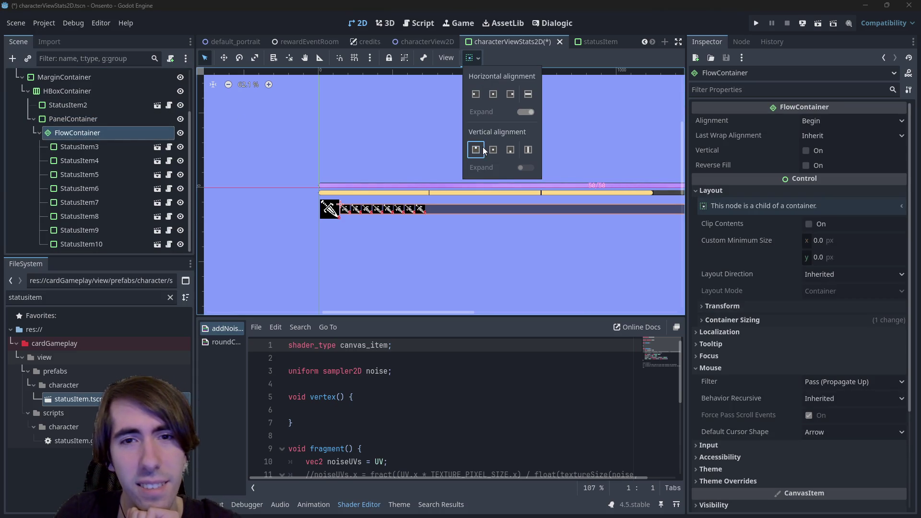
pyautogui.click(476, 95)
pyautogui.click(531, 91)
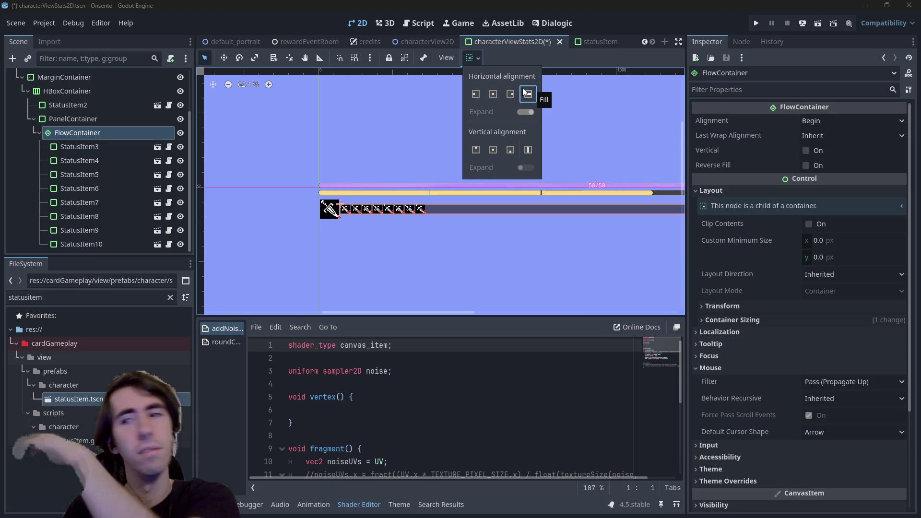
pyautogui.click(81, 123)
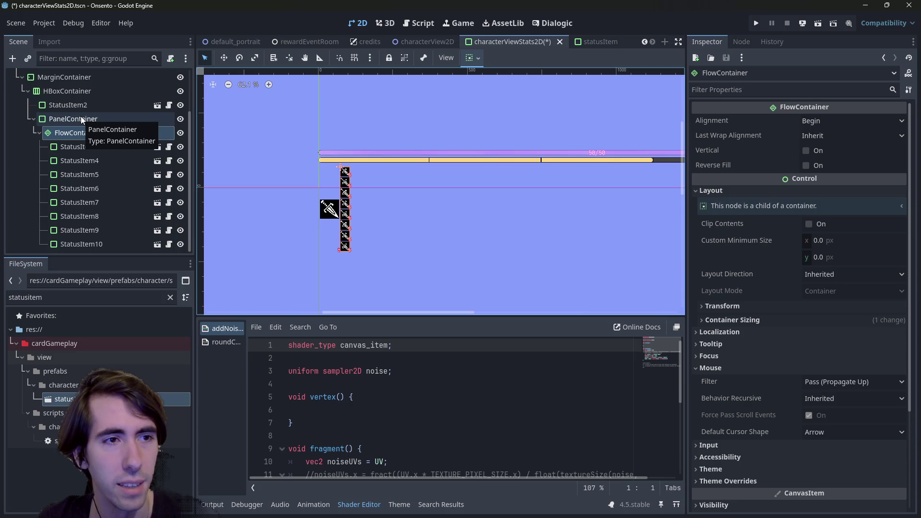
# Step: Move the FlowContainer directly into HBoxContainer, delete the empty PanelContainer, and save
pyautogui.moveTo(82, 123); pyautogui.dragTo(90, 140)
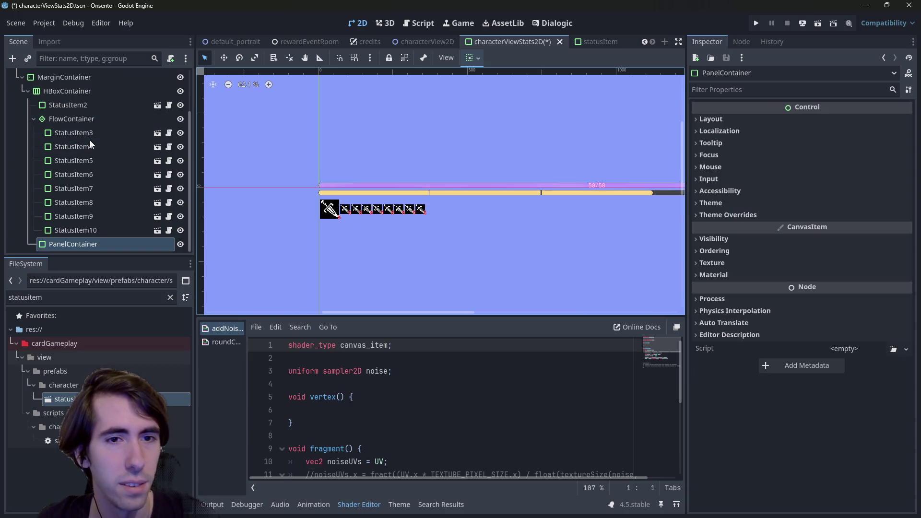
pyautogui.click(102, 220)
pyautogui.click(96, 240)
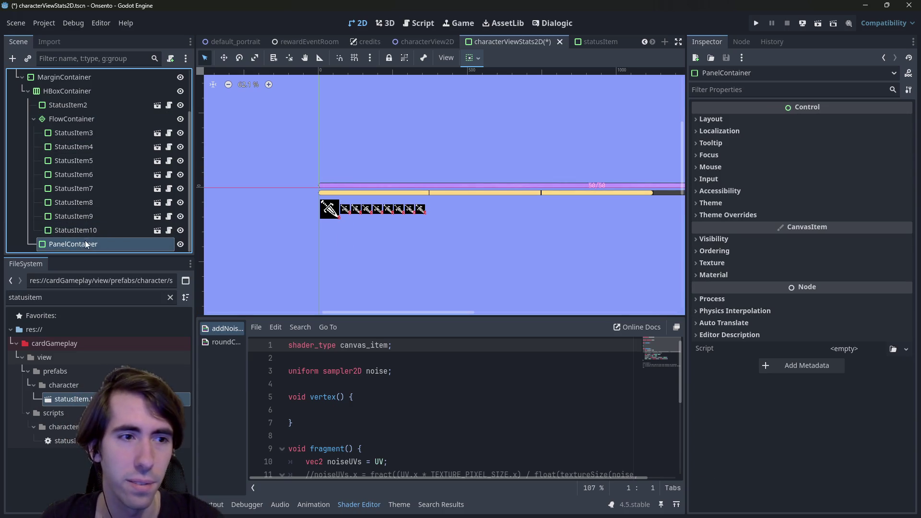
pyautogui.click(169, 230)
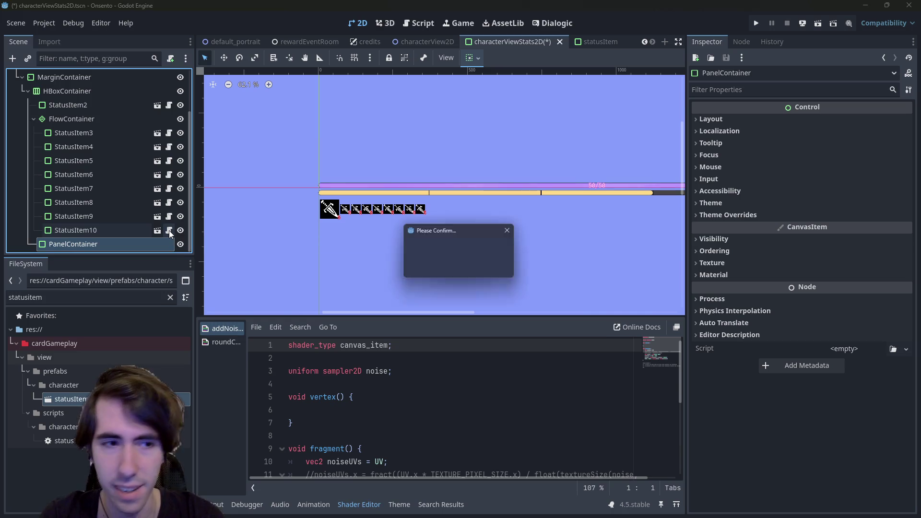
pyautogui.press('Return')
pyautogui.scroll(-4, 402, 261)
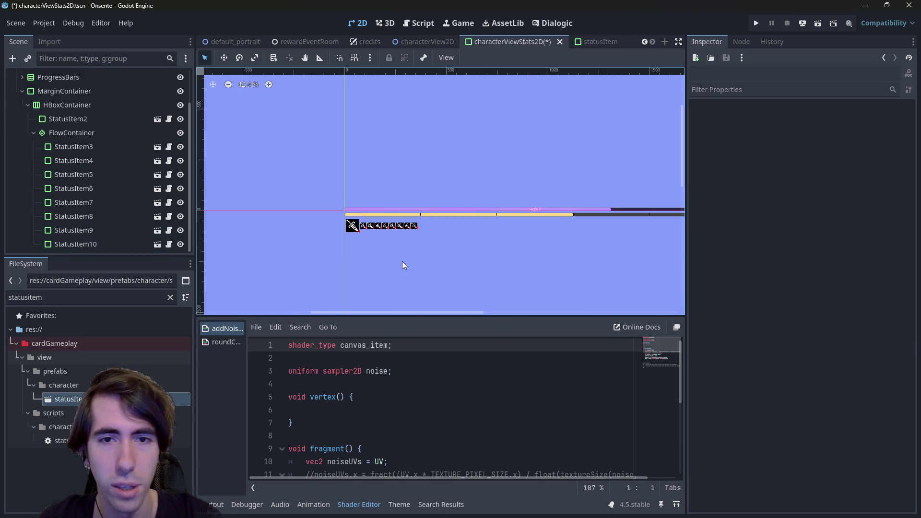
pyautogui.scroll(-5, 354, 205)
pyautogui.hotkey('ctrl', 's')
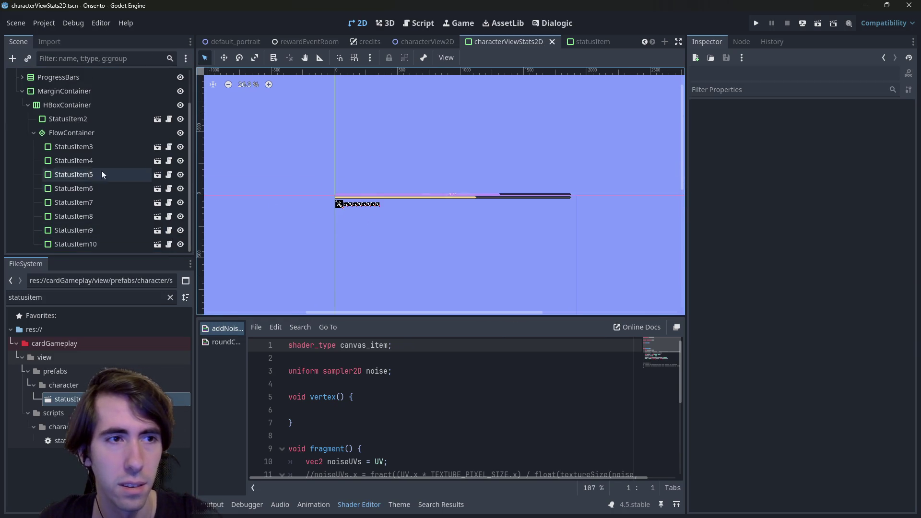
# Step: Delete placeholder items StatusItem3 through StatusItem10 and save the scene
pyautogui.click(77, 146)
pyautogui.click(73, 133)
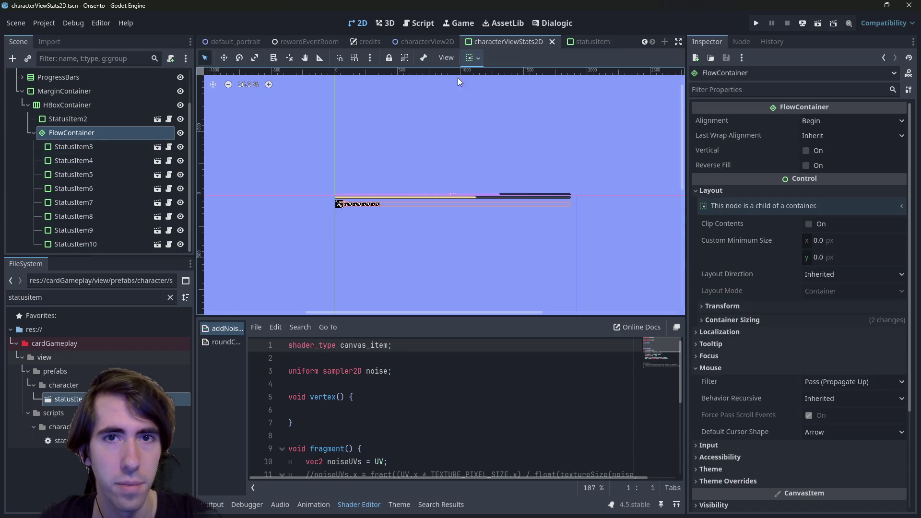
pyautogui.click(84, 143)
pyautogui.click(80, 122)
pyautogui.click(80, 146)
pyautogui.keyDown('shift'); pyautogui.click(97, 244); pyautogui.keyUp('shift')
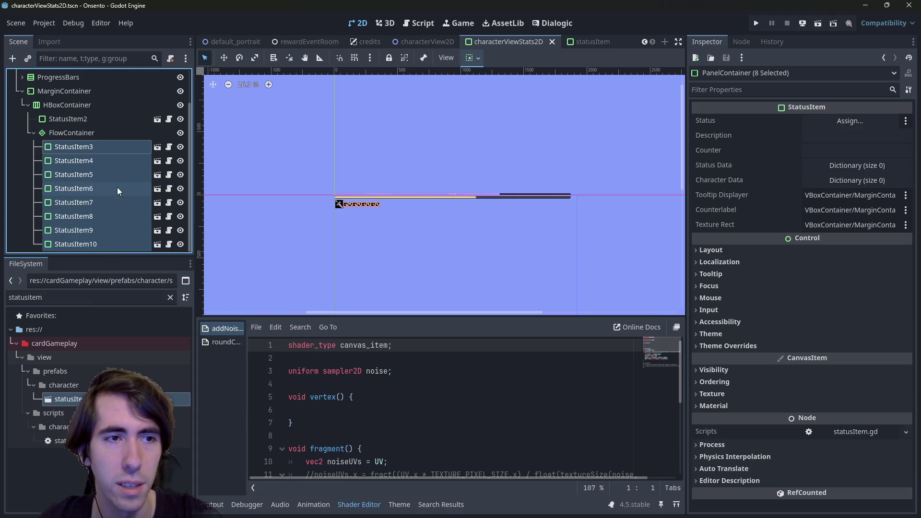
pyautogui.press('Delete')
pyautogui.press('Return')
pyautogui.hotkey('ctrl', 's')
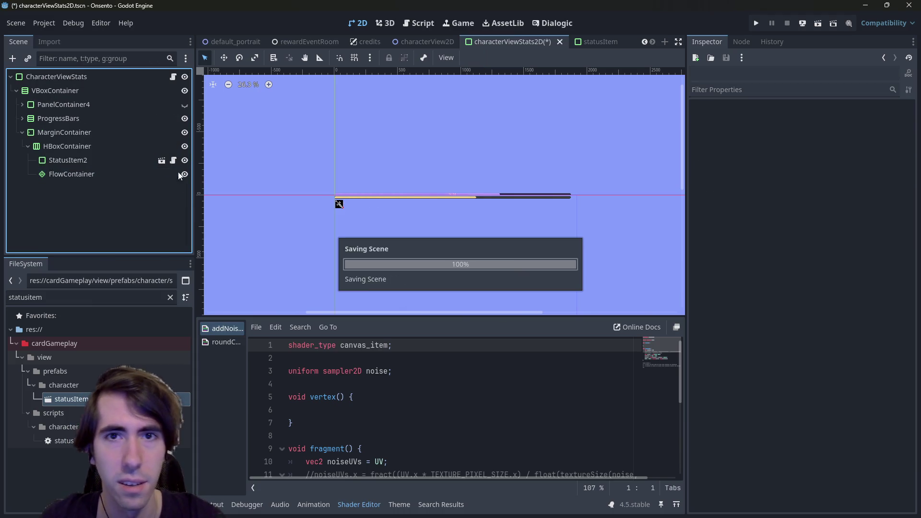
pyautogui.scroll(-6, 309, 45)
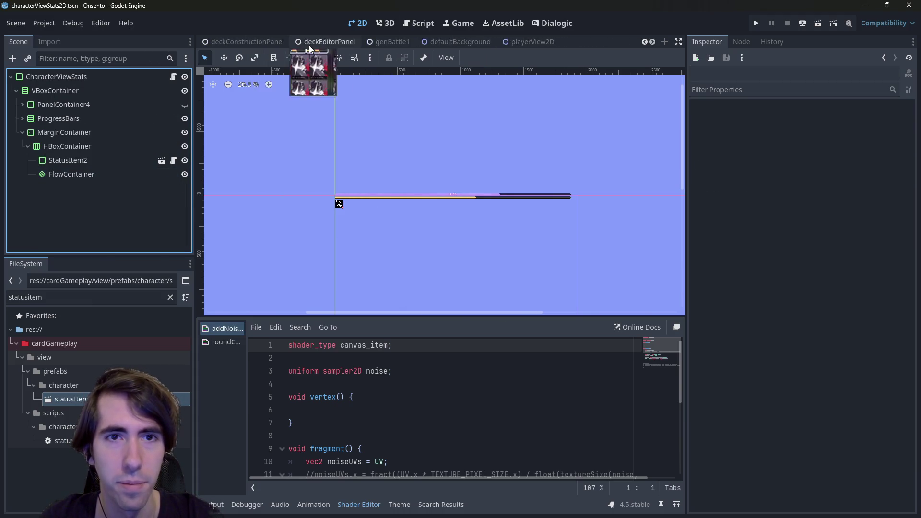
# Step: Run the intro4 scene, place the fox character, and play Guard Up and Motivation
pyautogui.click(487, 44)
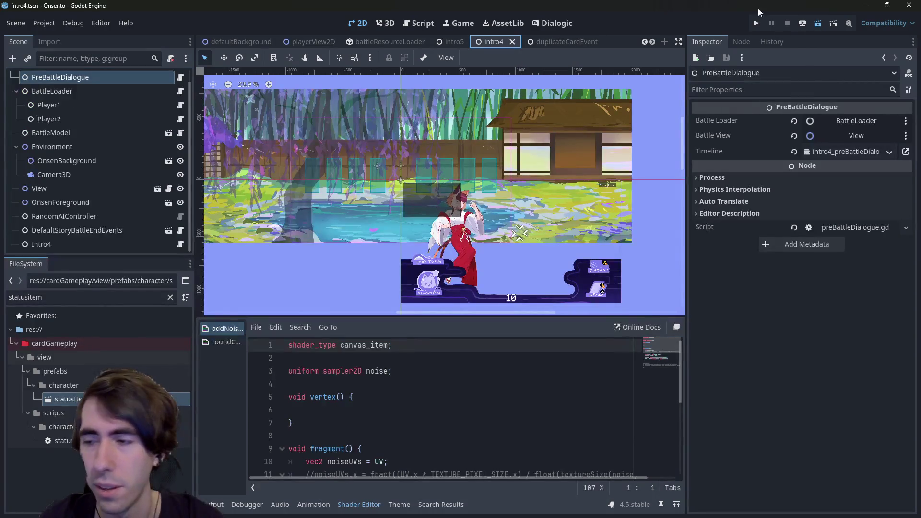
pyautogui.press('F6')
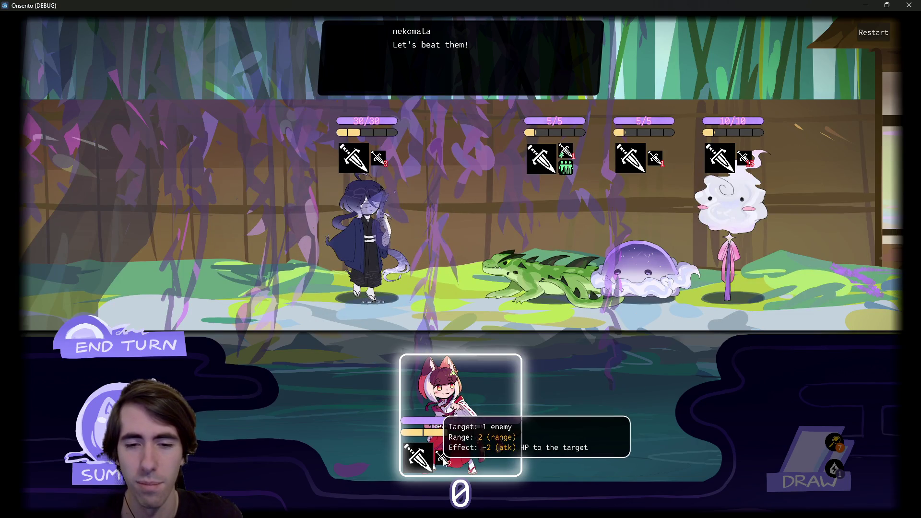
pyautogui.moveTo(461, 413); pyautogui.dragTo(277, 216)
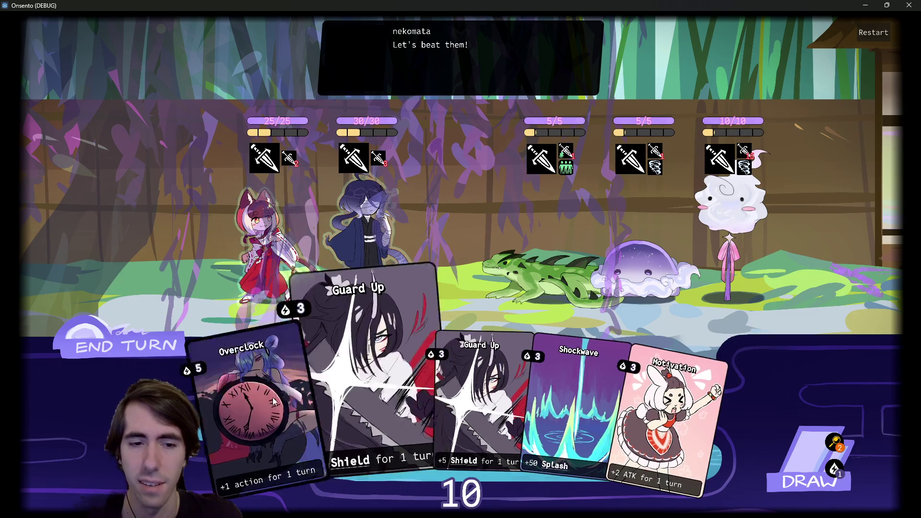
pyautogui.moveTo(447, 398); pyautogui.dragTo(326, 240)
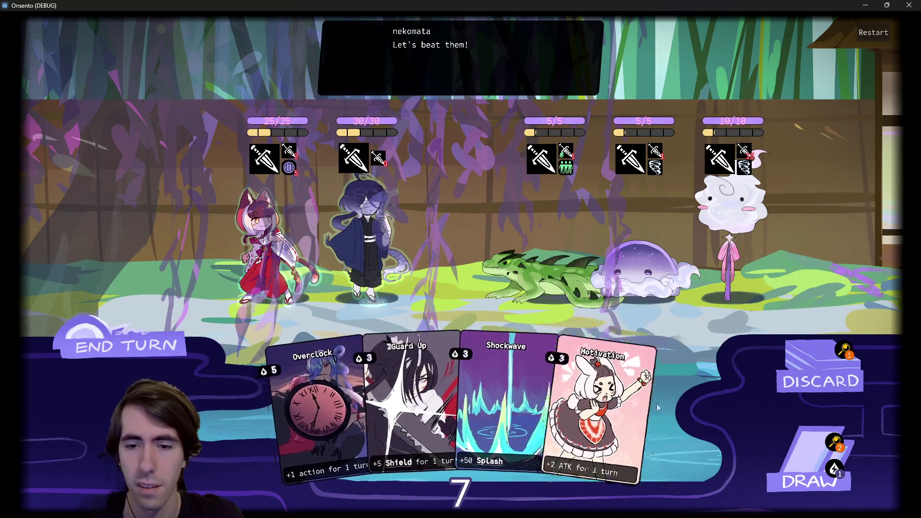
pyautogui.moveTo(667, 418); pyautogui.dragTo(235, 231)
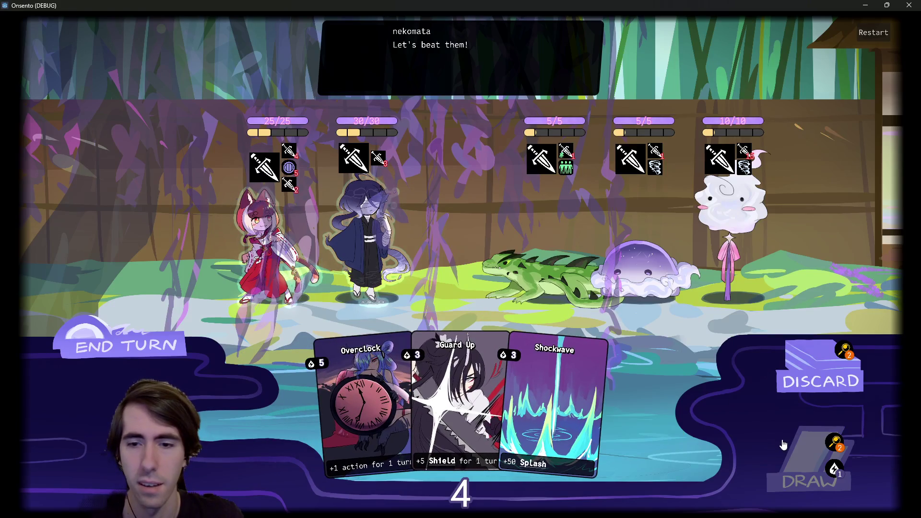
# Step: Draw a card, play Shockwave on the fox girl, end the turn, and close the game
pyautogui.click(786, 444)
pyautogui.moveTo(464, 382); pyautogui.dragTo(267, 240)
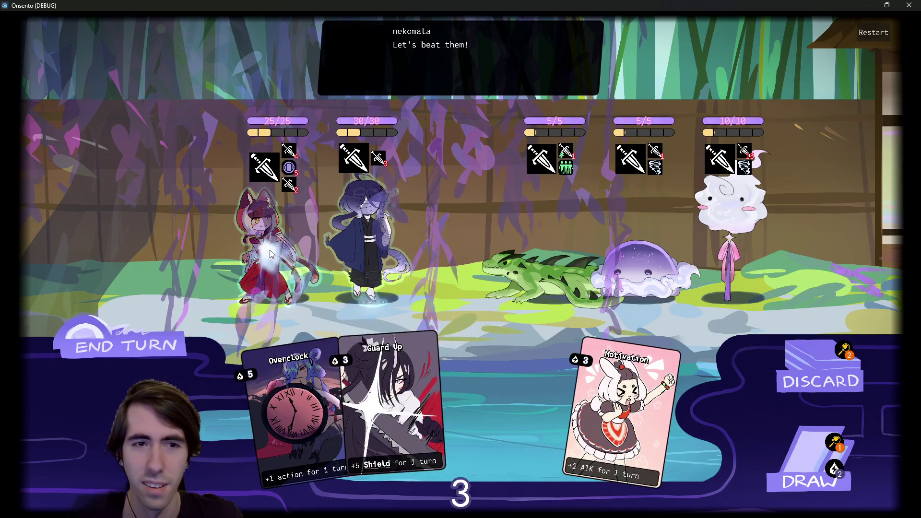
pyautogui.click(136, 341)
pyautogui.click(136, 341)
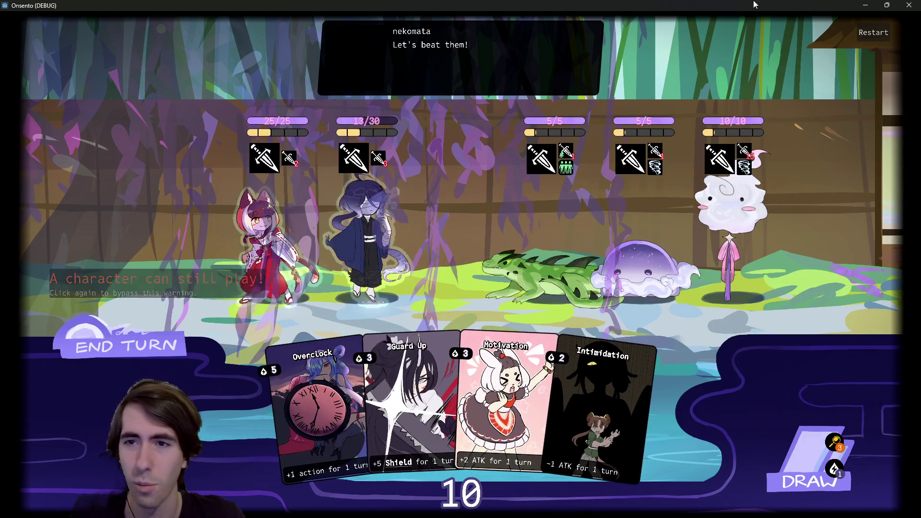
pyautogui.click(909, 5)
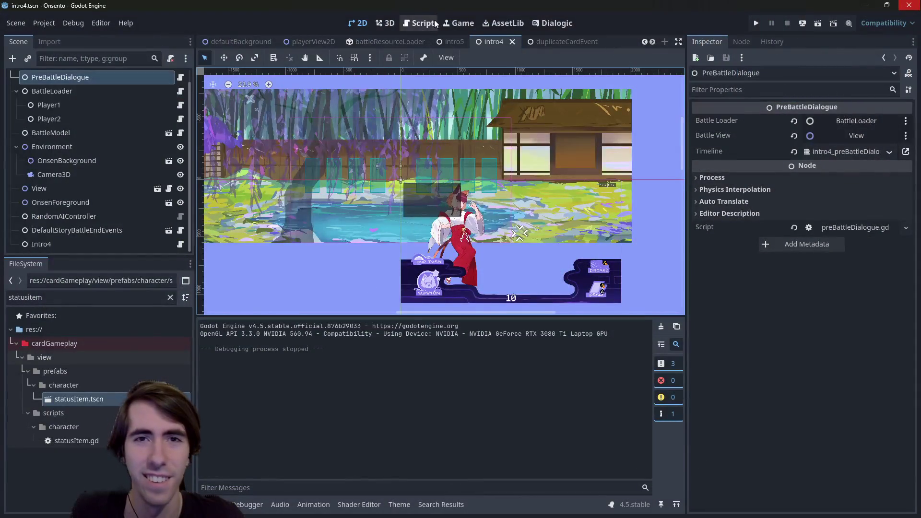
# Step: Go back to the characterViewStats2D scene's tree in the 2D view
pyautogui.click(416, 24)
pyautogui.click(367, 23)
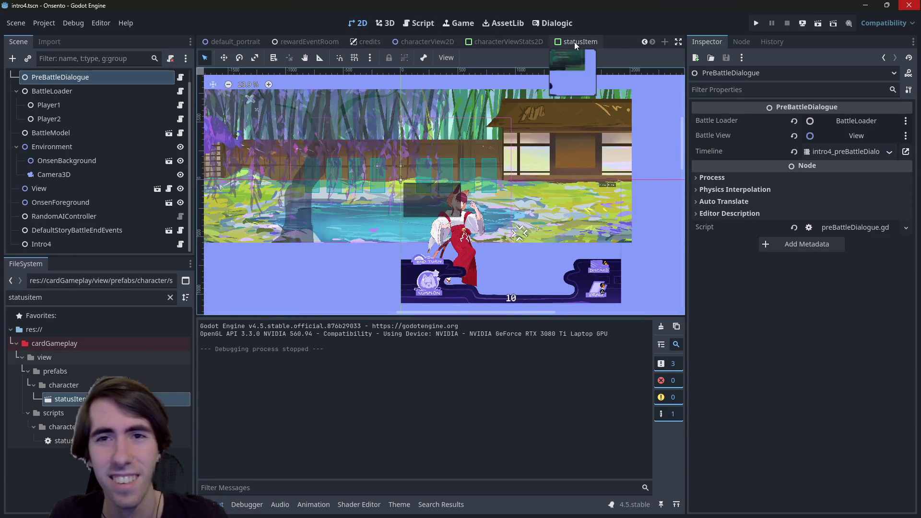
pyautogui.click(574, 42)
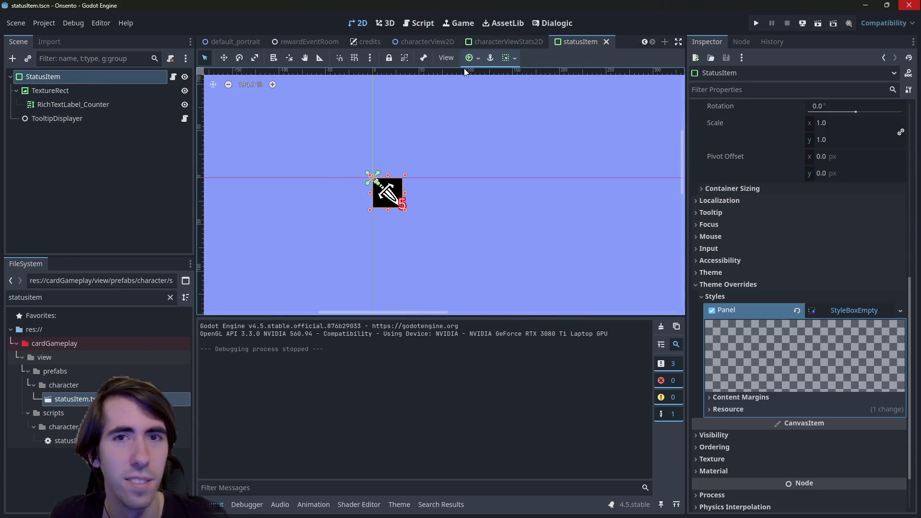
pyautogui.click(509, 42)
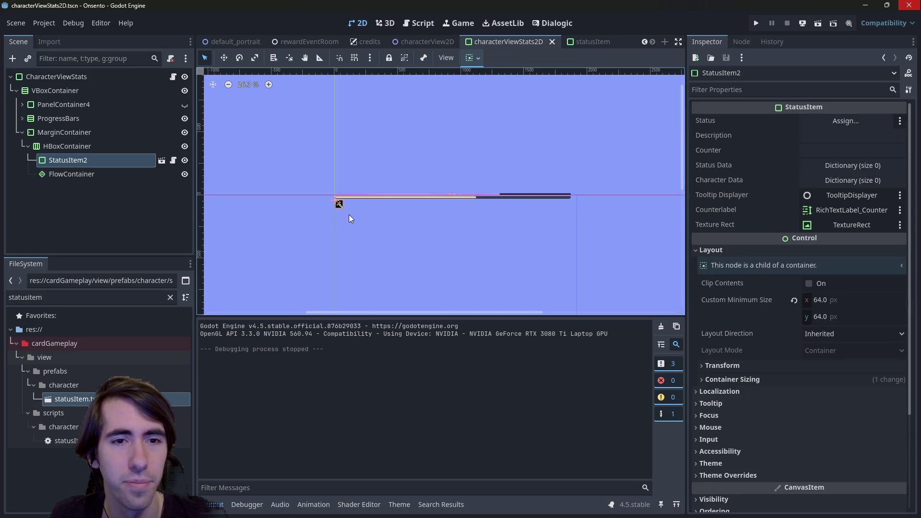
pyautogui.click(62, 155)
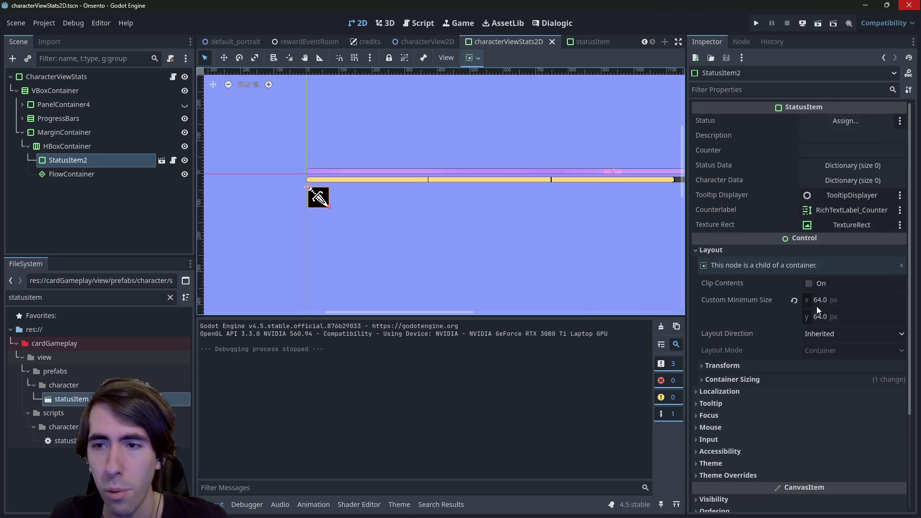
# Step: Set StatusItem2's Custom Minimum Size to 48×48 px and save the scene
pyautogui.click(845, 302)
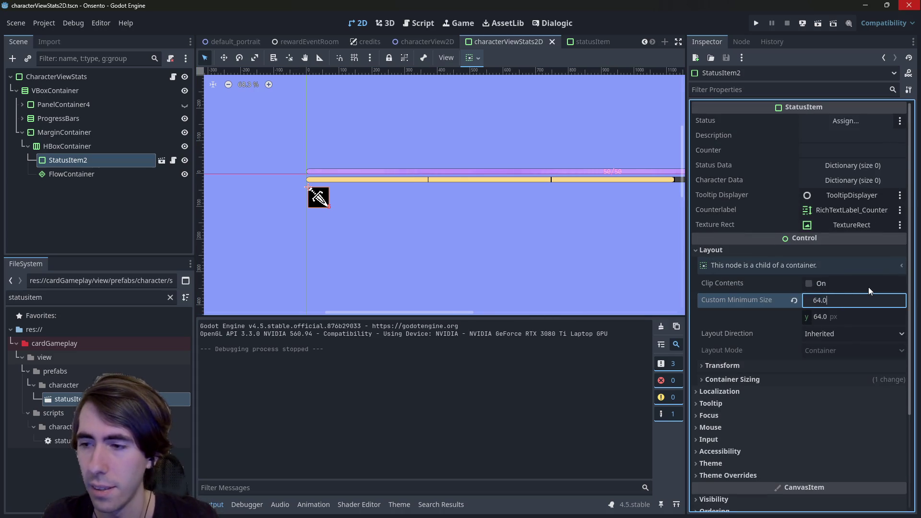
pyautogui.write('/2')
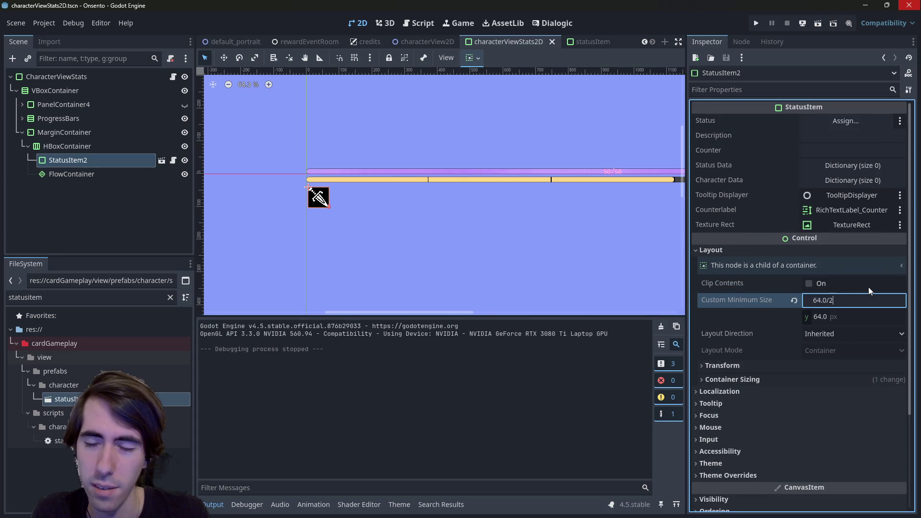
pyautogui.press('Return')
pyautogui.click(854, 296)
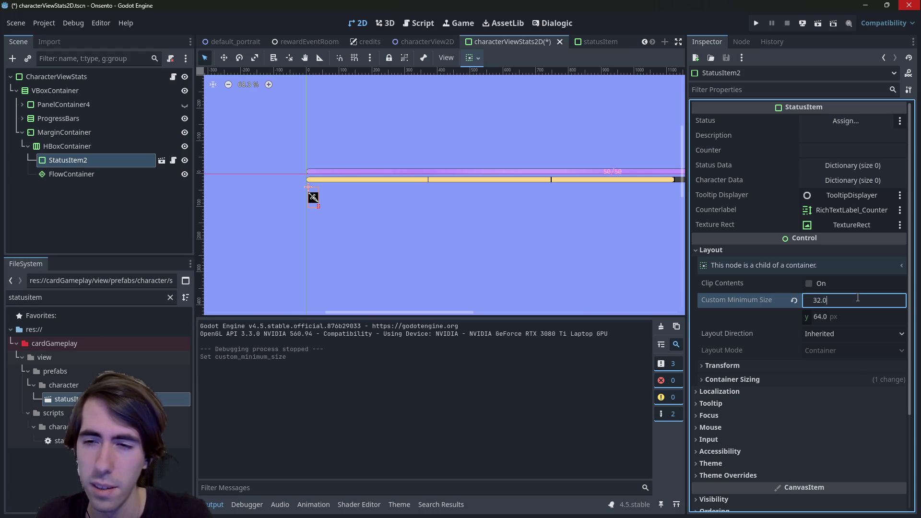
pyautogui.press('Tab')
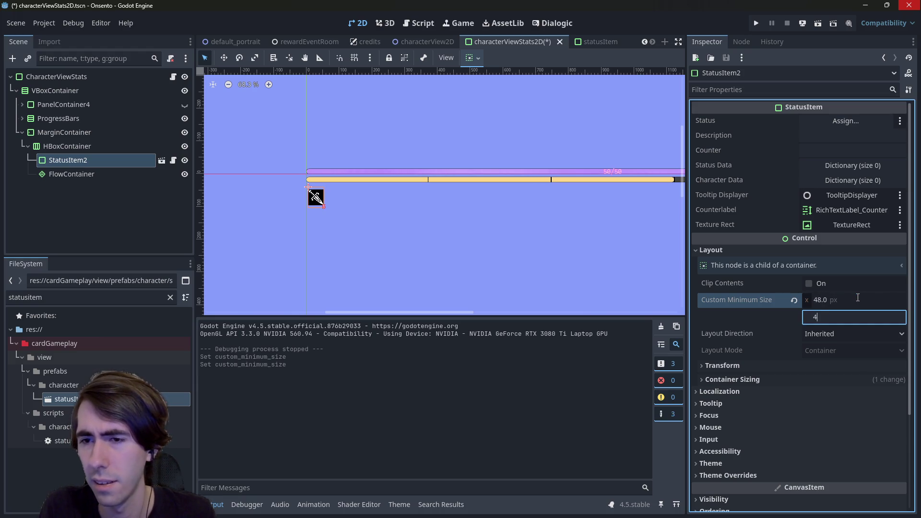
pyautogui.write('8')
pyautogui.press('Return')
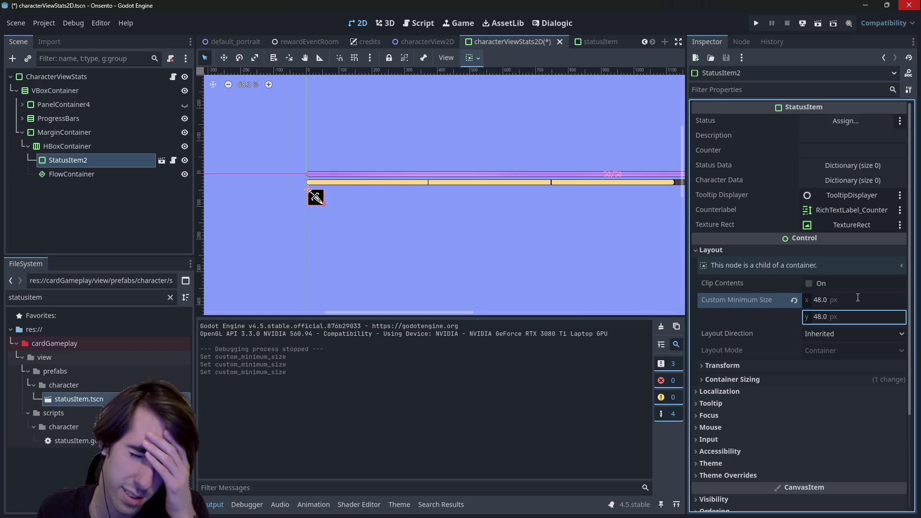
pyautogui.click(117, 166)
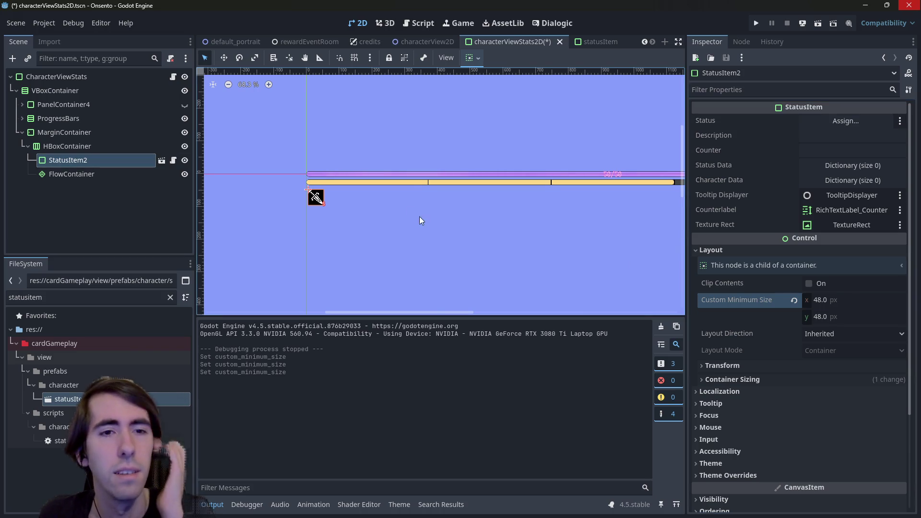
pyautogui.hotkey('ctrl', 's')
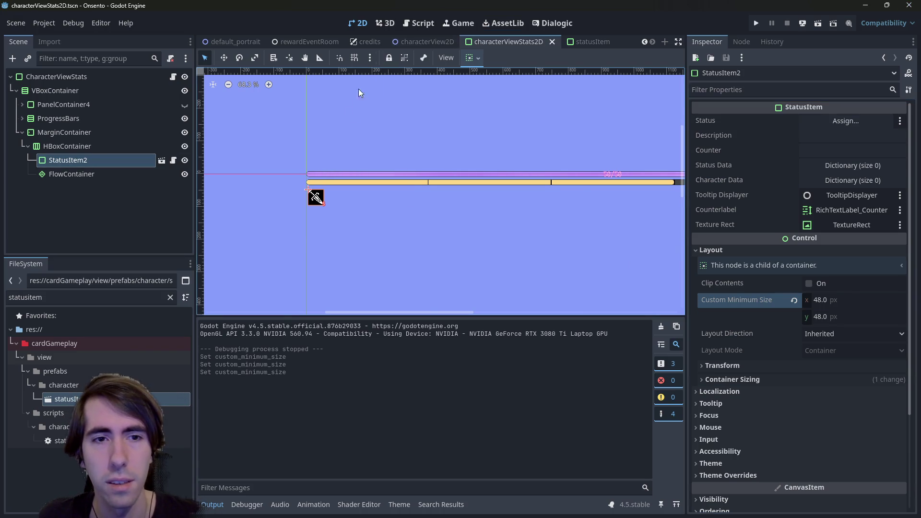
# Step: Switch to the intro4 scene and run it to test the battle
pyautogui.scroll(5, 388, 45)
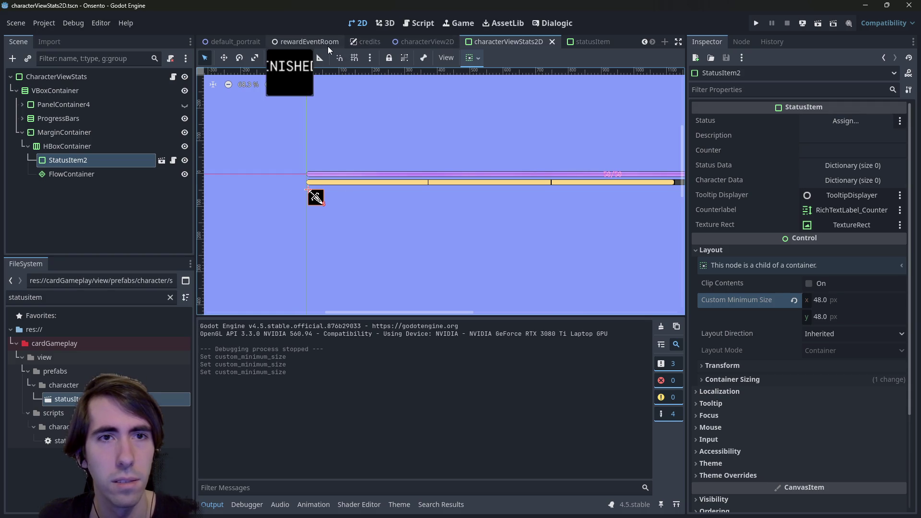
pyautogui.scroll(-5, 330, 42)
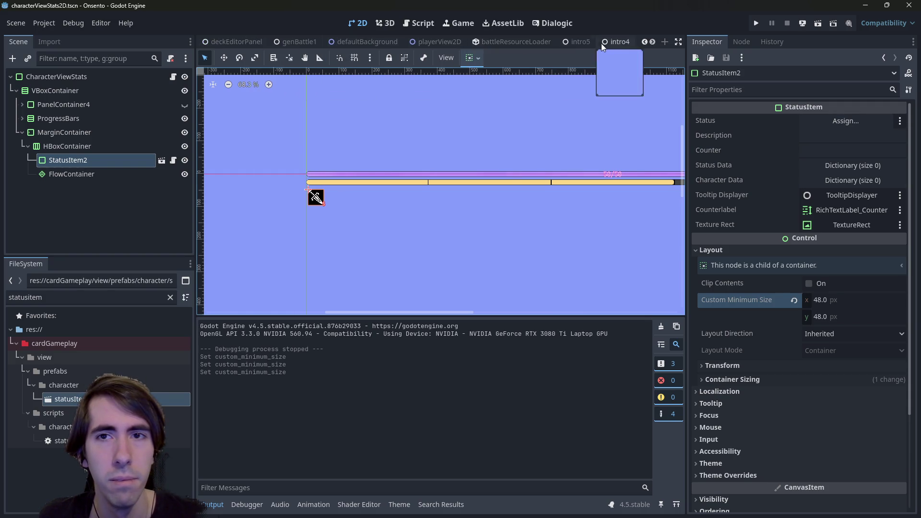
pyautogui.click(591, 43)
pyautogui.click(818, 28)
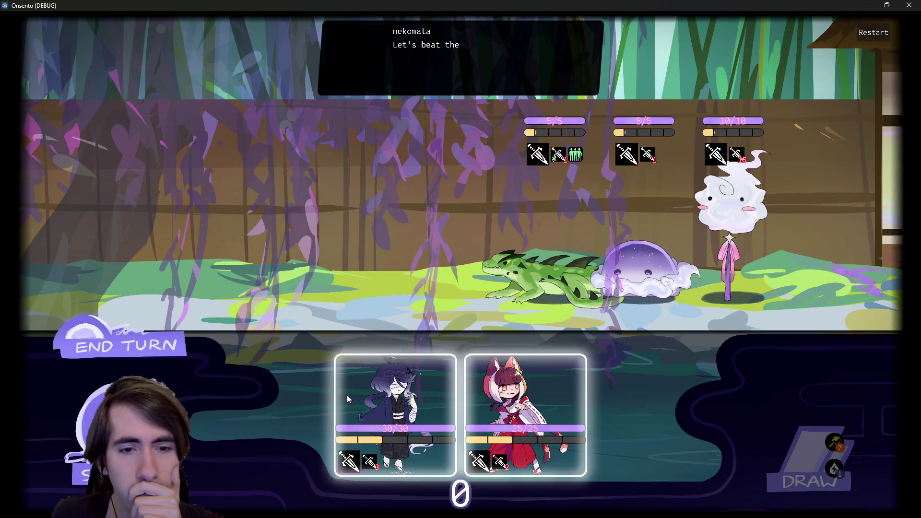
# Step: Place both characters, play Intimidation on the ghost, then Guard Up and Shockwave on the 30/30 character
pyautogui.moveTo(348, 399); pyautogui.dragTo(366, 251)
pyautogui.moveTo(461, 412)
pyautogui.mouseDown()
pyautogui.moveTo(346, 280)
pyautogui.moveTo(269, 250)
pyautogui.mouseUp()
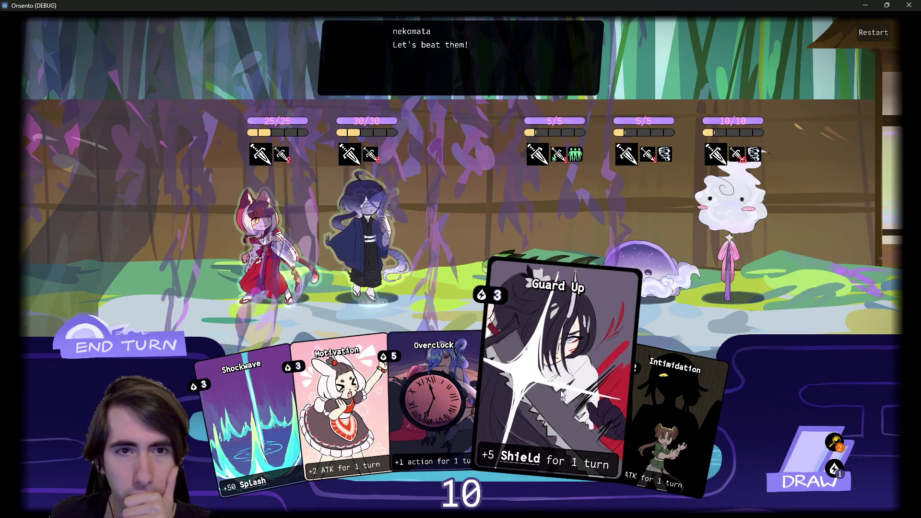
pyautogui.moveTo(667, 408); pyautogui.dragTo(751, 217)
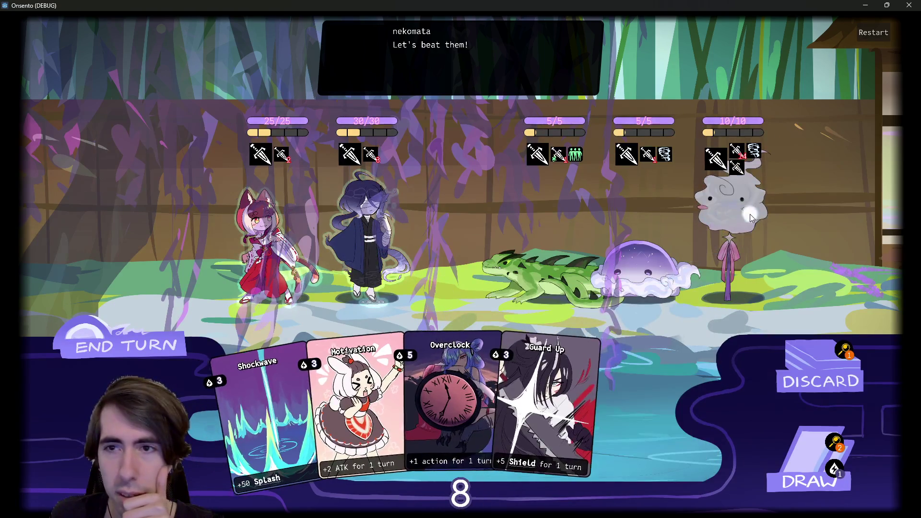
pyautogui.moveTo(744, 154)
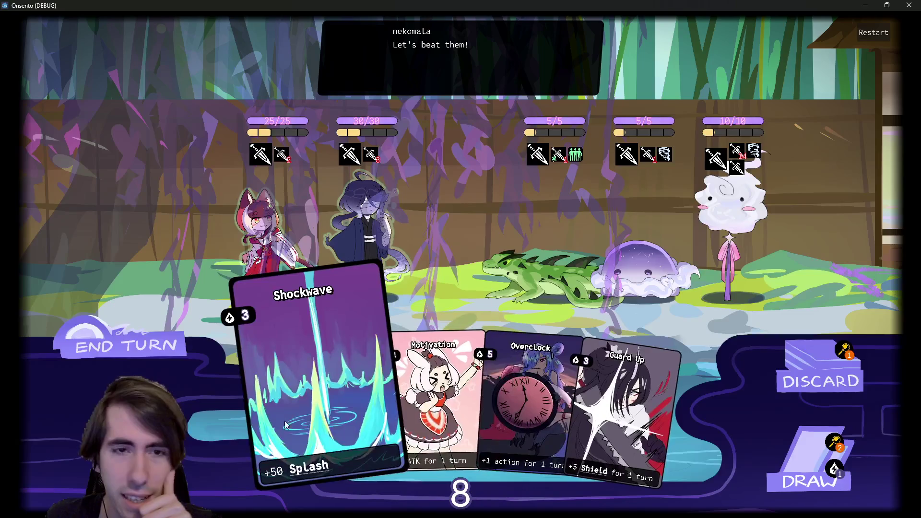
pyautogui.moveTo(615, 408); pyautogui.dragTo(373, 254)
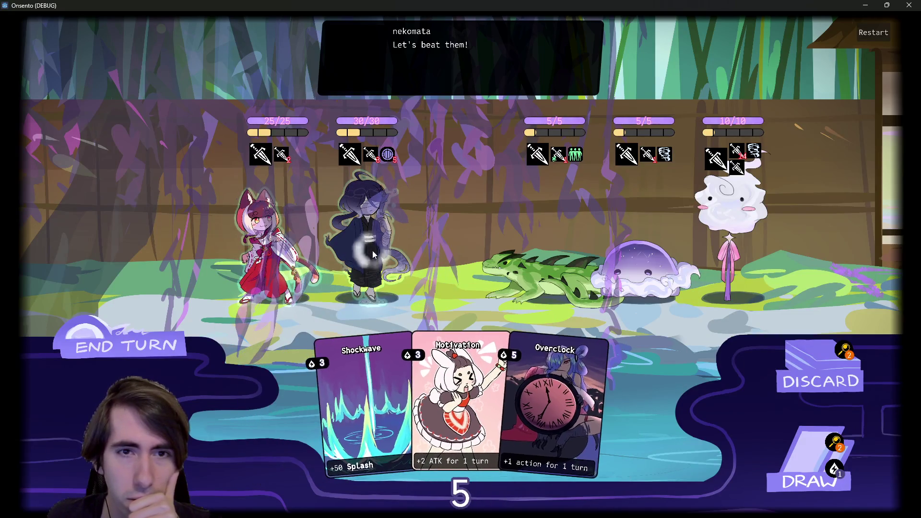
pyautogui.moveTo(365, 408); pyautogui.dragTo(372, 240)
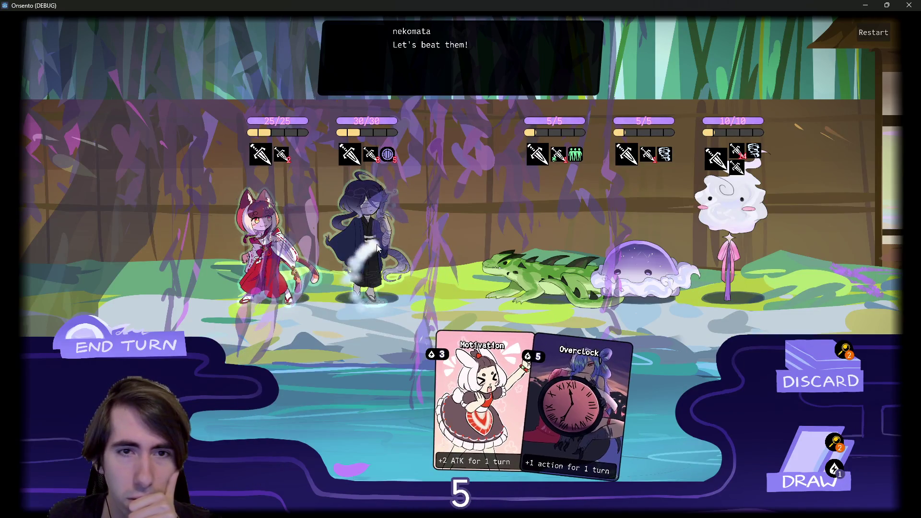
# Step: Draw a card, end the turn, draw two more, and play Intimidation on the cloud enemy
pyautogui.click(790, 459)
pyautogui.click(120, 346)
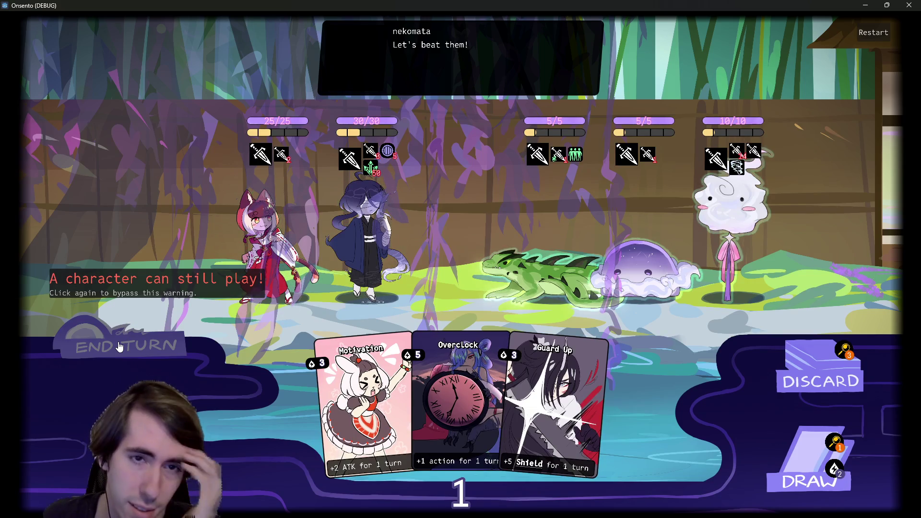
pyautogui.click(120, 346)
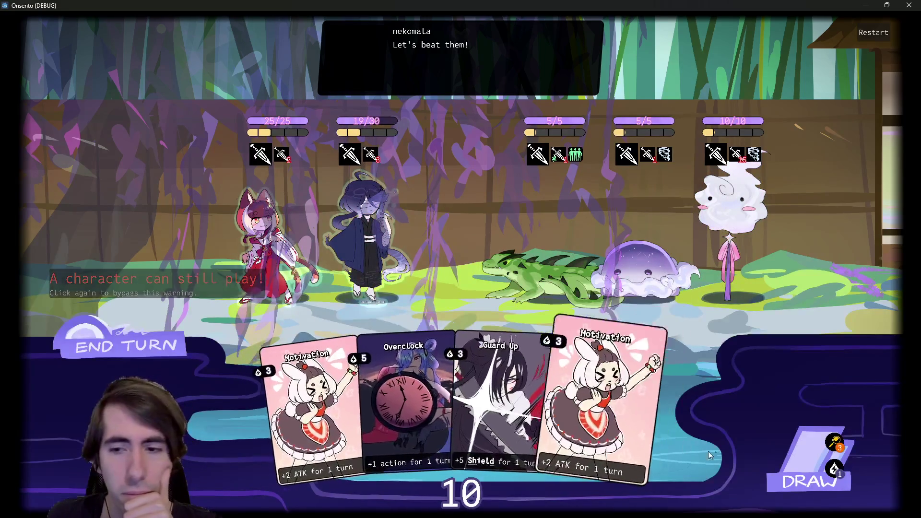
pyautogui.click(779, 455)
pyautogui.click(778, 455)
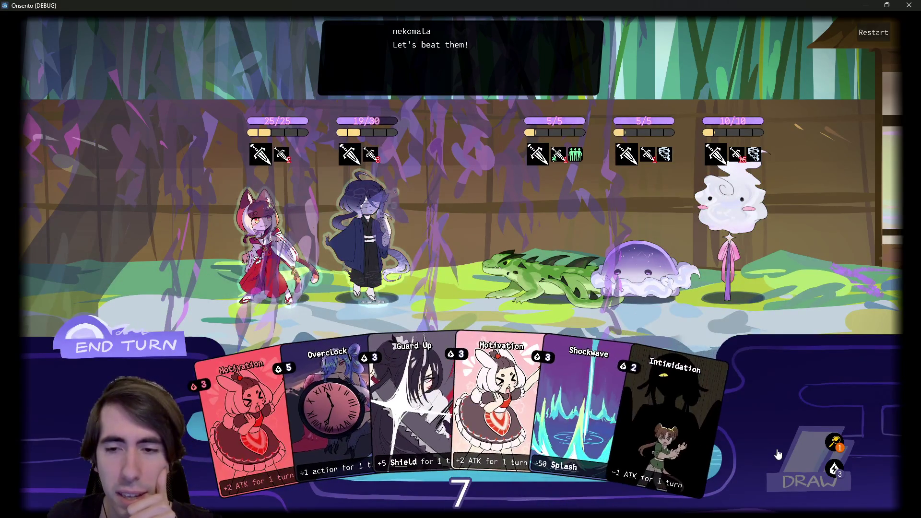
pyautogui.click(670, 432)
pyautogui.click(732, 206)
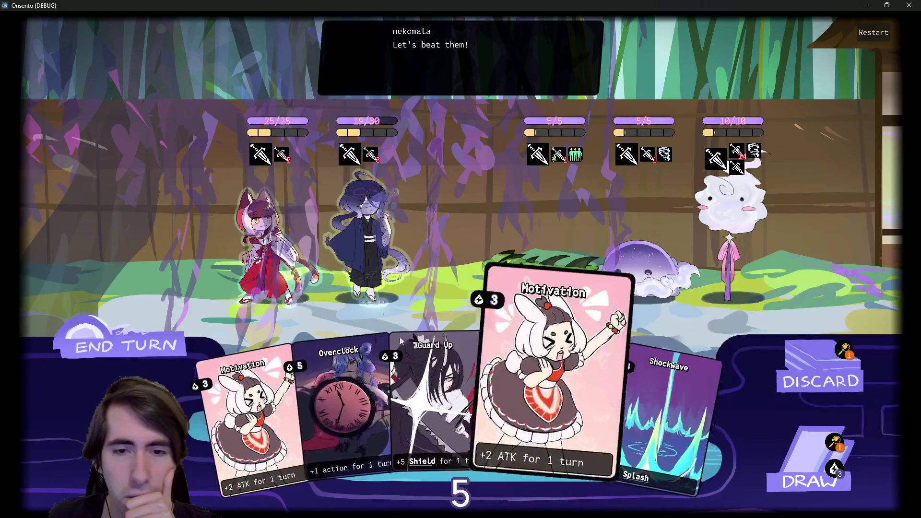
# Step: End the second turn, draw a card, inspect the status icons, and close the game
pyautogui.click(145, 346)
pyautogui.click(145, 347)
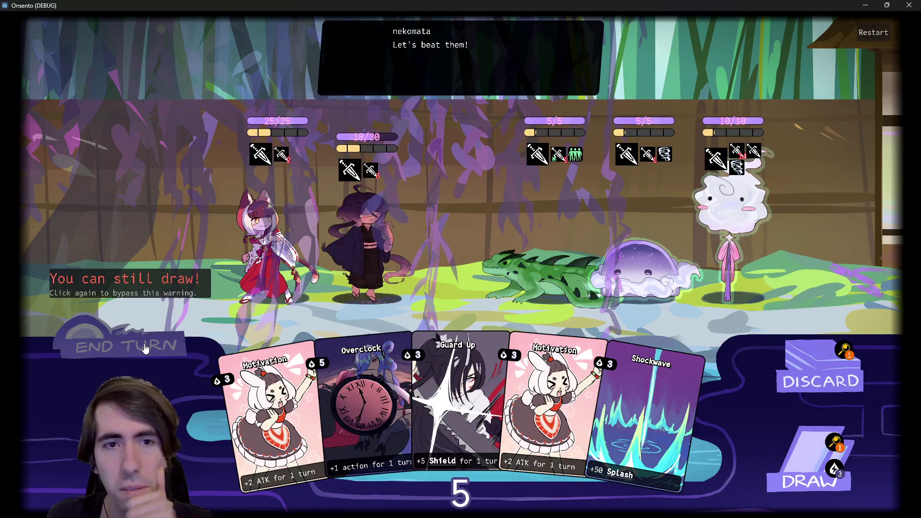
pyautogui.click(806, 458)
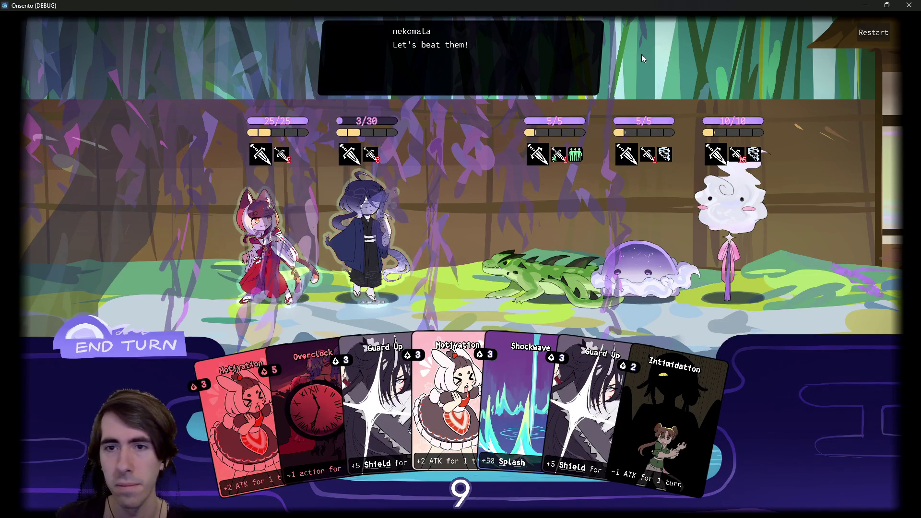
pyautogui.moveTo(666, 153)
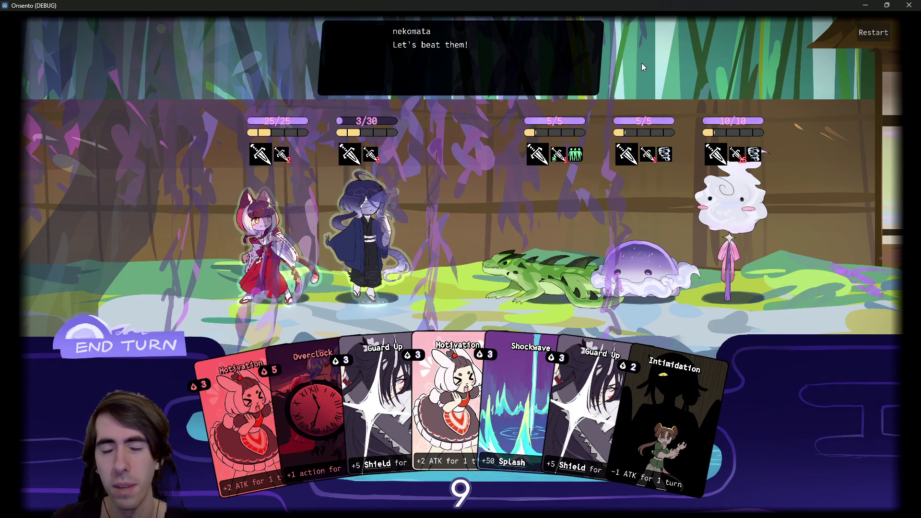
pyautogui.click(910, 4)
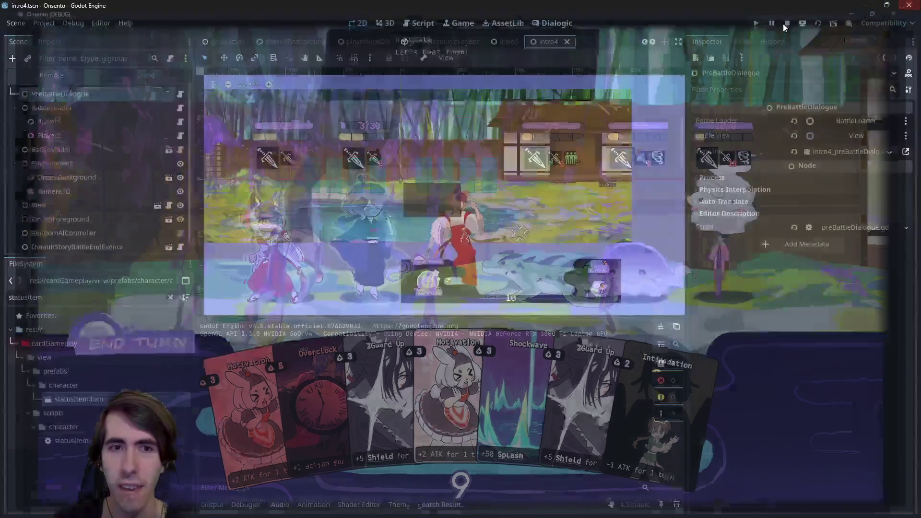
# Step: Open playQuest.tscn through quick resource search and run it
pyautogui.hotkey('shift', 'alt', 'o')
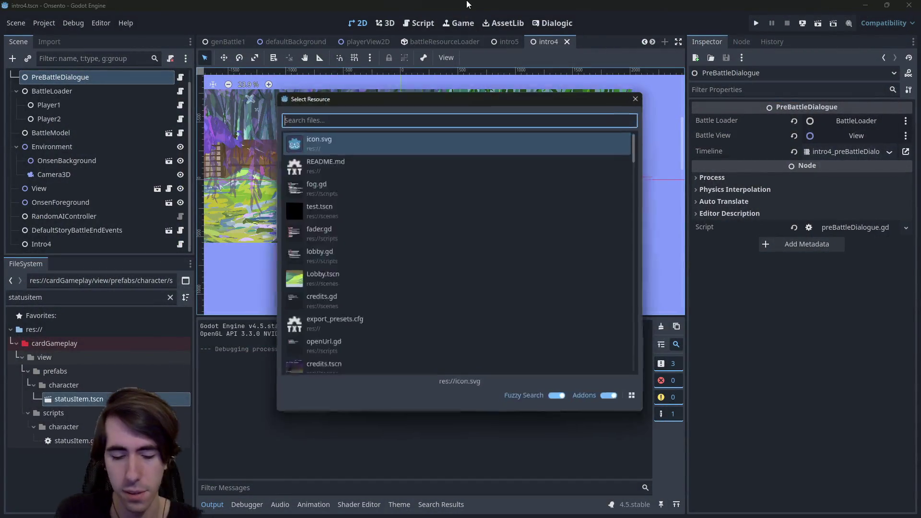
pyautogui.write('playquest')
pyautogui.press('Down')
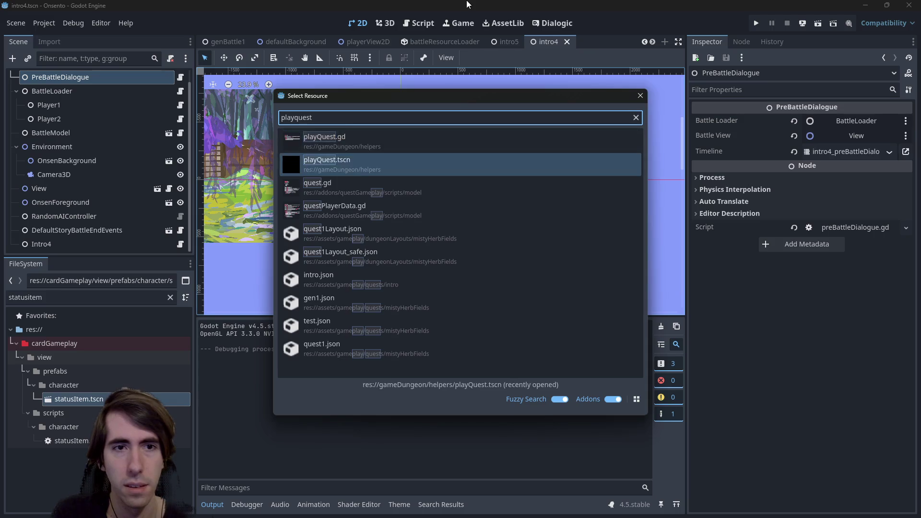
pyautogui.press('Return')
pyautogui.click(818, 24)
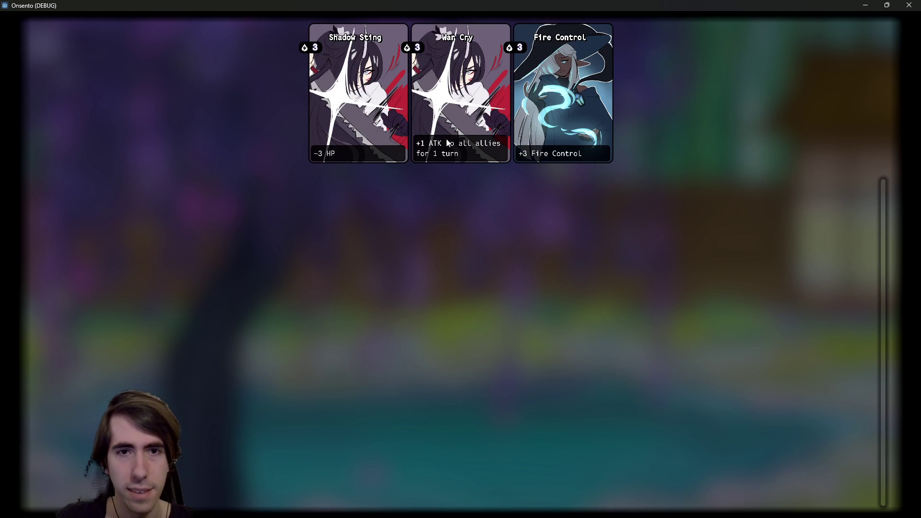
# Step: Pick Fire Control, Guard Up, Shockwave, Motivation, Wind Catalyst, Breath of Mana, Intimidation and repeats
pyautogui.click(563, 99)
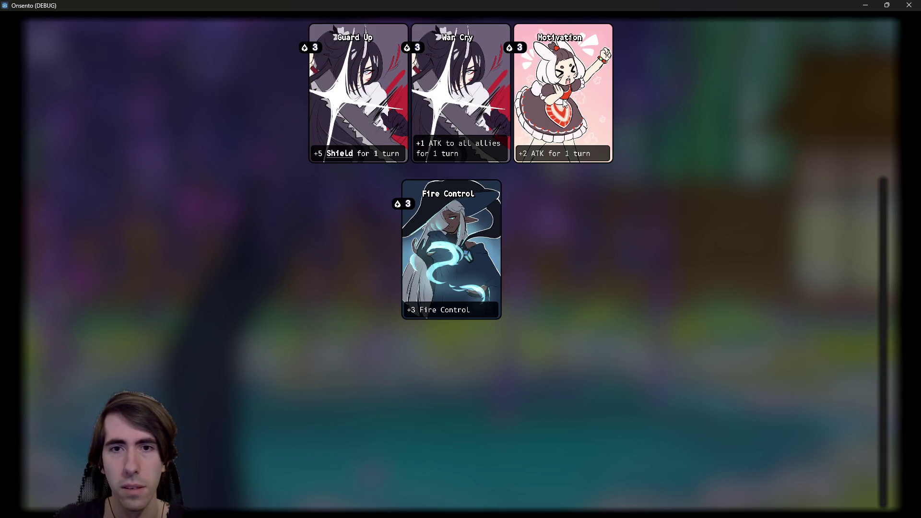
pyautogui.click(372, 102)
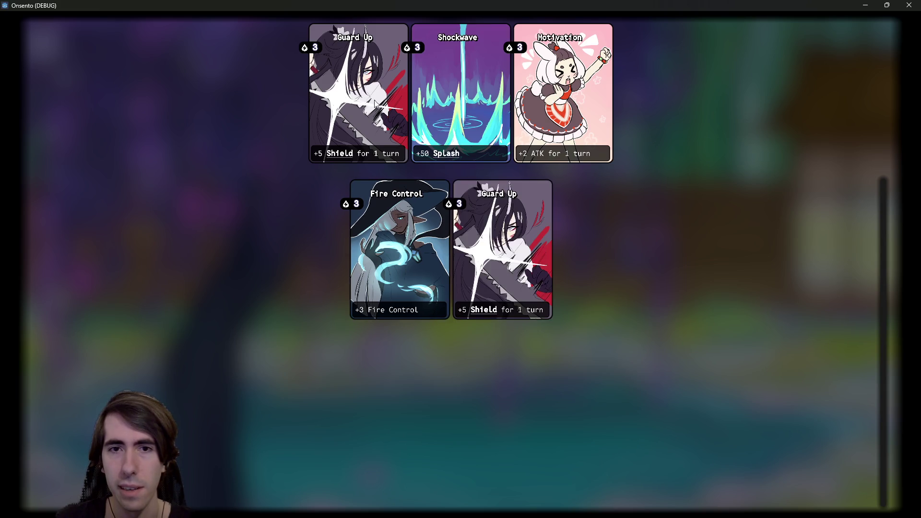
pyautogui.click(430, 94)
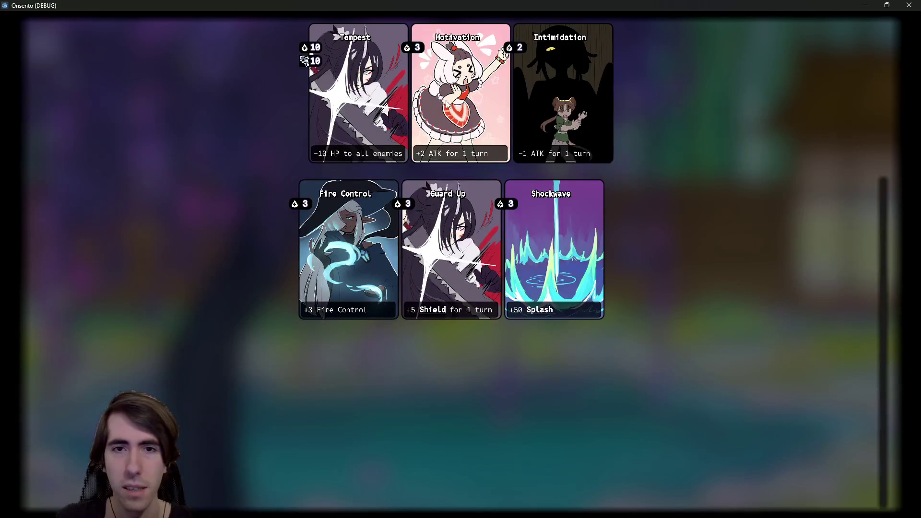
pyautogui.click(442, 79)
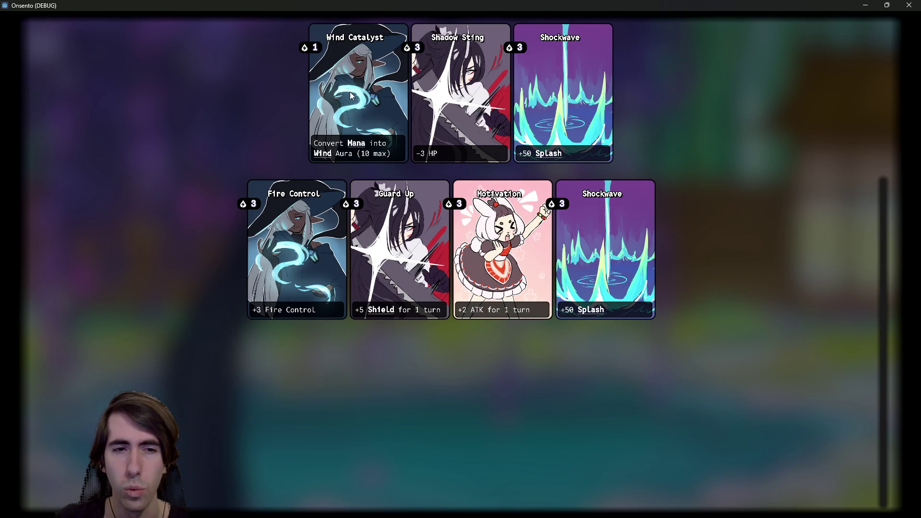
pyautogui.click(350, 94)
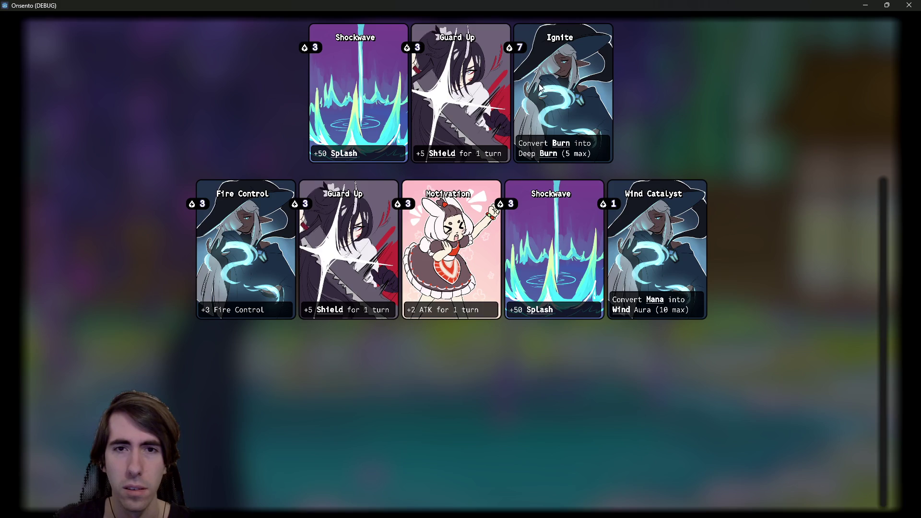
pyautogui.click(456, 103)
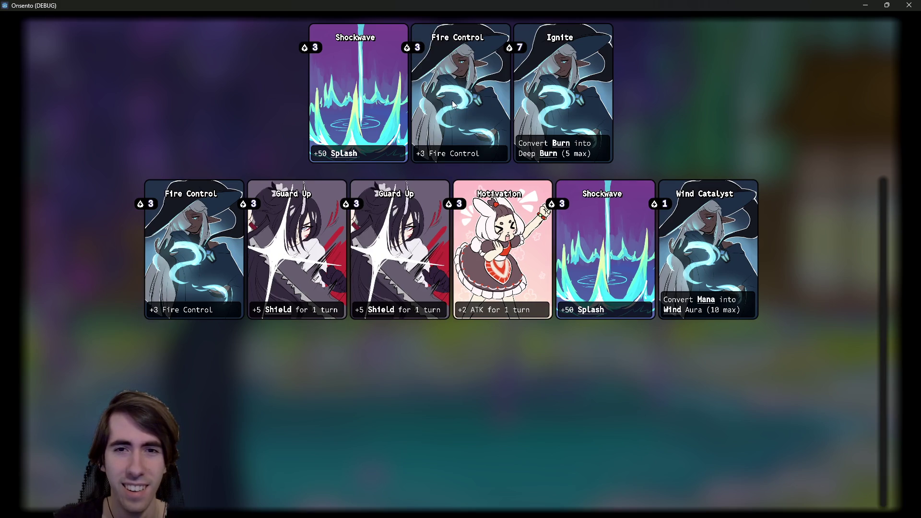
pyautogui.click(433, 93)
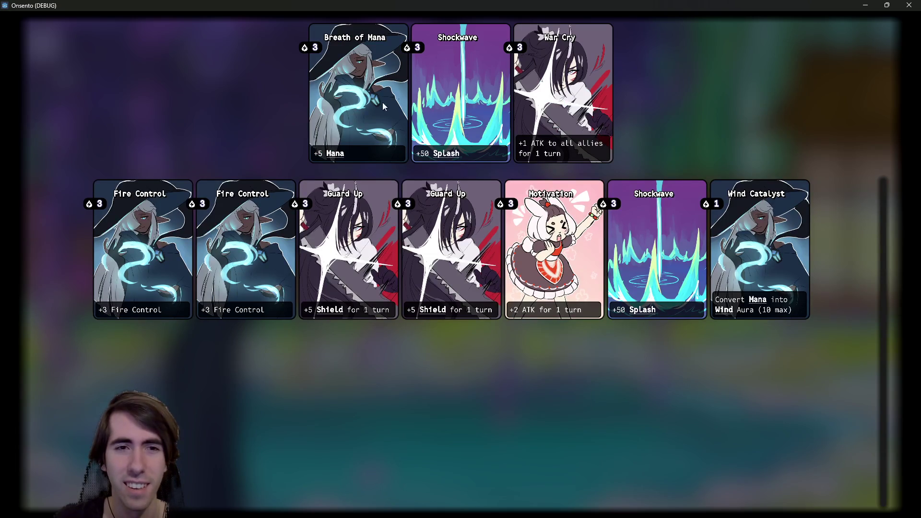
pyautogui.click(345, 98)
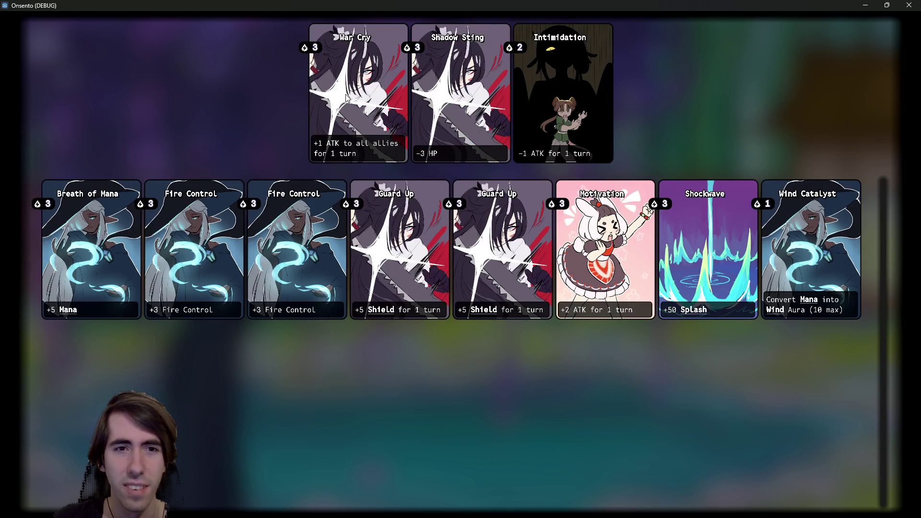
pyautogui.click(542, 101)
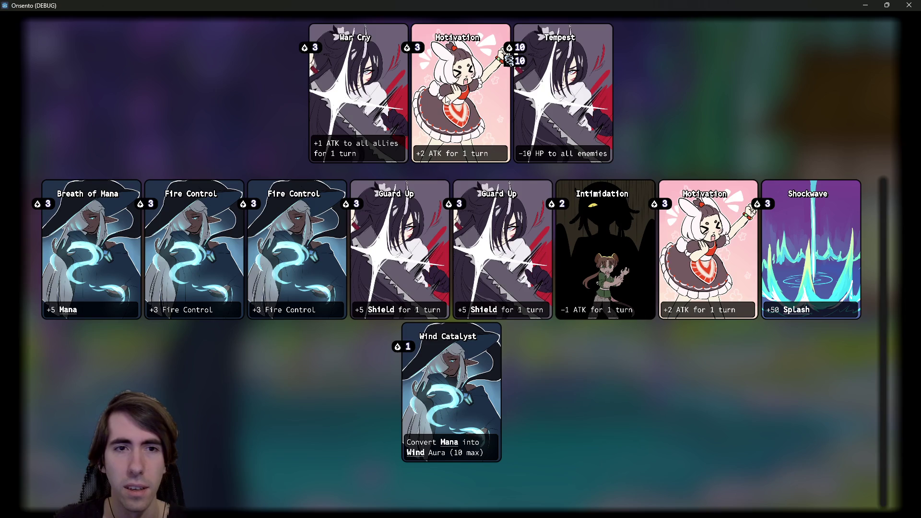
pyautogui.click(435, 97)
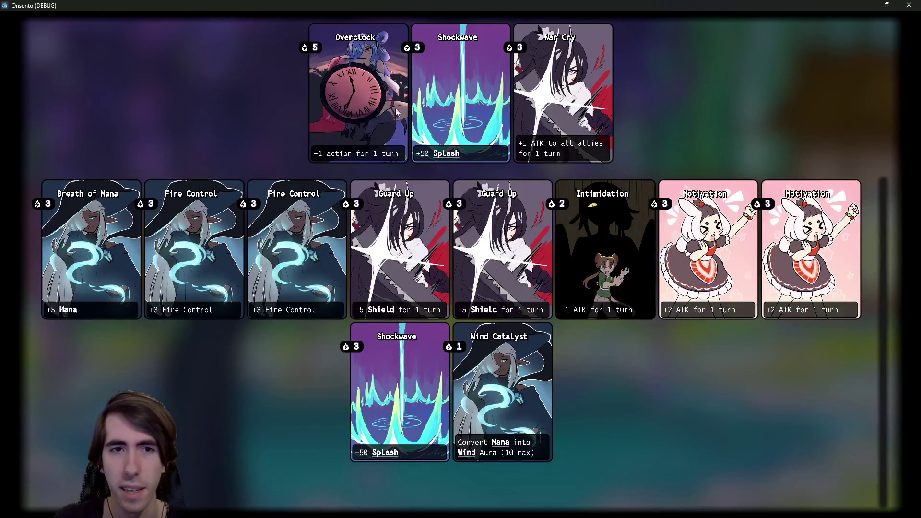
# Step: Add Shockwave, Intimidation, Attack-Up Magic and two Wind Control cards to start the battle
pyautogui.click(459, 102)
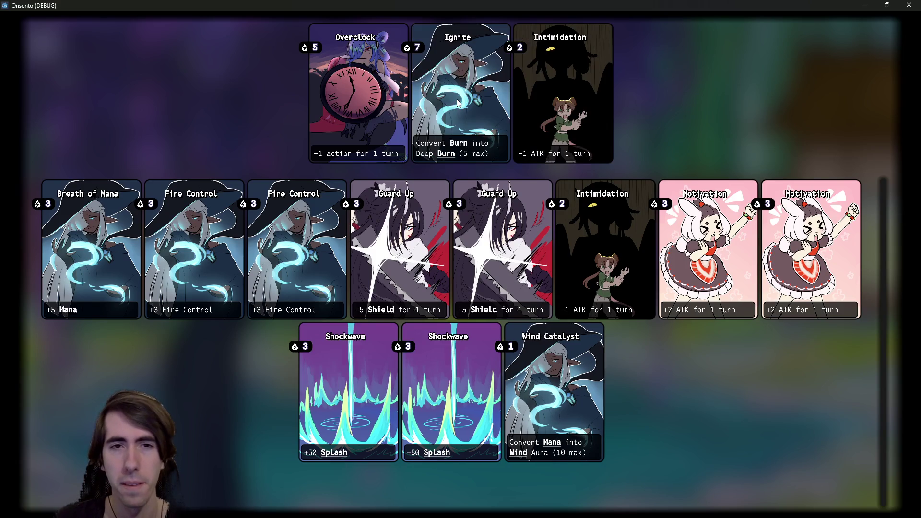
pyautogui.click(537, 111)
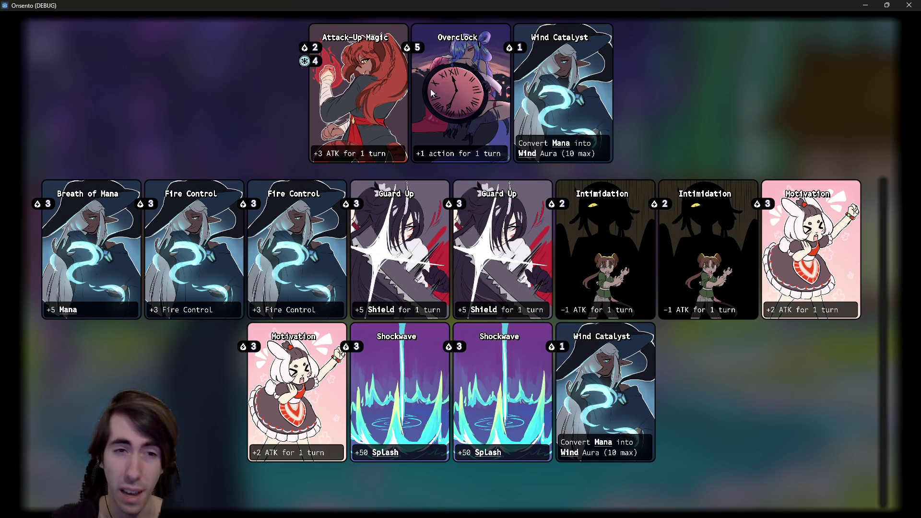
pyautogui.click(359, 88)
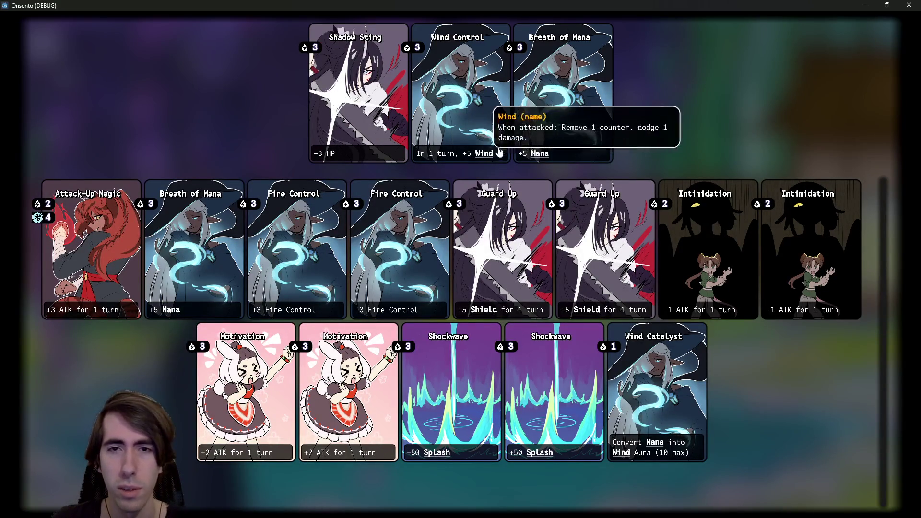
pyautogui.click(463, 105)
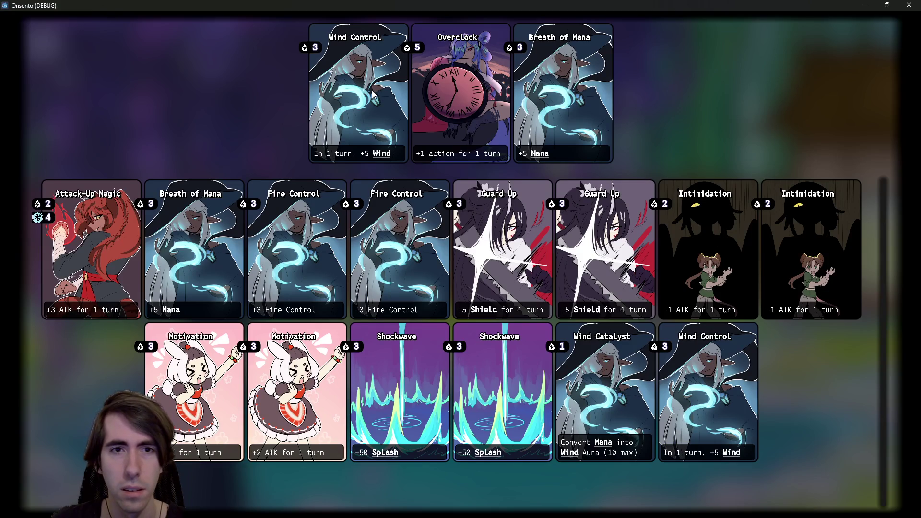
pyautogui.click(373, 93)
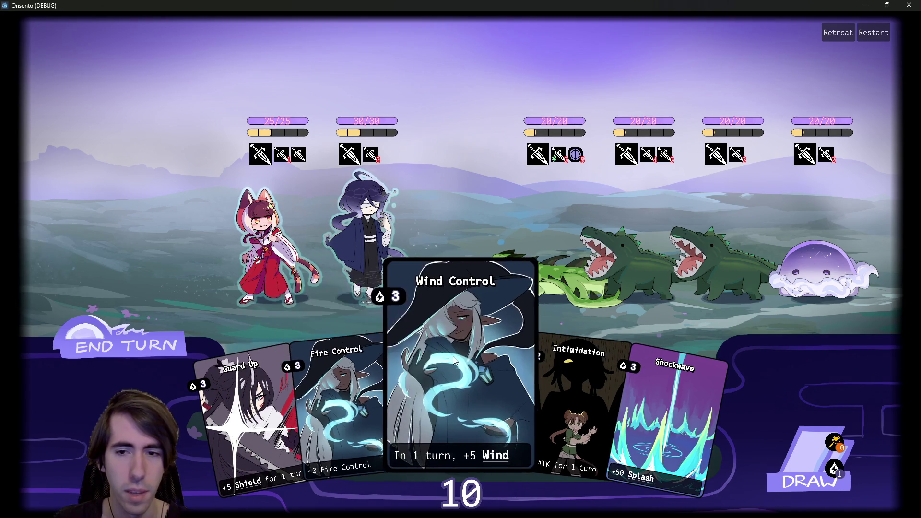
# Step: Play Fire Control and Wind Control on the cat girl, draw two cards, and end the turn
pyautogui.click(345, 363)
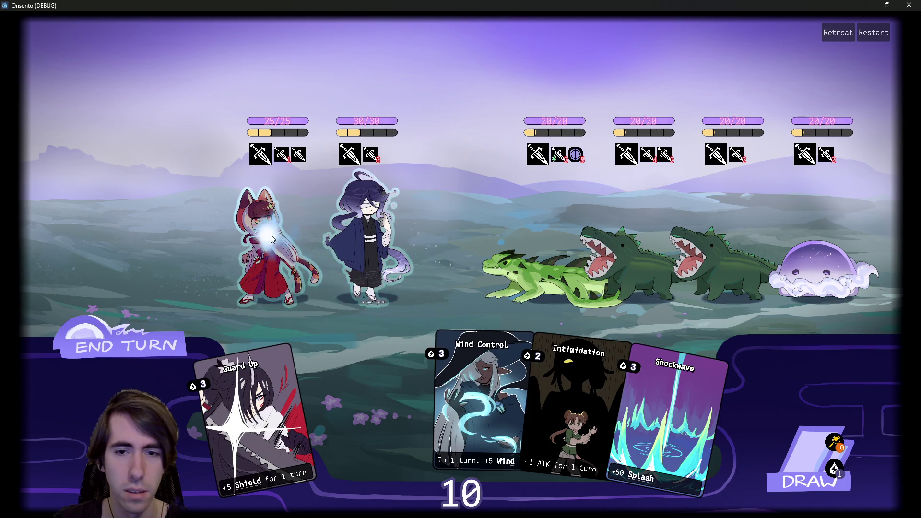
pyautogui.click(439, 378)
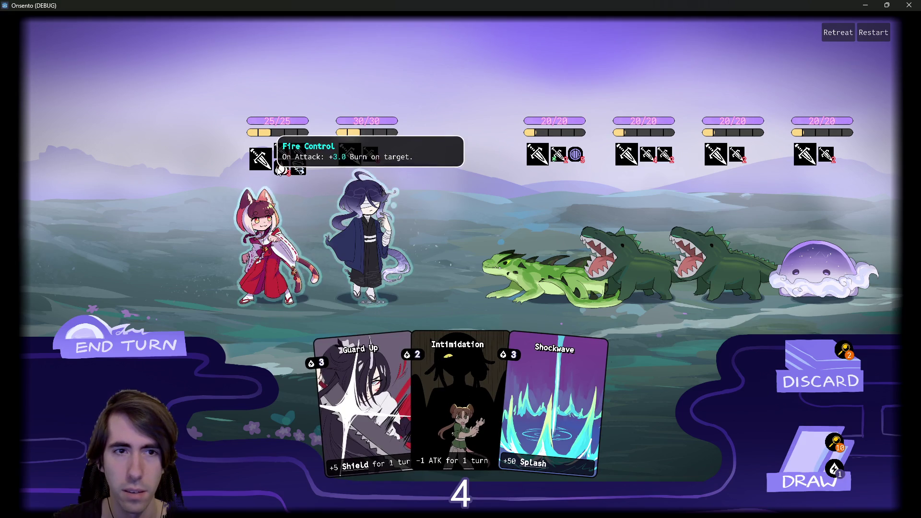
pyautogui.moveTo(508, 361)
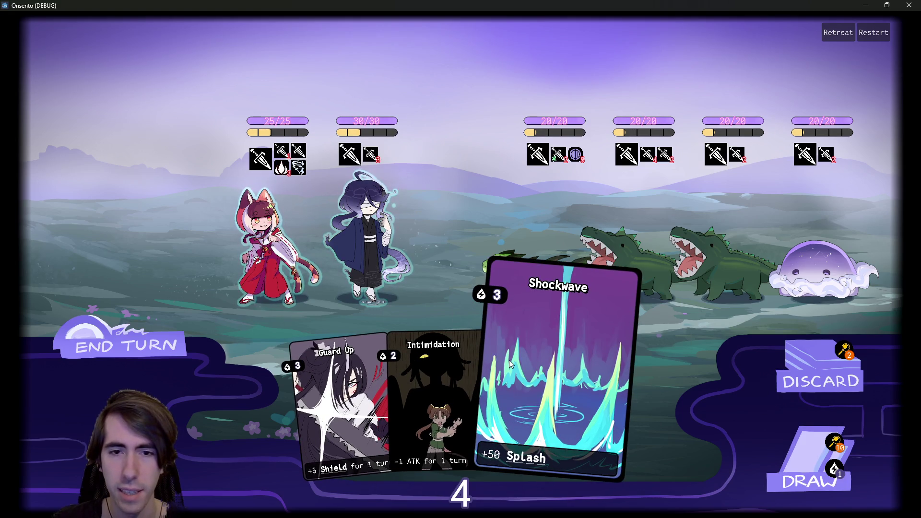
pyautogui.click(779, 434)
pyautogui.click(779, 435)
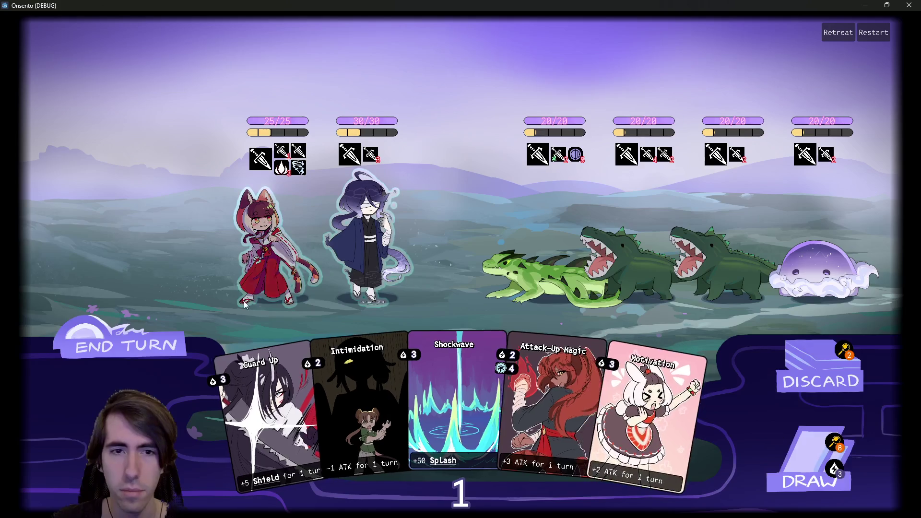
pyautogui.click(131, 330)
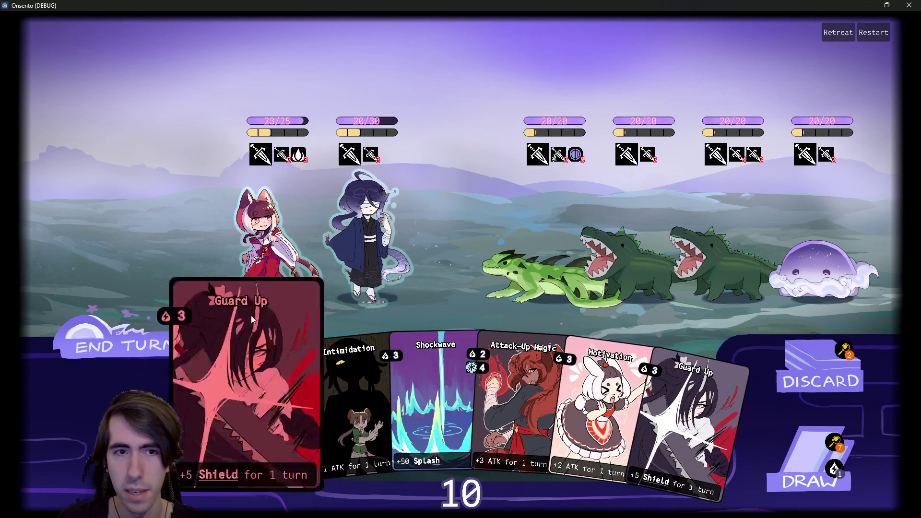
# Step: On the next turn, play Guard Up on the cat girl and draw three cards
pyautogui.click(250, 329)
pyautogui.click(798, 465)
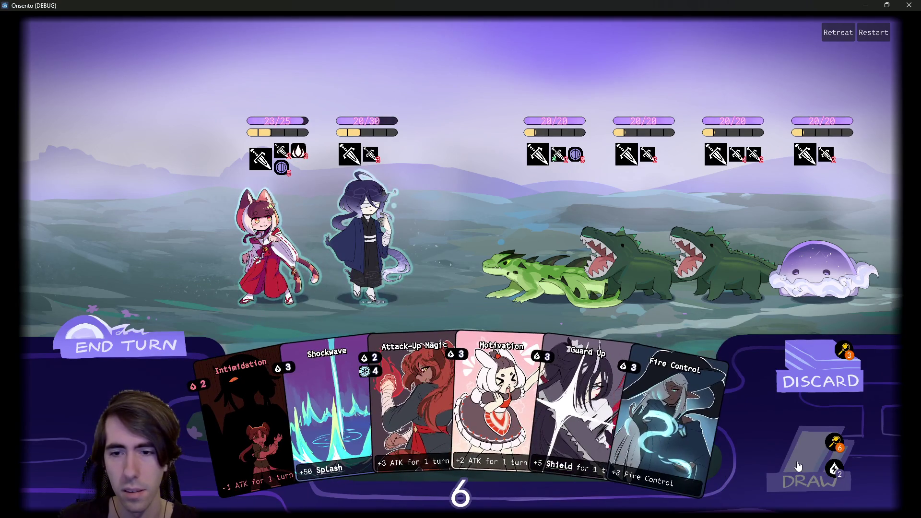
pyautogui.moveTo(303, 150)
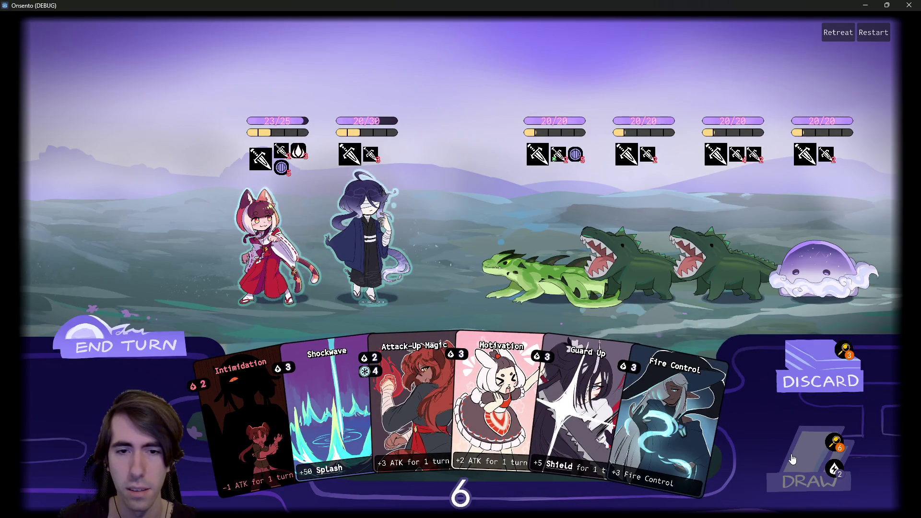
pyautogui.click(793, 460)
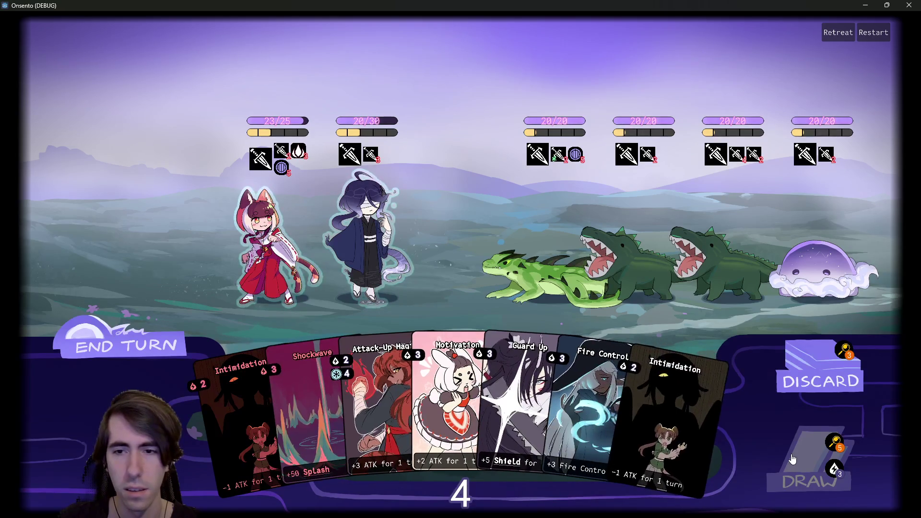
pyautogui.click(793, 460)
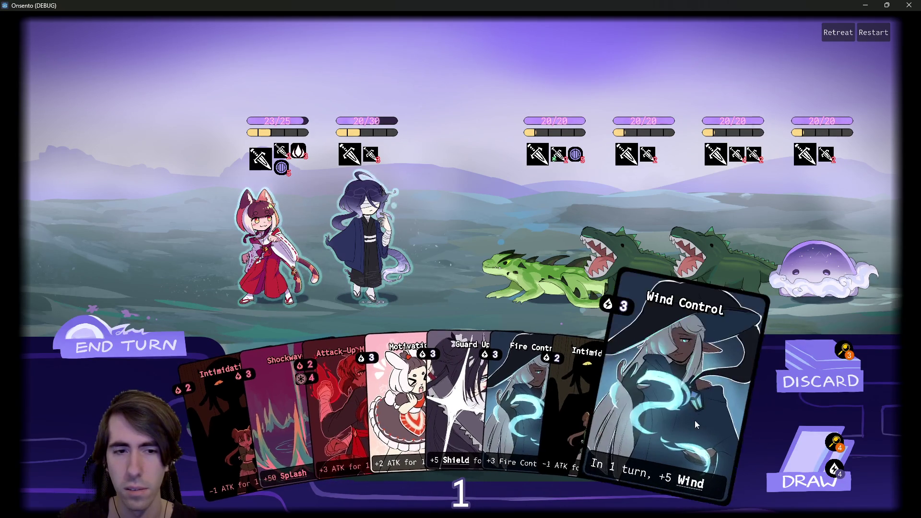
pyautogui.moveTo(286, 153)
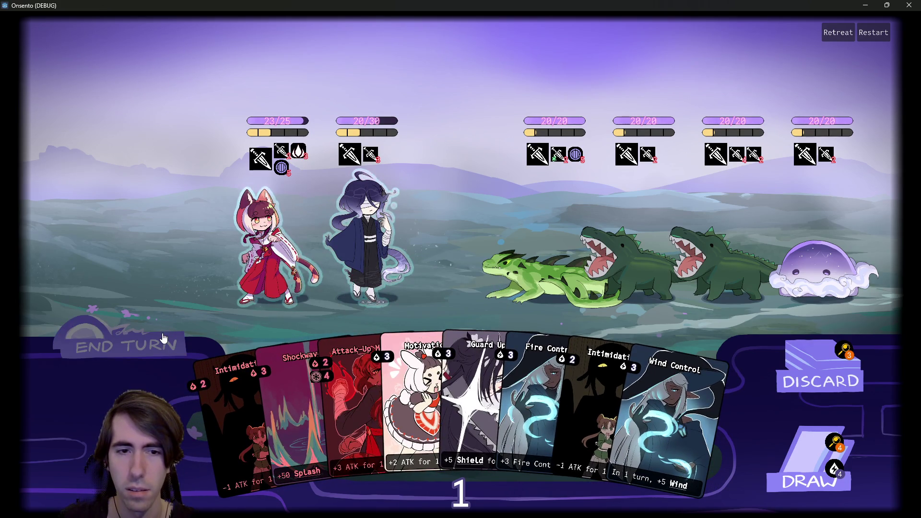
# Step: Play Shockwave on the enemies, then Breath of Mana, Wind Control and Guard Up on the cat girl; draw and end the turn
pyautogui.moveTo(298, 405)
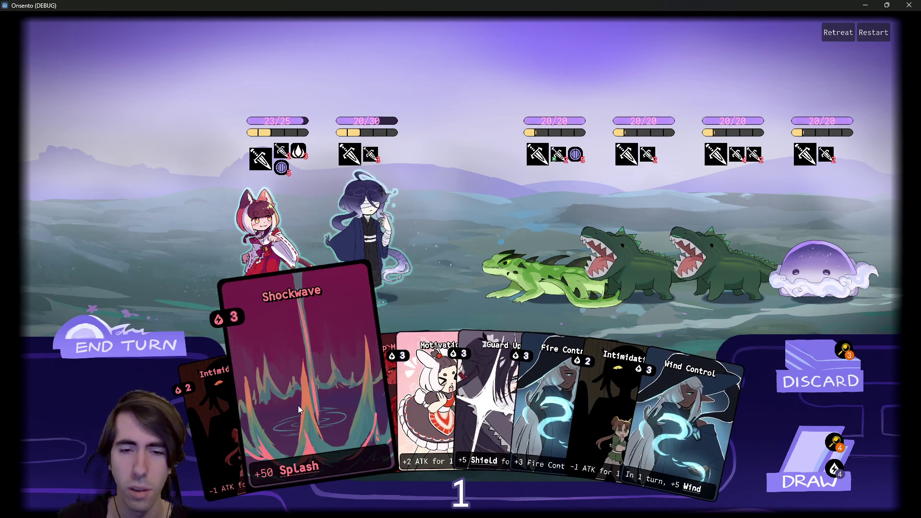
pyautogui.moveTo(298, 405); pyautogui.dragTo(335, 295)
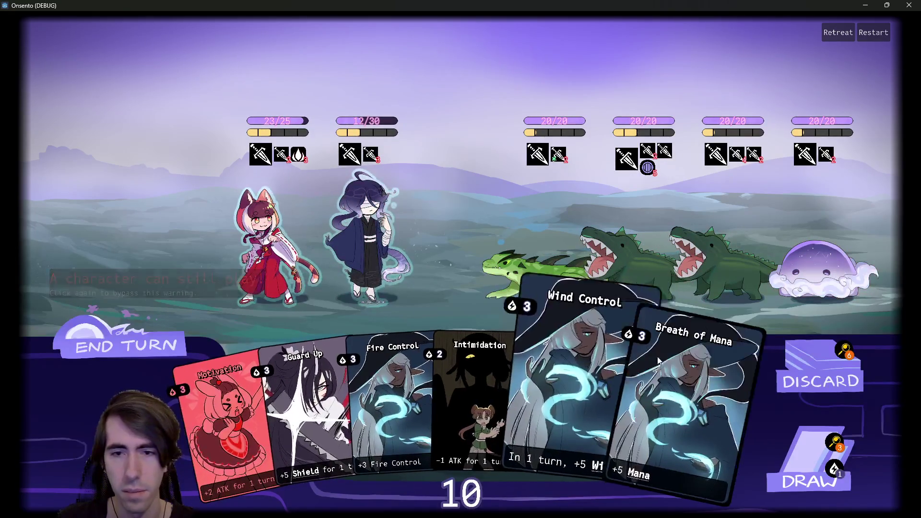
pyautogui.moveTo(596, 375)
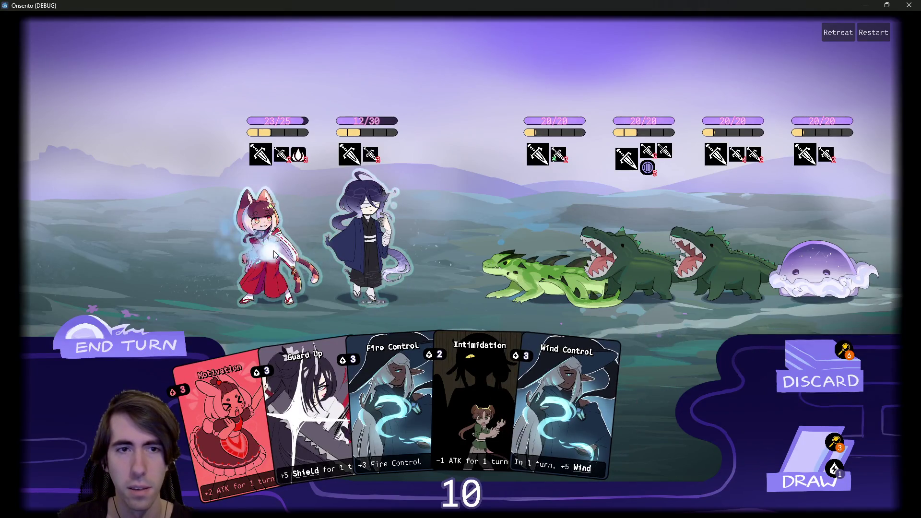
pyautogui.moveTo(691, 408); pyautogui.dragTo(273, 240)
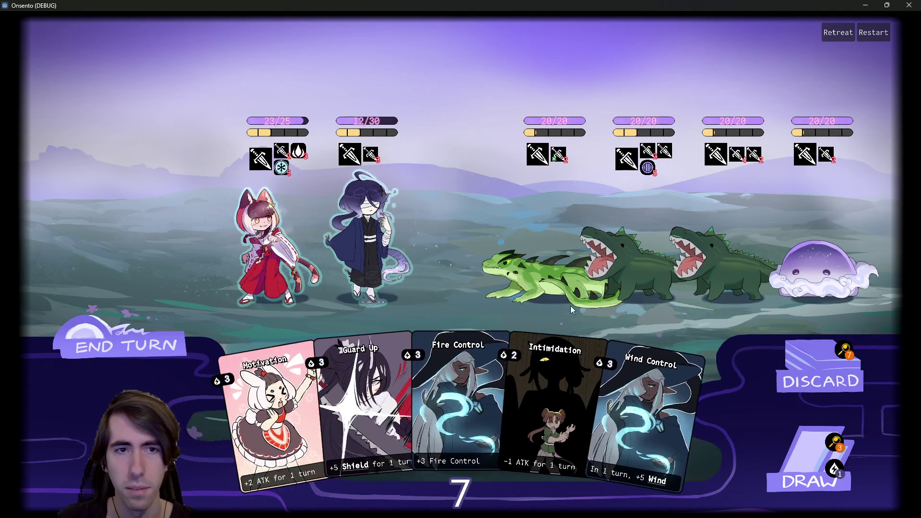
pyautogui.moveTo(559, 343); pyautogui.dragTo(288, 228)
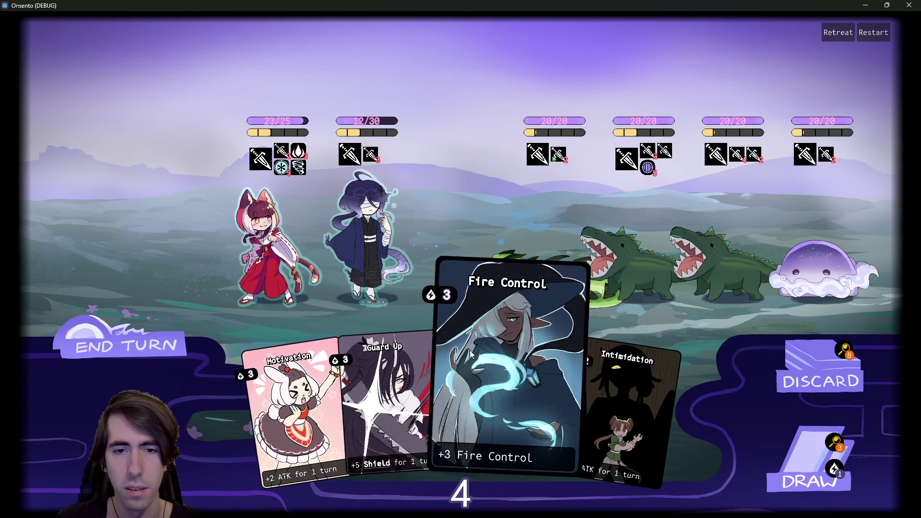
pyautogui.moveTo(389, 357); pyautogui.dragTo(278, 235)
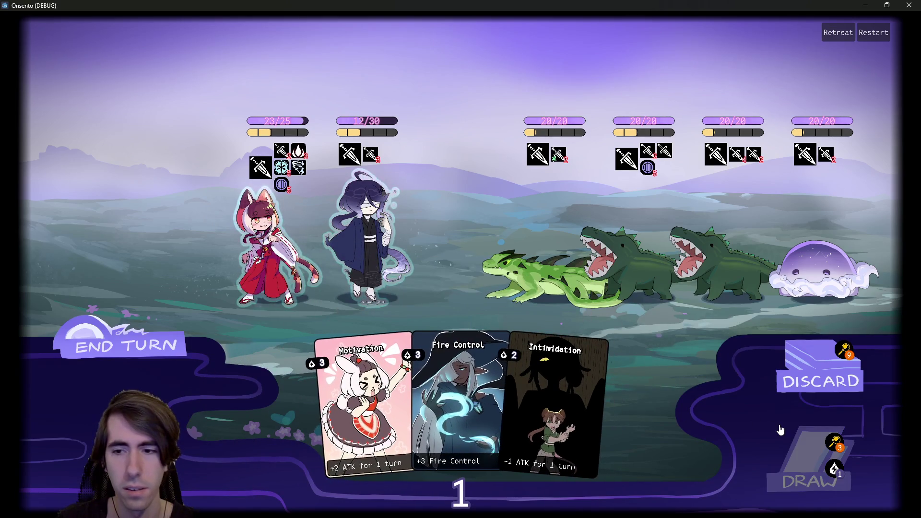
pyautogui.click(784, 437)
pyautogui.click(166, 346)
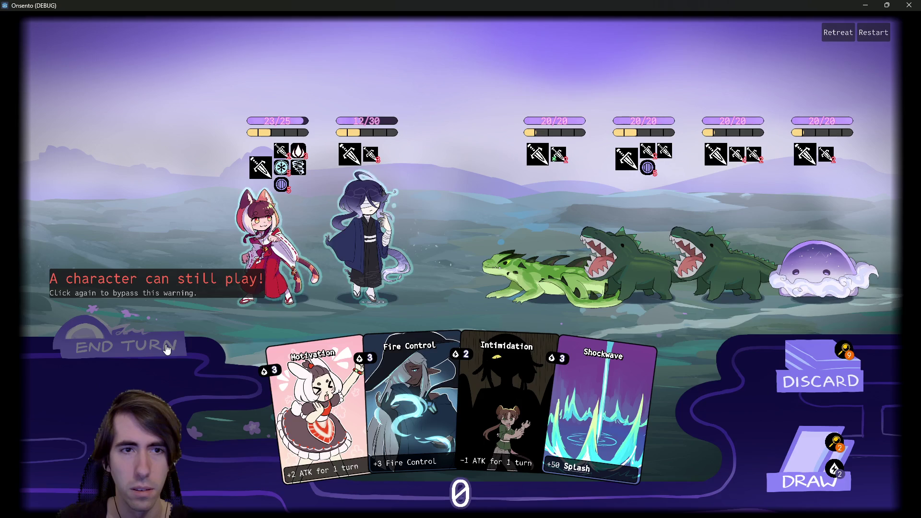
# Step: Confirm the turn end, play a card on the cat girl, draw twice, end the turn, and close the game
pyautogui.click(166, 347)
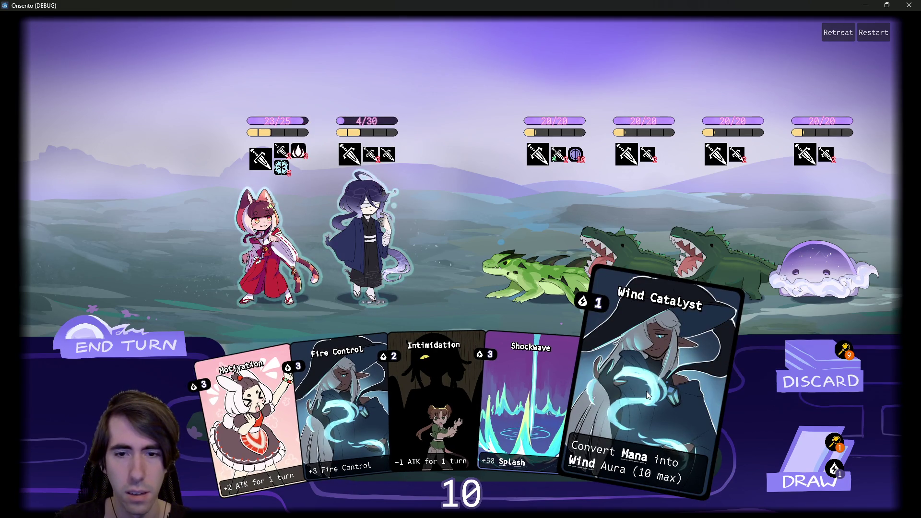
pyautogui.moveTo(538, 408)
pyautogui.mouseDown()
pyautogui.moveTo(267, 224)
pyautogui.moveTo(266, 247)
pyautogui.mouseUp()
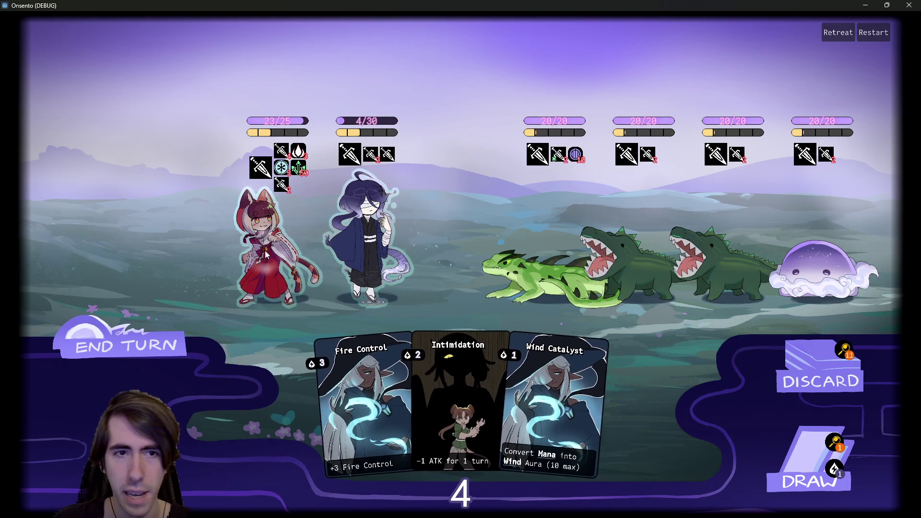
pyautogui.click(782, 439)
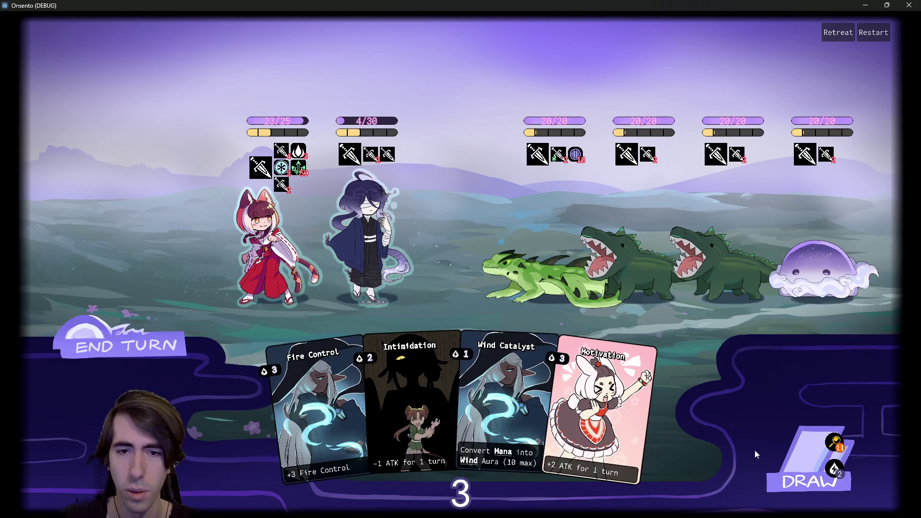
pyautogui.click(771, 463)
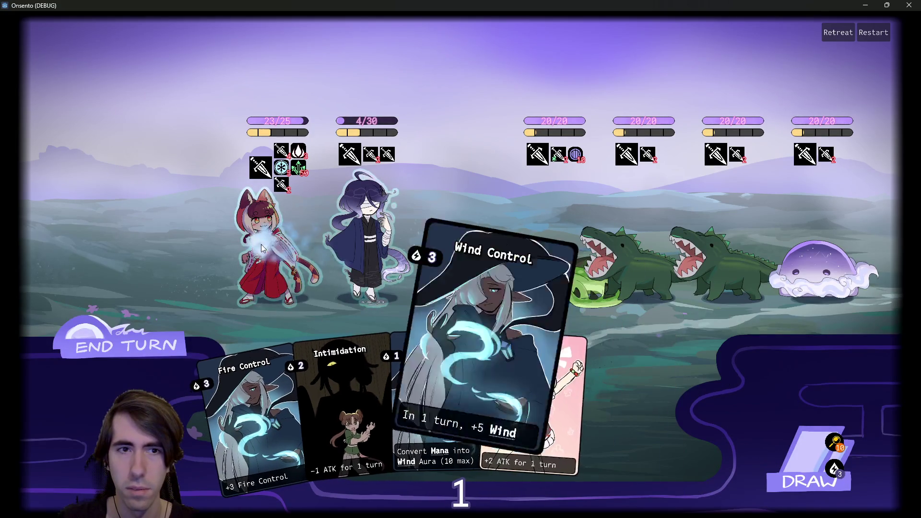
pyautogui.doubleClick(177, 344)
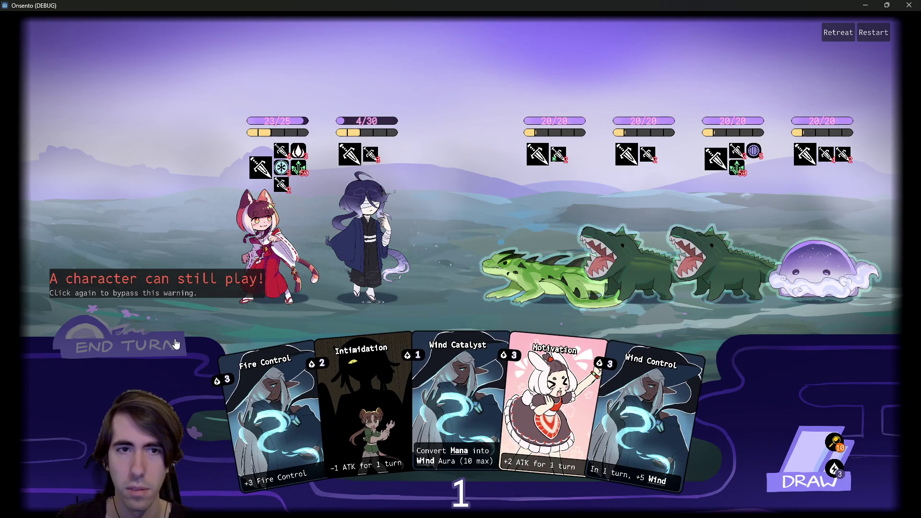
pyautogui.click(910, 5)
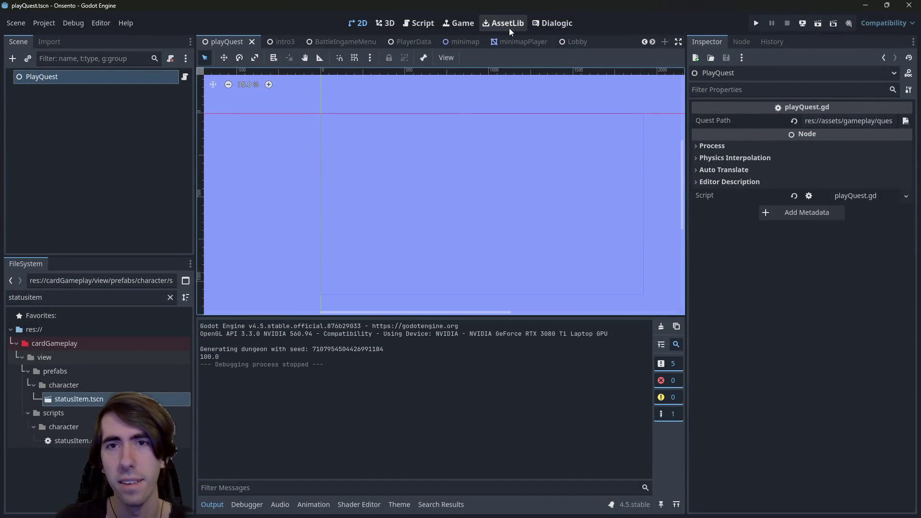
pyautogui.scroll(-5, 514, 45)
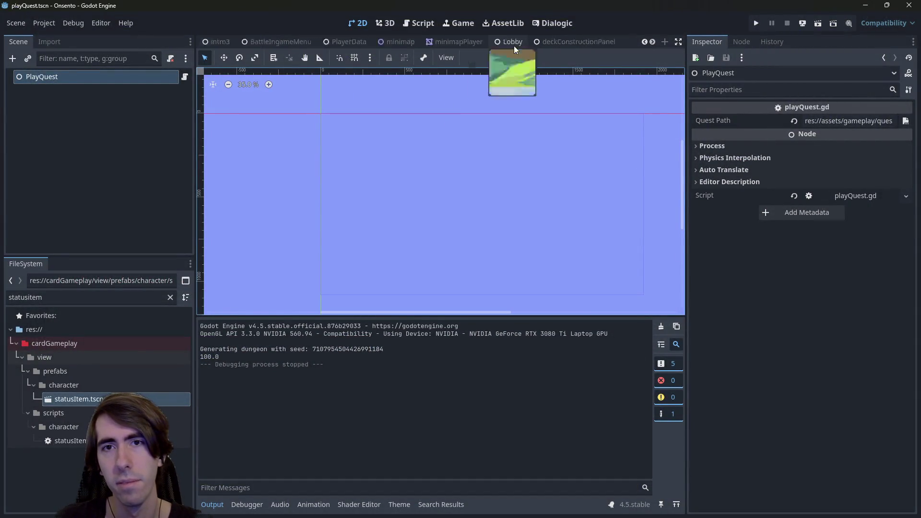
pyautogui.click(583, 45)
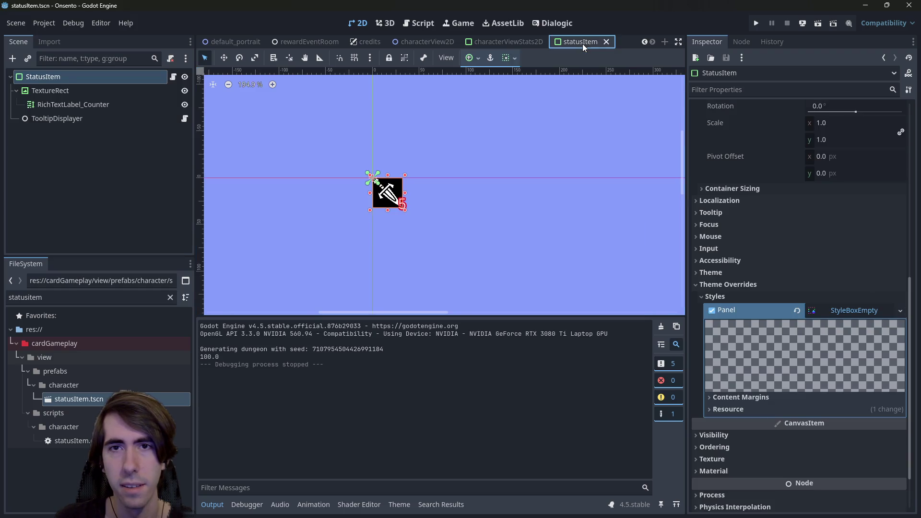
pyautogui.click(504, 41)
pyautogui.scroll(-3, 503, 226)
pyautogui.click(432, 43)
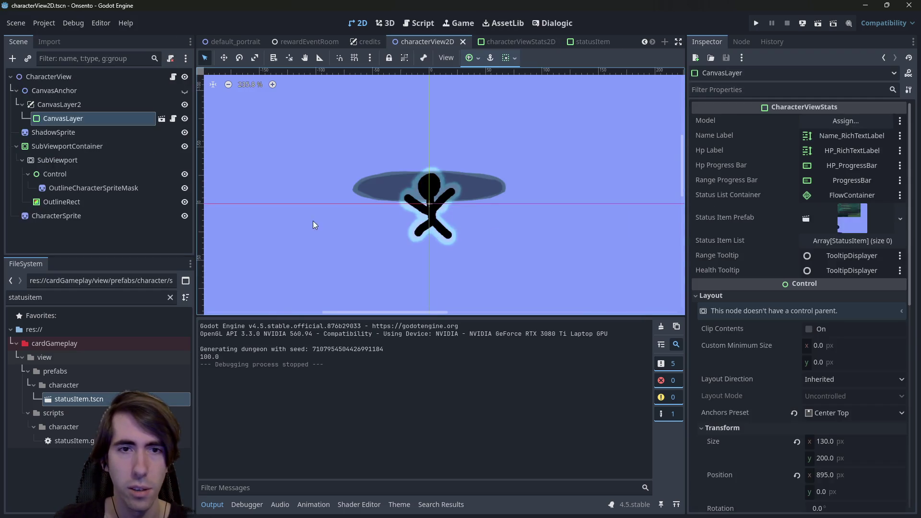
pyautogui.click(96, 105)
pyautogui.scroll(-3, 287, 183)
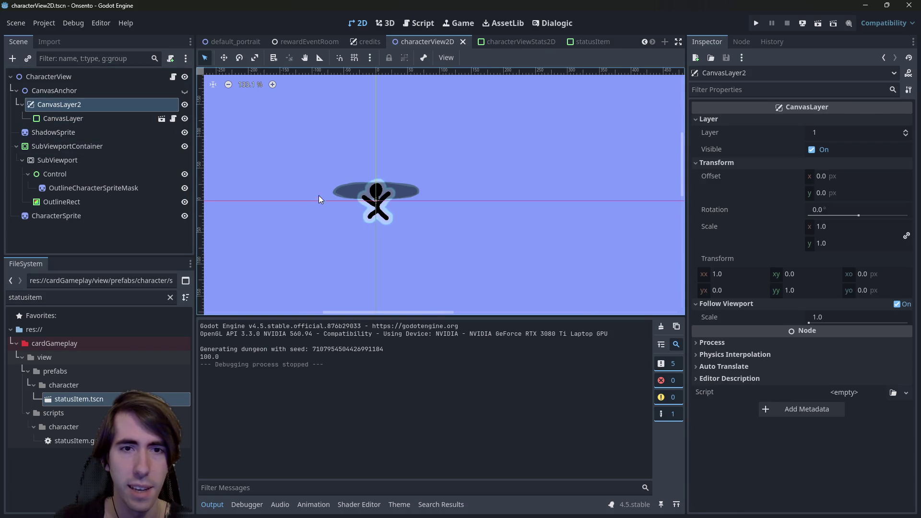
pyautogui.click(109, 119)
pyautogui.scroll(-6, 397, 229)
pyautogui.scroll(6, 486, 223)
pyautogui.scroll(-4, 838, 415)
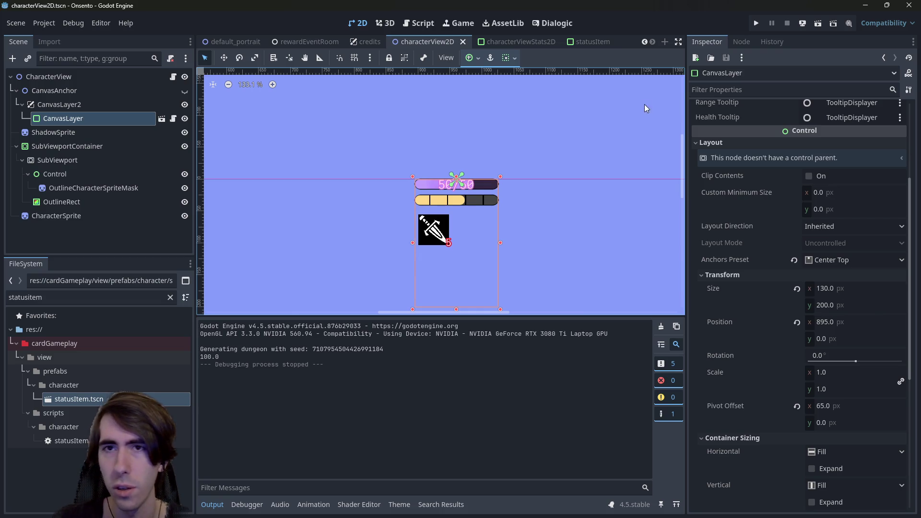
pyautogui.click(576, 46)
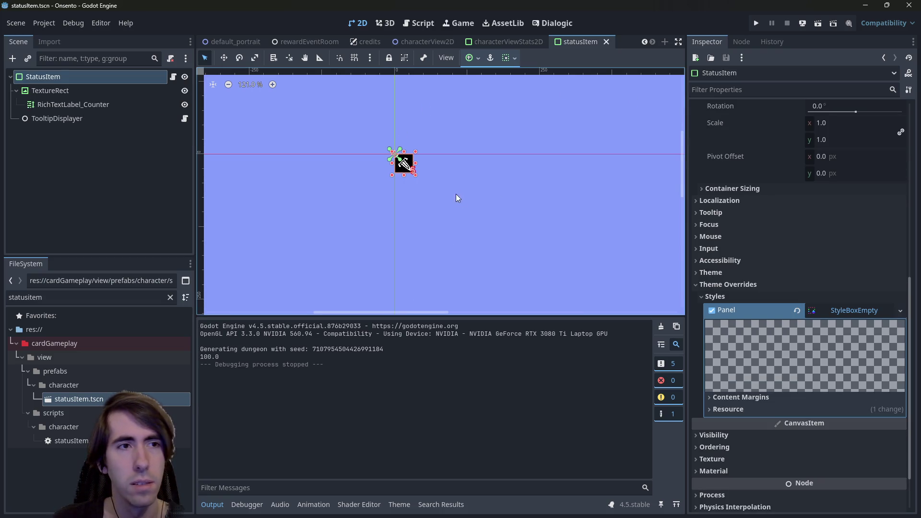
pyautogui.moveTo(457, 197); pyautogui.dragTo(454, 208)
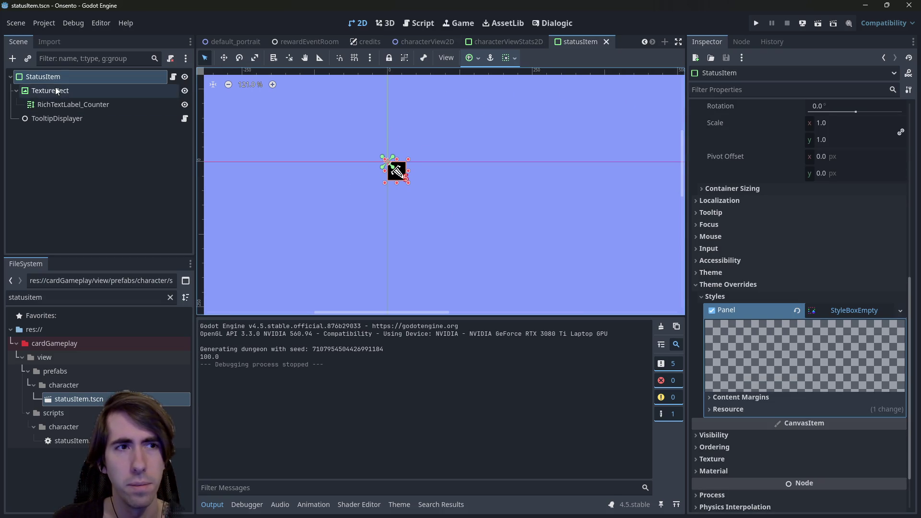
pyautogui.click(117, 90)
pyautogui.click(489, 44)
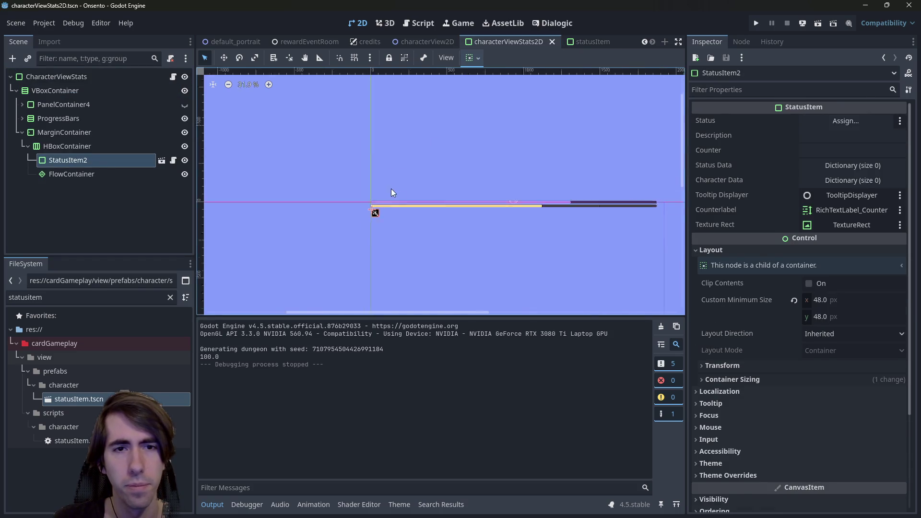
# Step: Set StatusItem2's Custom Minimum Size to 40 × 40 px and save the scene
pyautogui.click(96, 176)
pyautogui.click(94, 161)
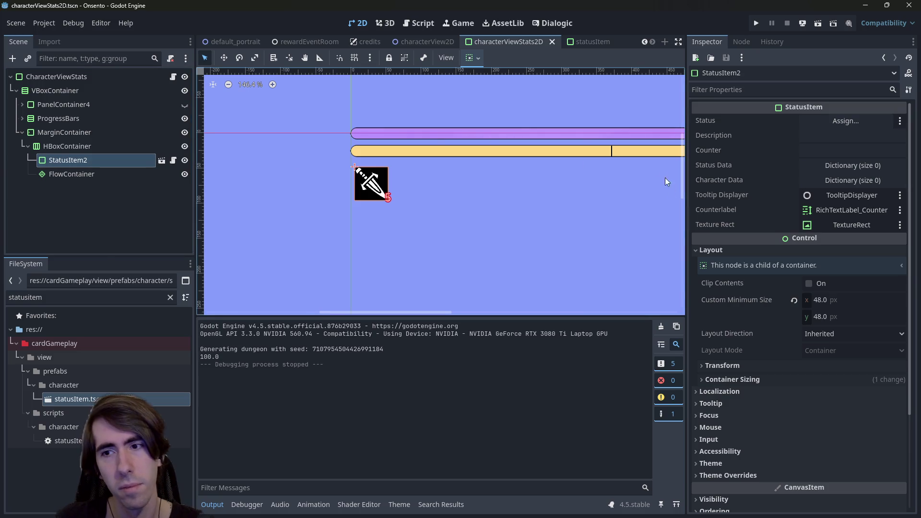
pyautogui.click(853, 296)
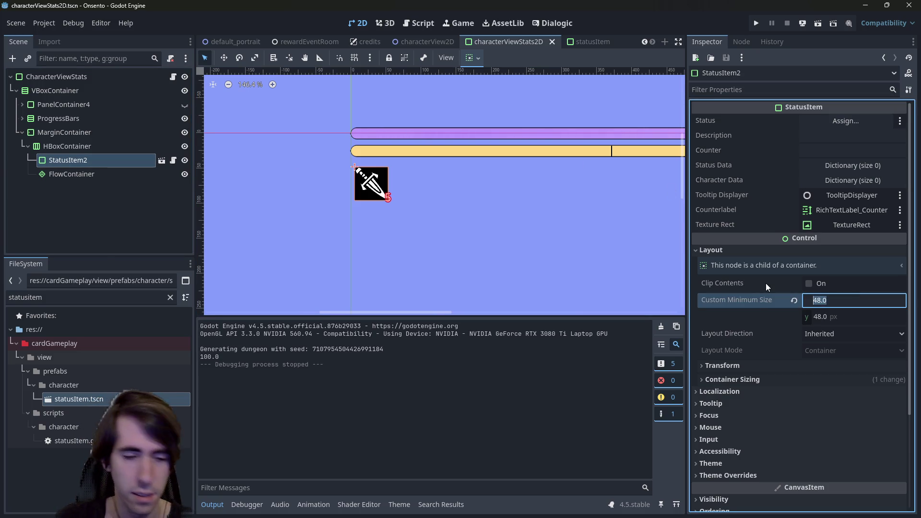
pyautogui.write('49')
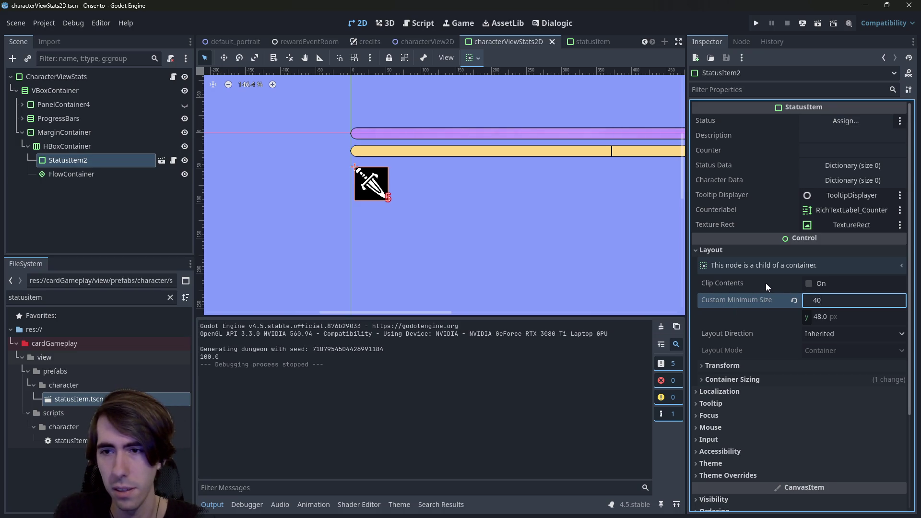
pyautogui.press('Tab')
pyautogui.write('40')
pyautogui.press('Return')
pyautogui.hotkey('ctrl', 's')
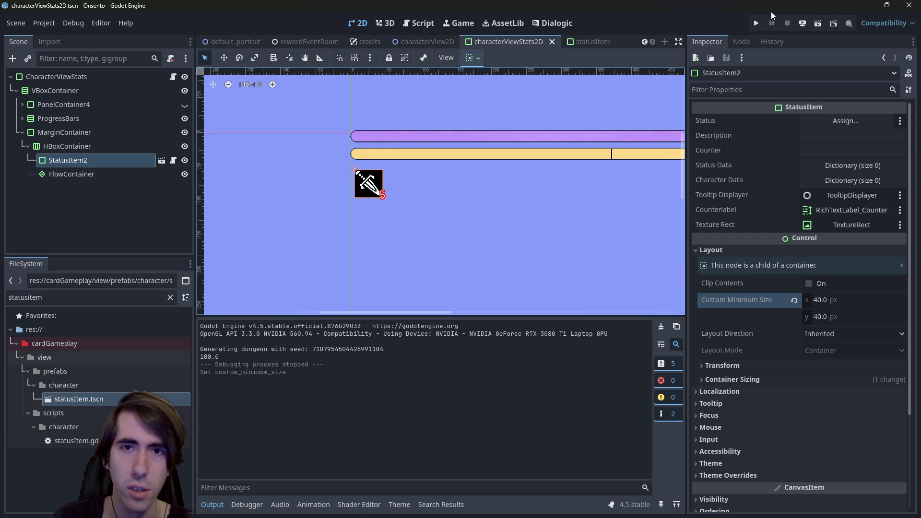
pyautogui.scroll(5, 333, 39)
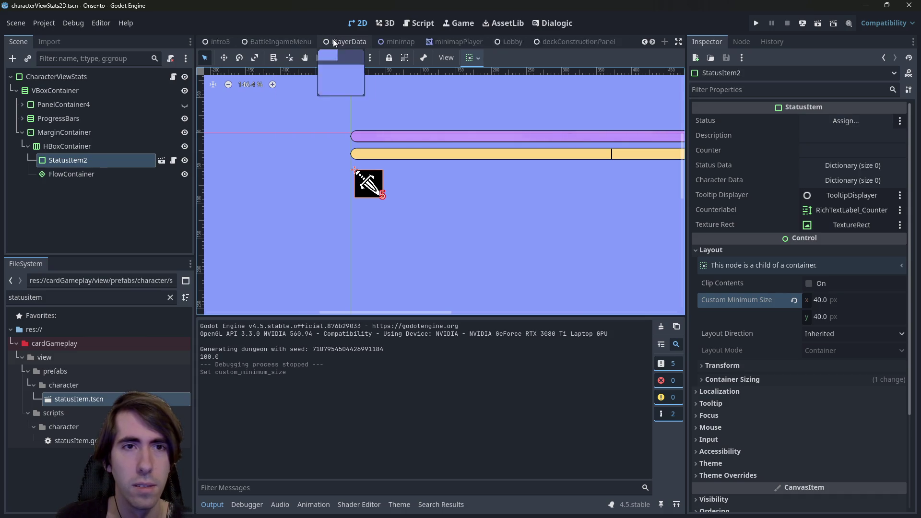
pyautogui.scroll(3, 334, 43)
pyautogui.scroll(-8, 430, 39)
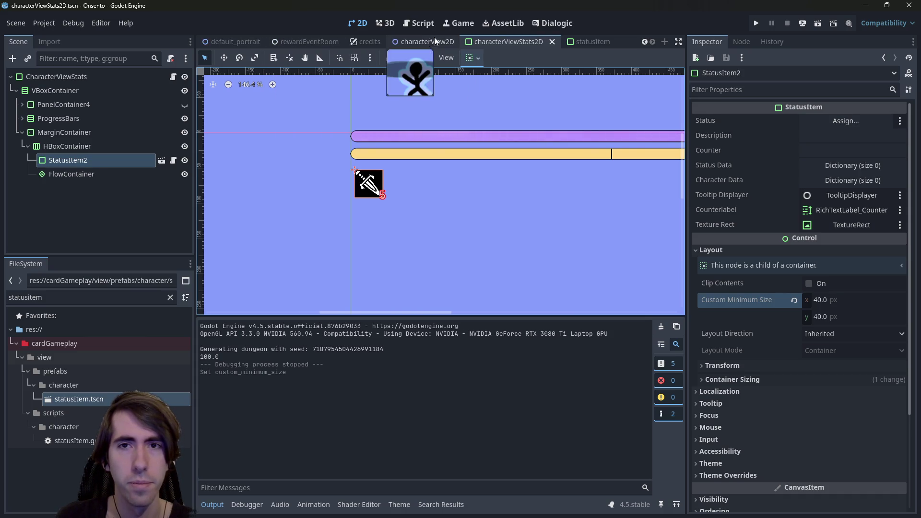
pyautogui.scroll(2, 309, 40)
pyautogui.scroll(3, 309, 39)
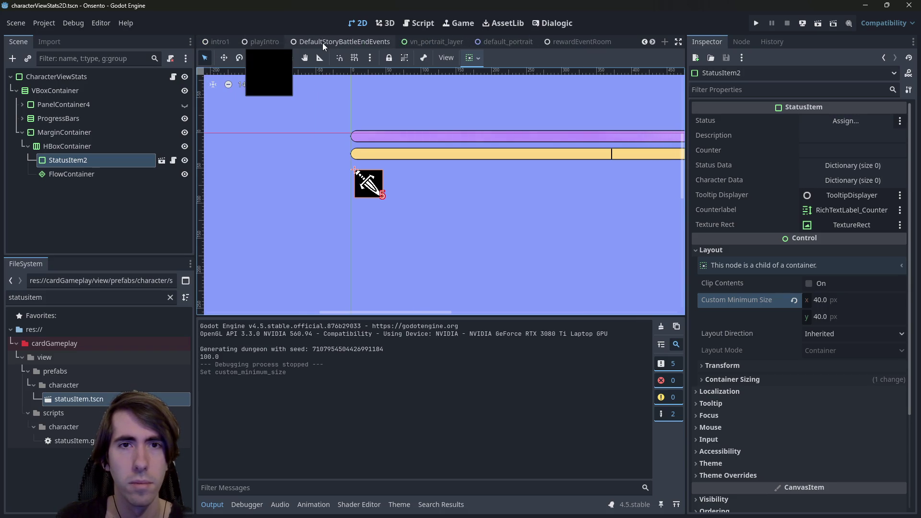
pyautogui.scroll(2, 328, 43)
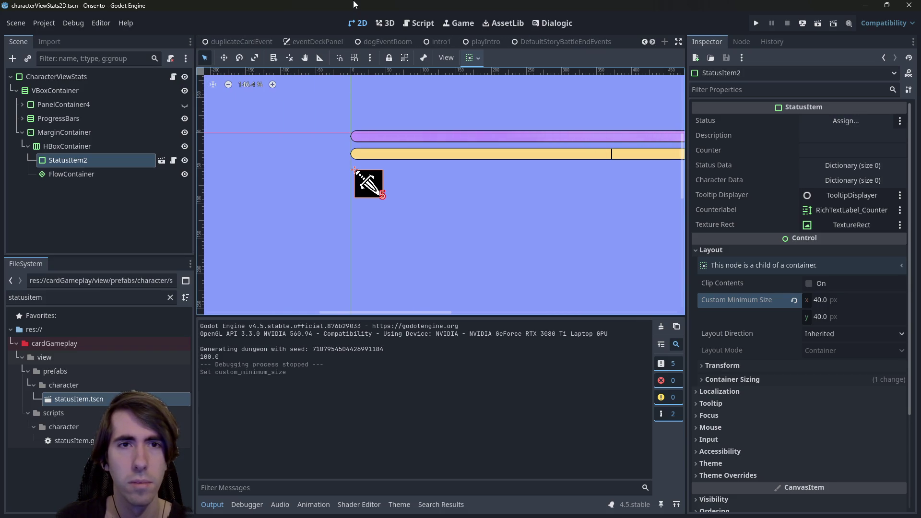
# Step: Search 'playquest', open playQuest.tscn and run it as the current scene
pyautogui.write('playquest')
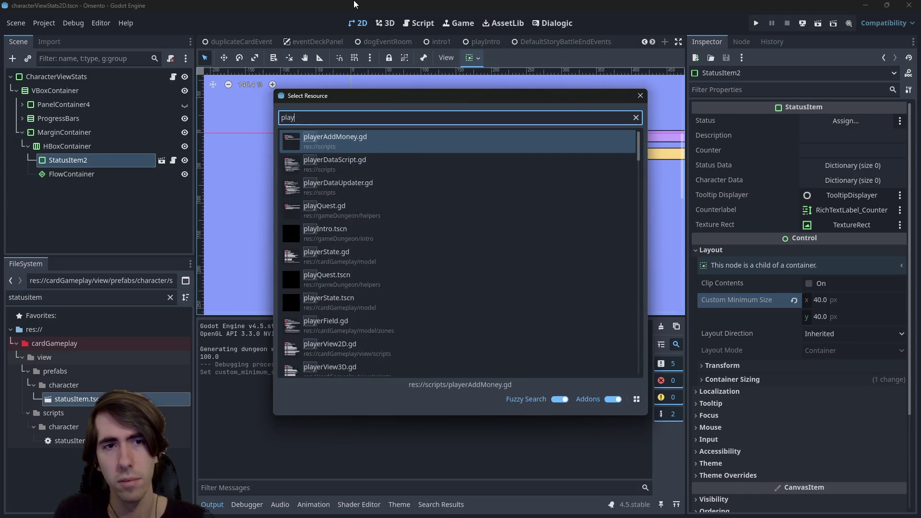
pyautogui.press('Down')
pyautogui.press('Return')
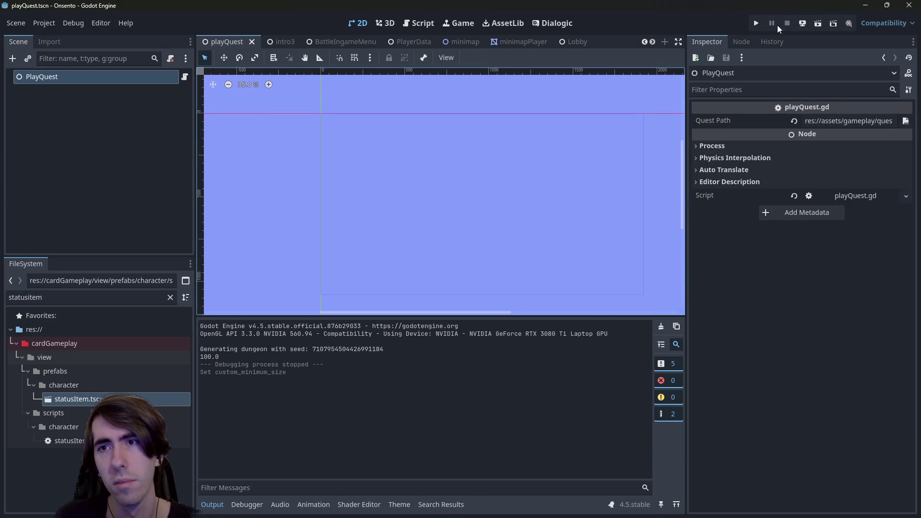
pyautogui.press('F6')
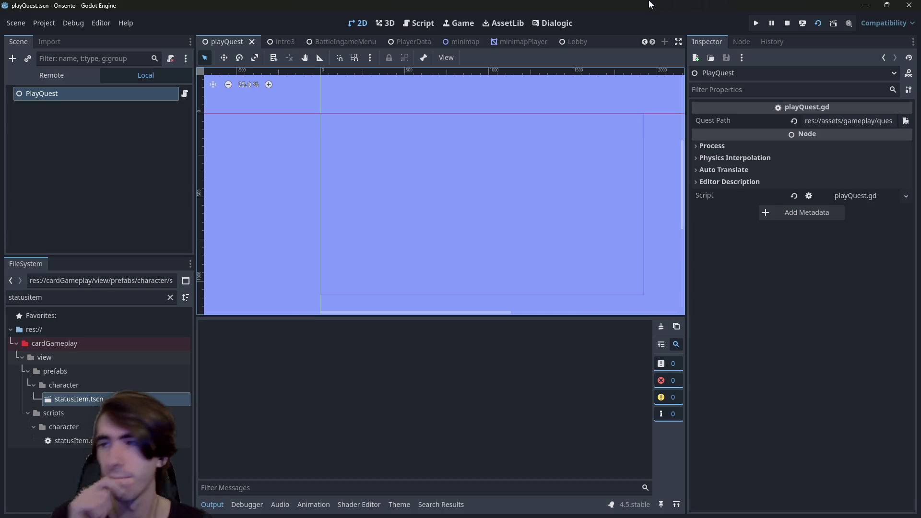
pyautogui.press('F5')
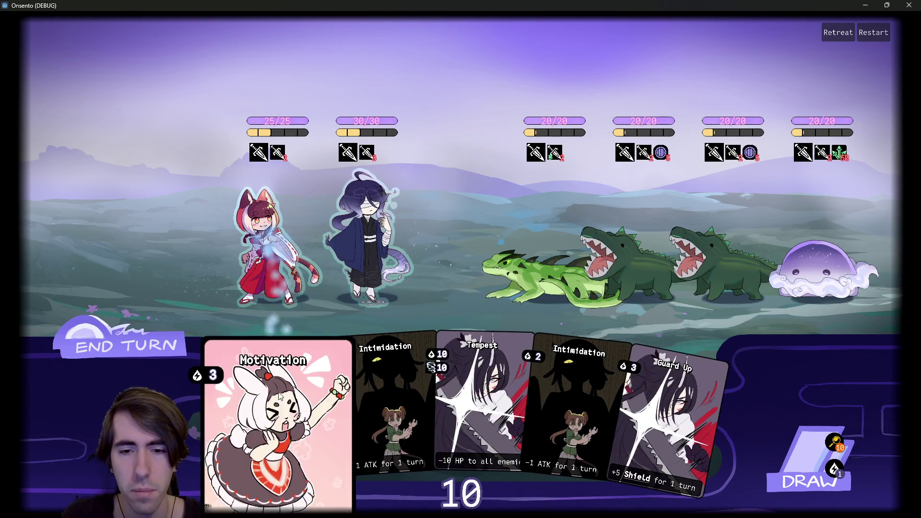
# Step: Play Intimidation on a crocodile, draw two cards, and end the turn despite the warning
pyautogui.moveTo(369, 409); pyautogui.dragTo(637, 249)
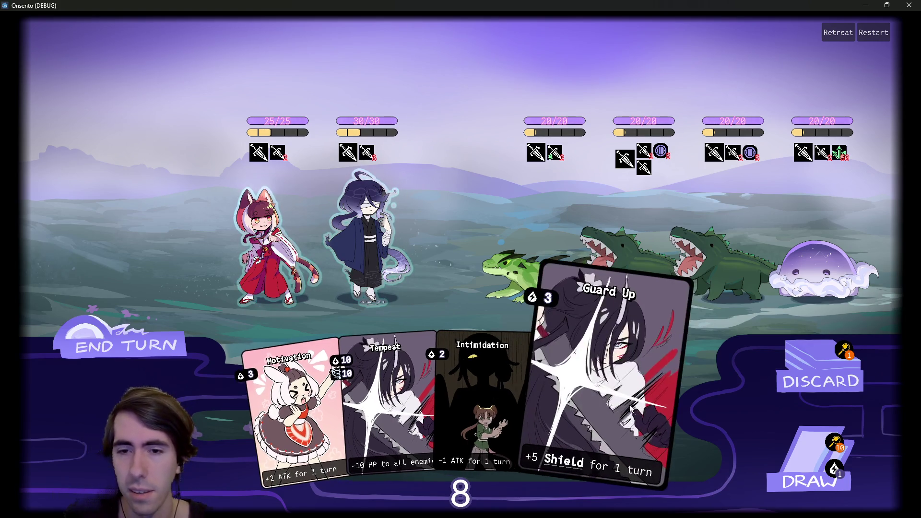
pyautogui.click(507, 413)
pyautogui.click(637, 277)
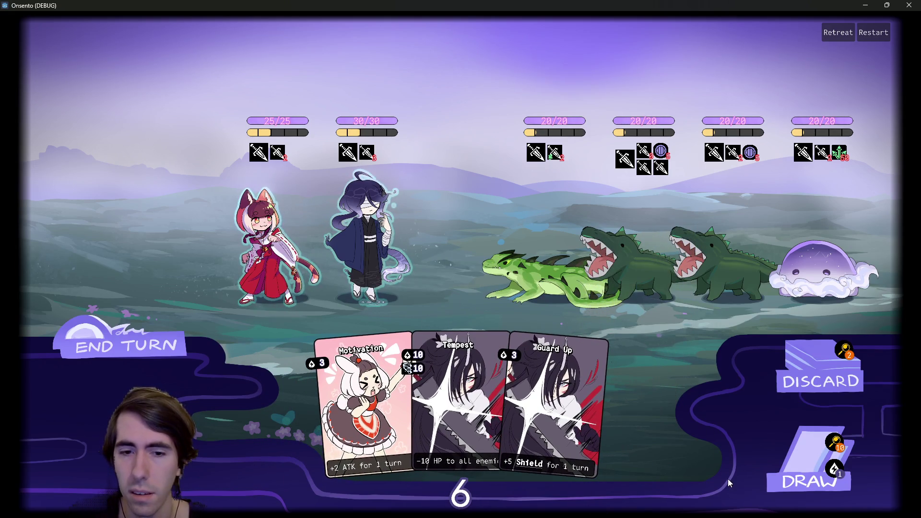
pyautogui.click(805, 459)
pyautogui.click(805, 458)
pyautogui.click(67, 342)
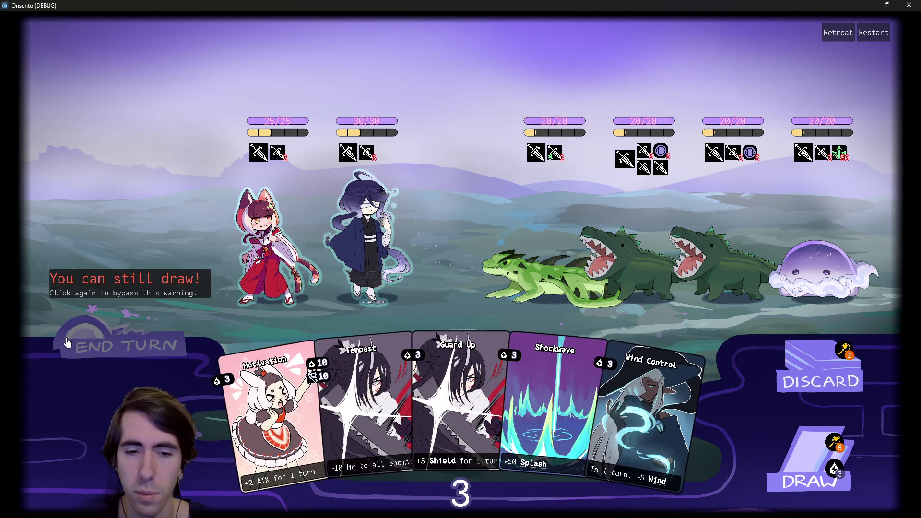
pyautogui.click(119, 340)
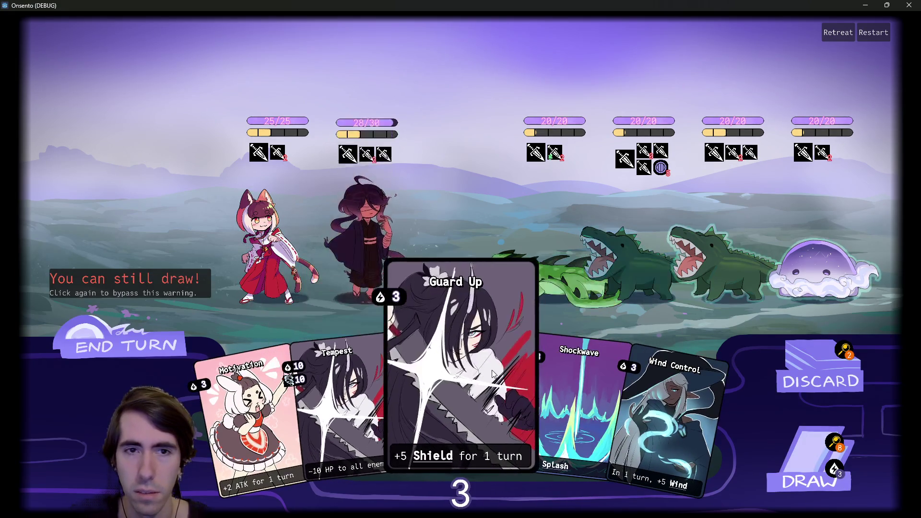
# Step: Play Guard Up, Shockwave and Motivation on the blindfolded character, check the status icons, then close the game
pyautogui.moveTo(385, 150)
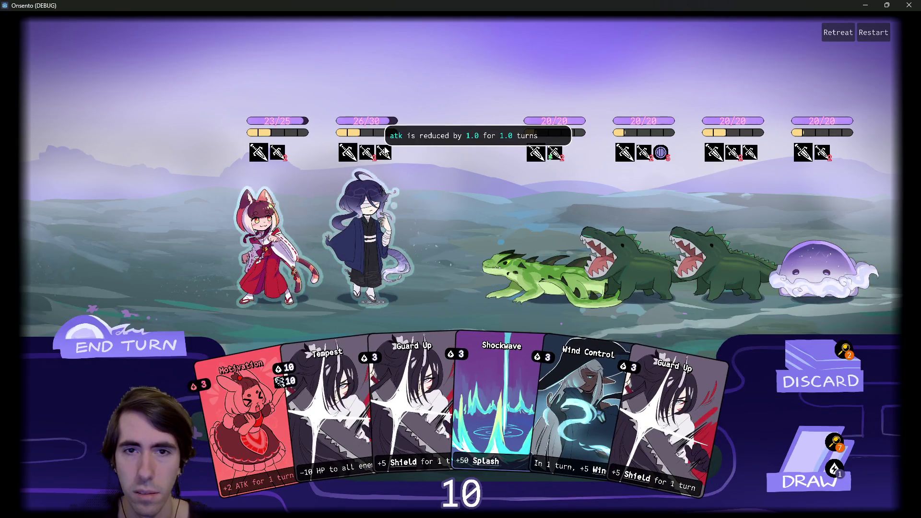
pyautogui.moveTo(384, 365); pyautogui.dragTo(374, 246)
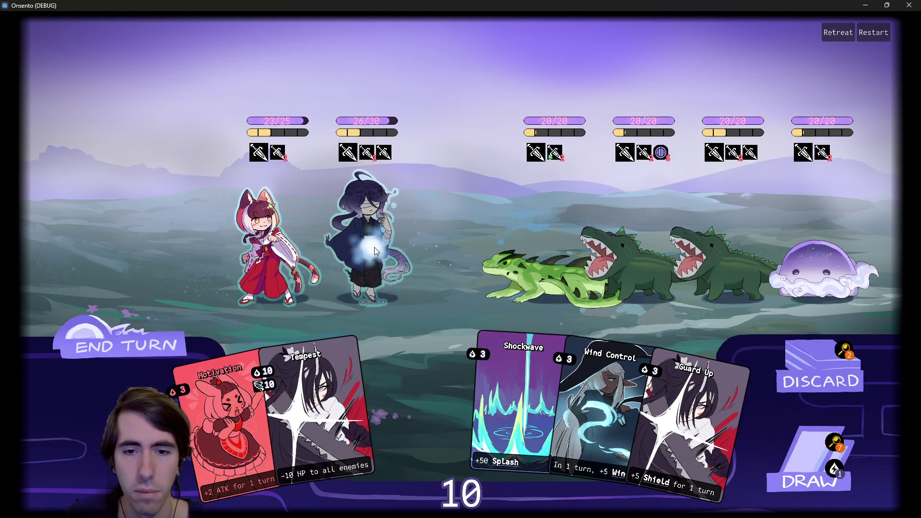
pyautogui.moveTo(437, 373)
pyautogui.mouseDown()
pyautogui.moveTo(504, 273)
pyautogui.moveTo(373, 226)
pyautogui.mouseUp()
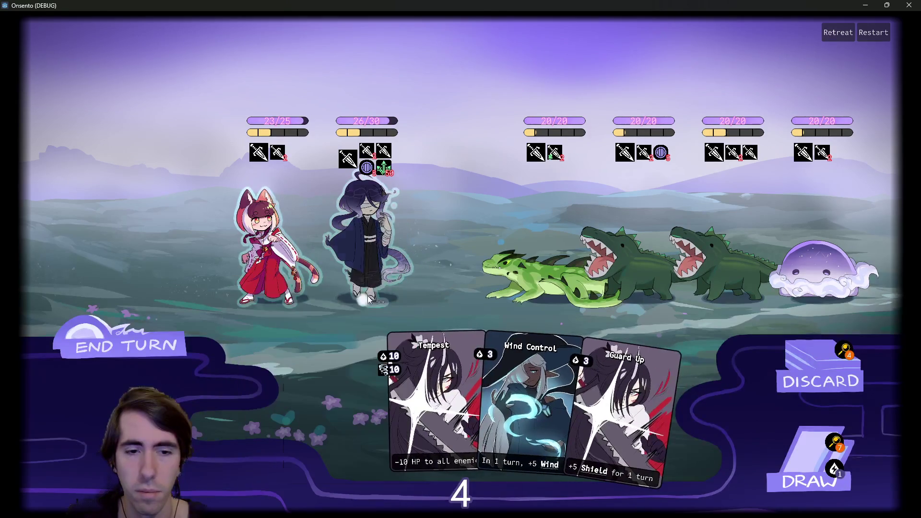
pyautogui.moveTo(365, 314); pyautogui.dragTo(370, 230)
pyautogui.moveTo(366, 167)
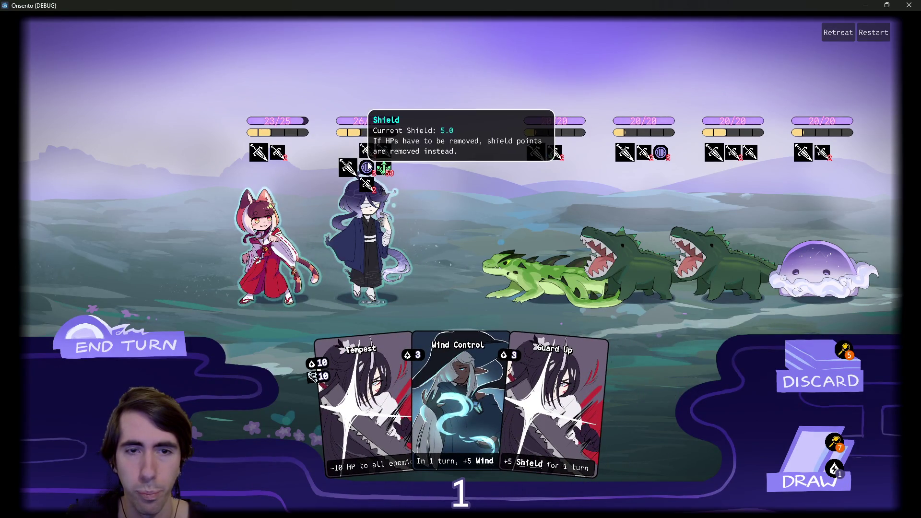
pyautogui.click(911, 4)
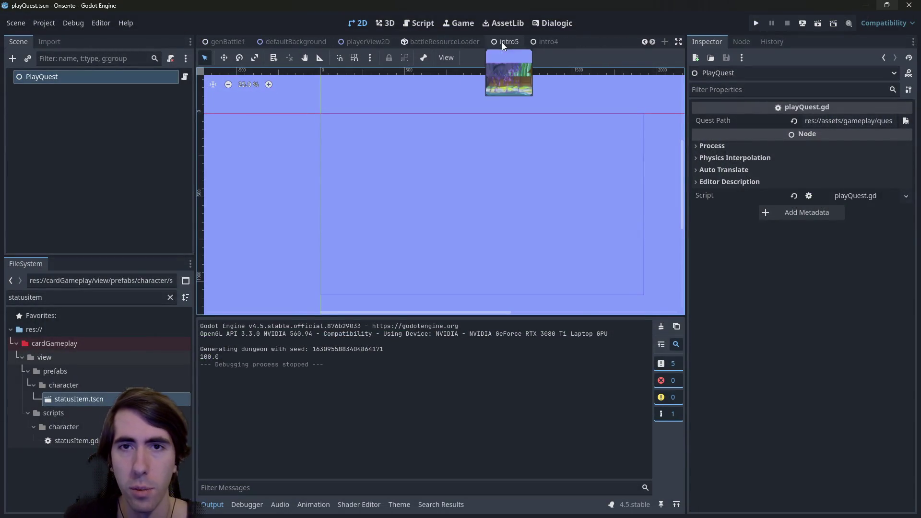
# Step: Widen the characterView2D stats CanvasLayer to 150 px, then return to the characterViewStats2D scene tree
pyautogui.scroll(-5, 502, 42)
pyautogui.click(580, 42)
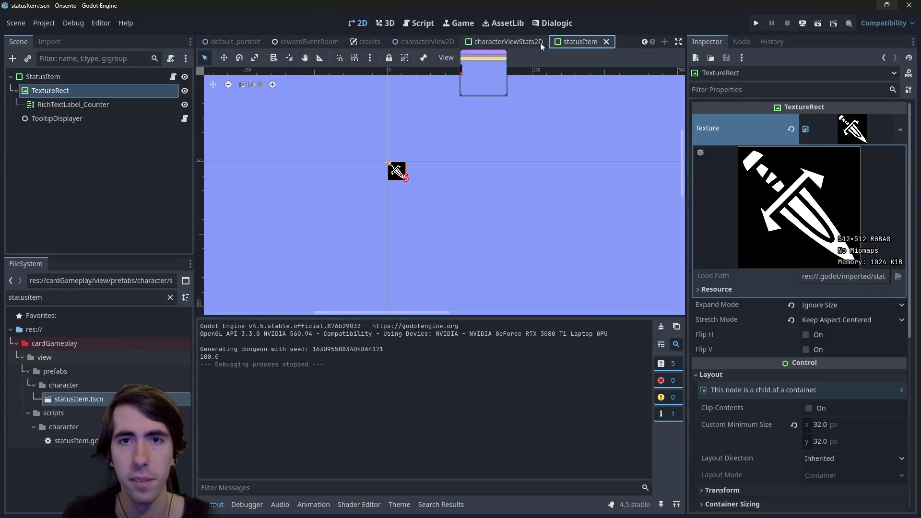
pyautogui.click(416, 42)
pyautogui.scroll(3, 473, 232)
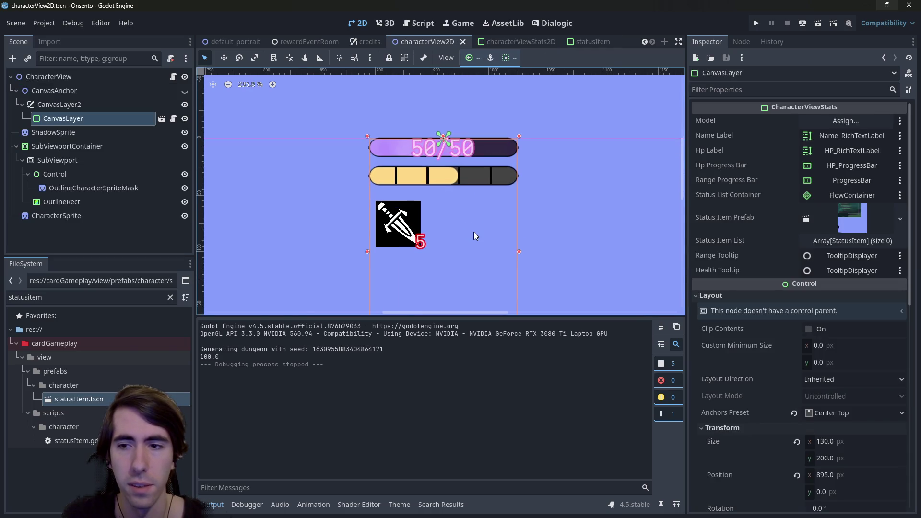
pyautogui.click(832, 458)
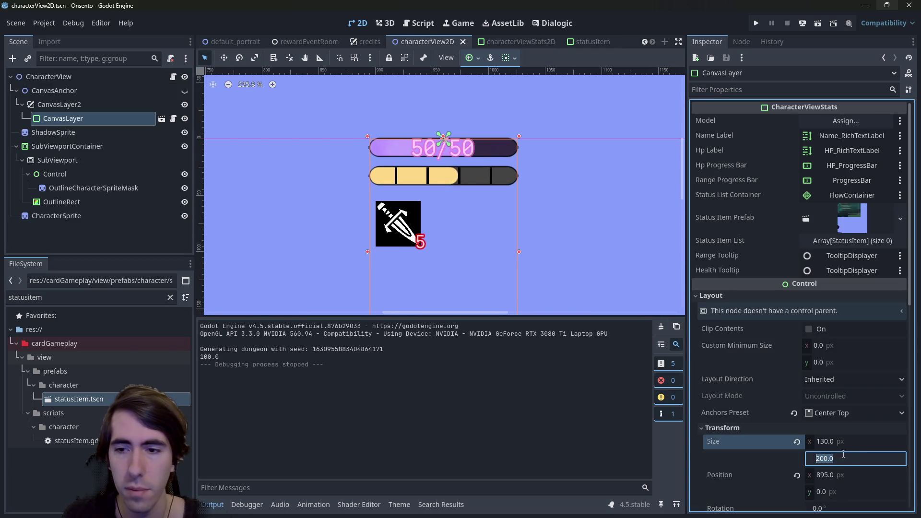
pyautogui.click(850, 440)
pyautogui.press('Return')
pyautogui.scroll(-5, 485, 226)
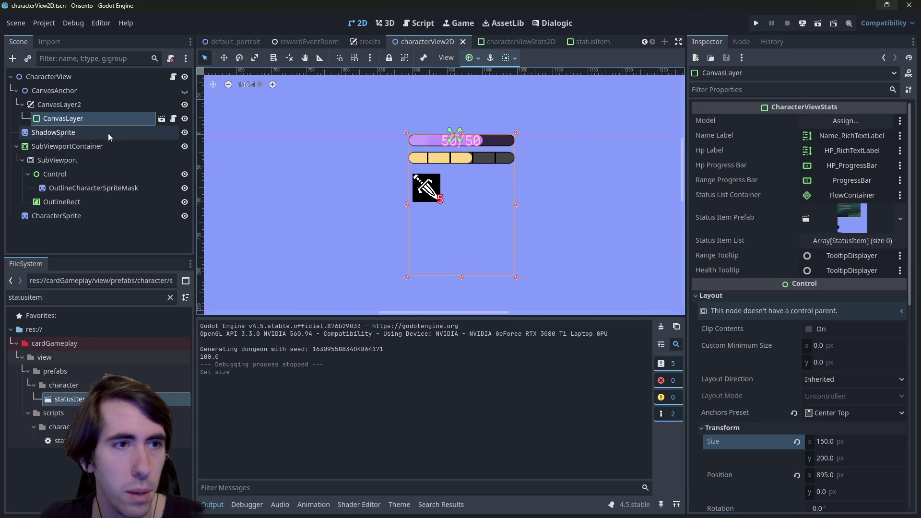
pyautogui.click(590, 42)
pyautogui.click(521, 42)
pyautogui.scroll(-4, 456, 238)
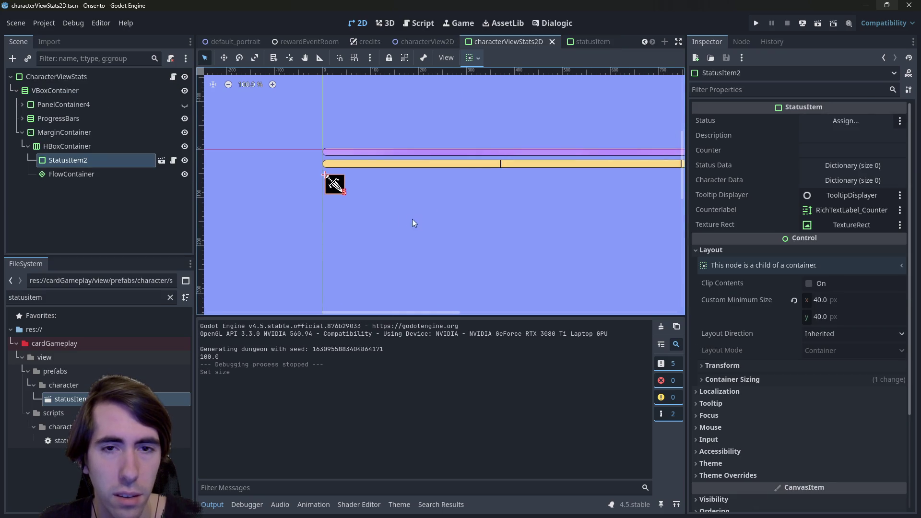
pyautogui.click(92, 160)
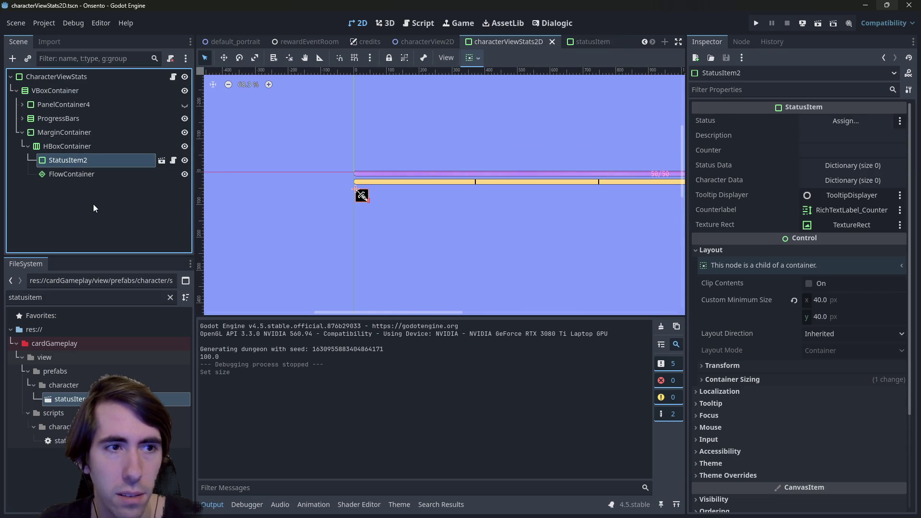
# Step: Add a statusItem instance under FlowContainer, duplicate it for previews, and save the scene
pyautogui.moveTo(70, 399)
pyautogui.mouseDown()
pyautogui.moveTo(108, 214)
pyautogui.moveTo(89, 176)
pyautogui.mouseUp()
pyautogui.hotkey('ctrl', 'd')
pyautogui.hotkey('ctrl', 'd')
pyautogui.hotkey('ctrl', 'd')
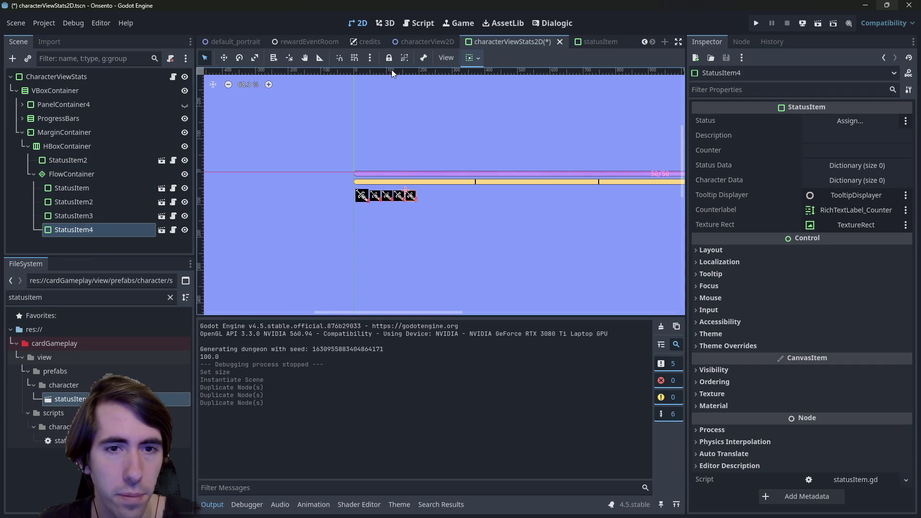
pyautogui.hotkey('ctrl', 's')
# Step: Set the characterView2D stats panel width to 160 px (after trying 170) and save
pyautogui.click(413, 41)
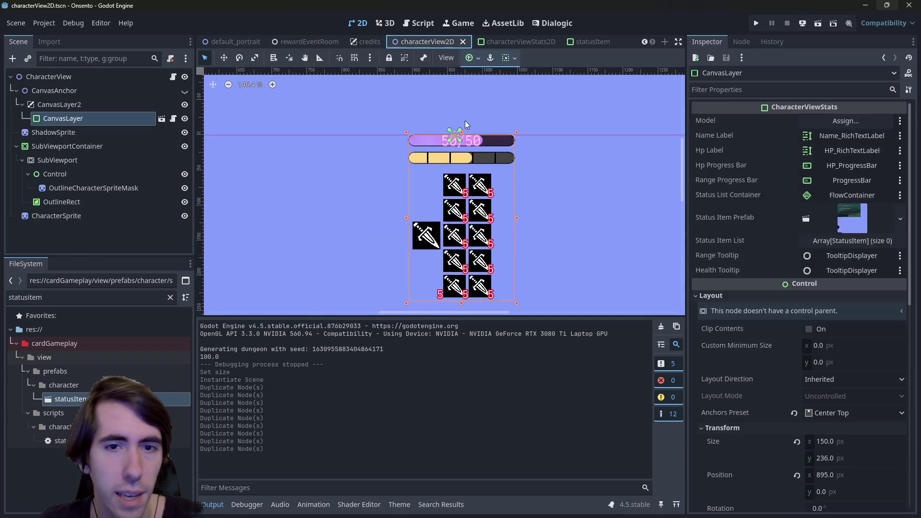
pyautogui.hscroll(1, 518, 225)
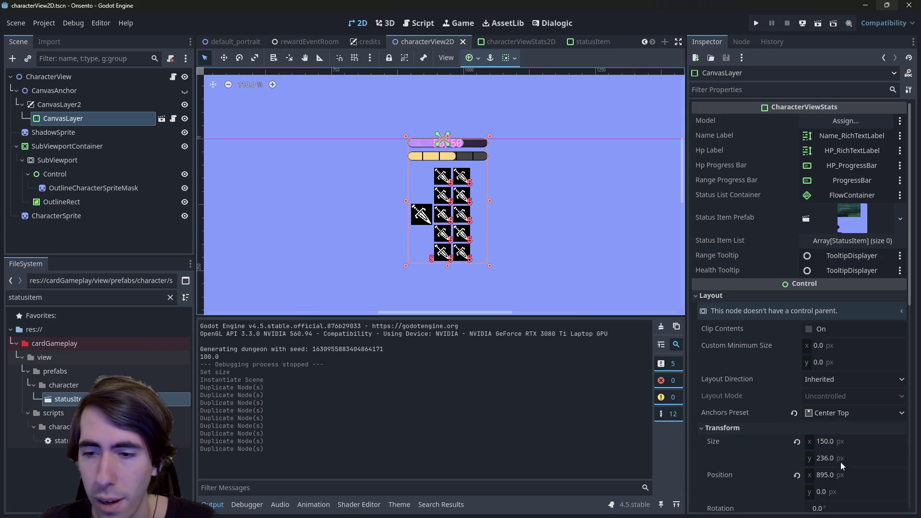
pyautogui.click(853, 442)
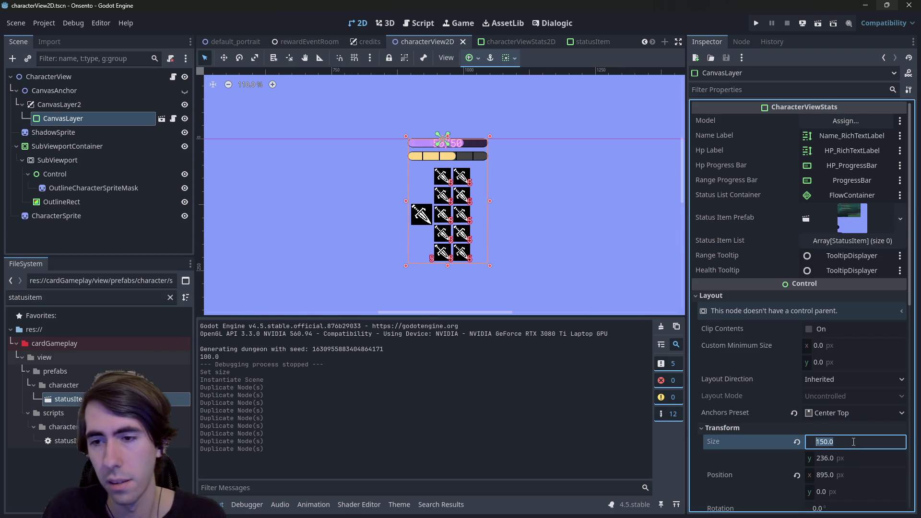
pyautogui.press('Return')
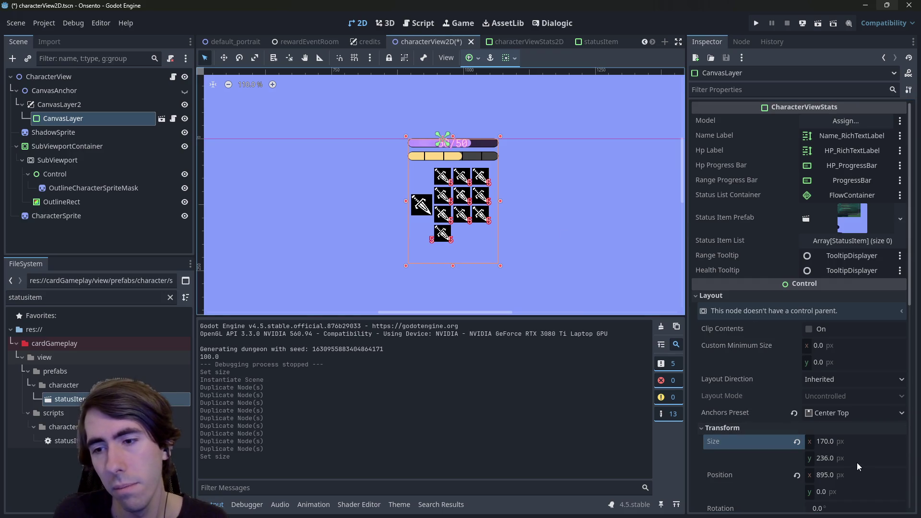
pyautogui.click(852, 444)
pyautogui.write('16')
pyautogui.press('Return')
pyautogui.hotkey('ctrl', 's')
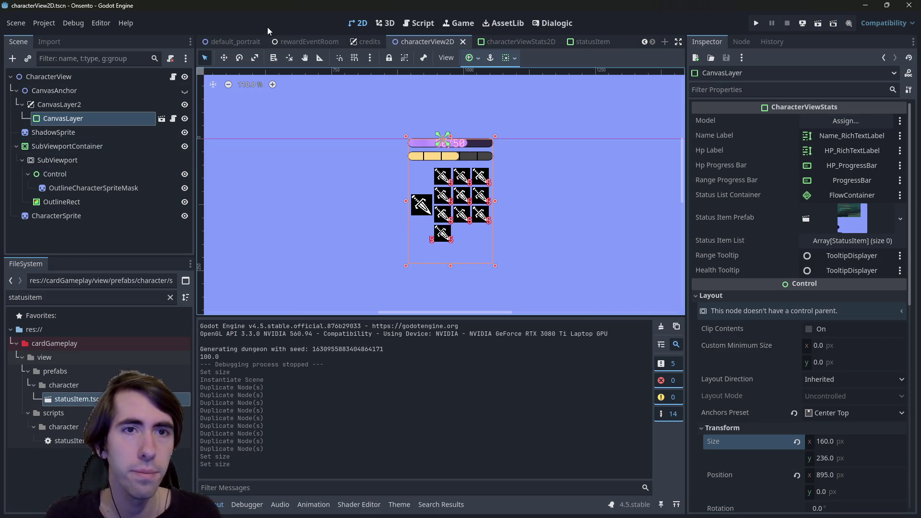
pyautogui.scroll(5, 285, 43)
pyautogui.scroll(3, 284, 42)
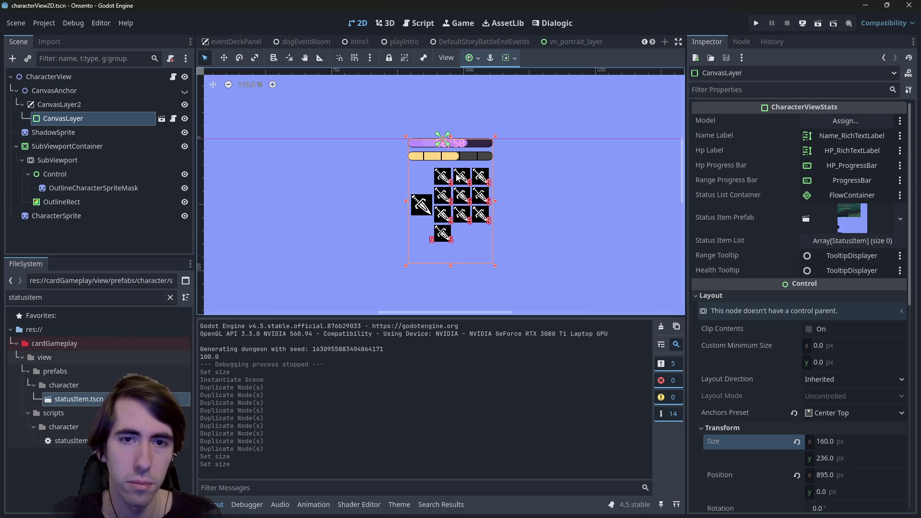
pyautogui.scroll(-3, 580, 38)
# Step: Select StatusItem through StatusItem10, delete all ten preview nodes, and save characterViewStats2D
pyautogui.click(580, 42)
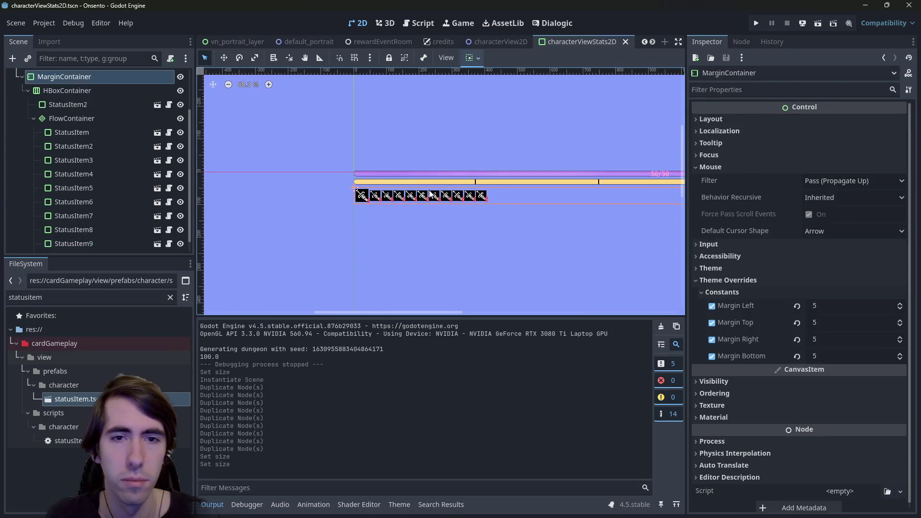
pyautogui.click(128, 202)
pyautogui.click(68, 135)
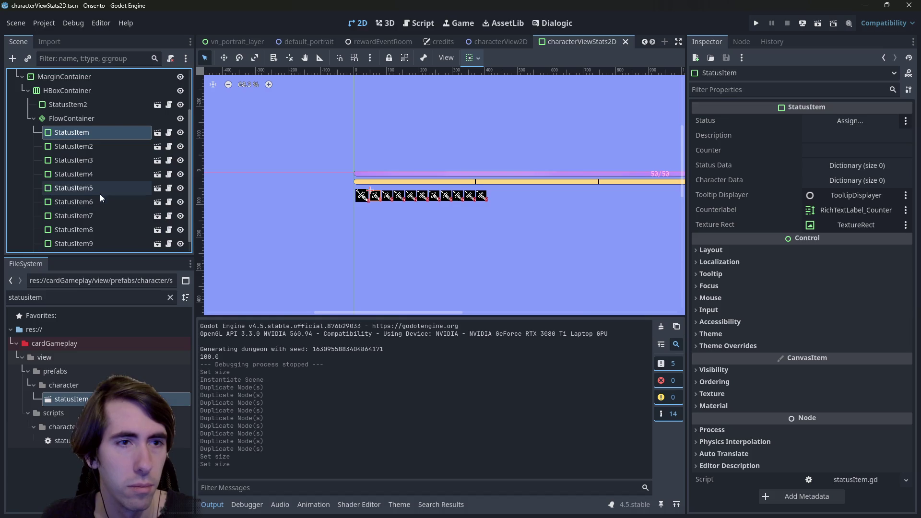
pyautogui.scroll(-1, 96, 202)
pyautogui.keyDown('shift'); pyautogui.click(91, 240); pyautogui.keyUp('shift')
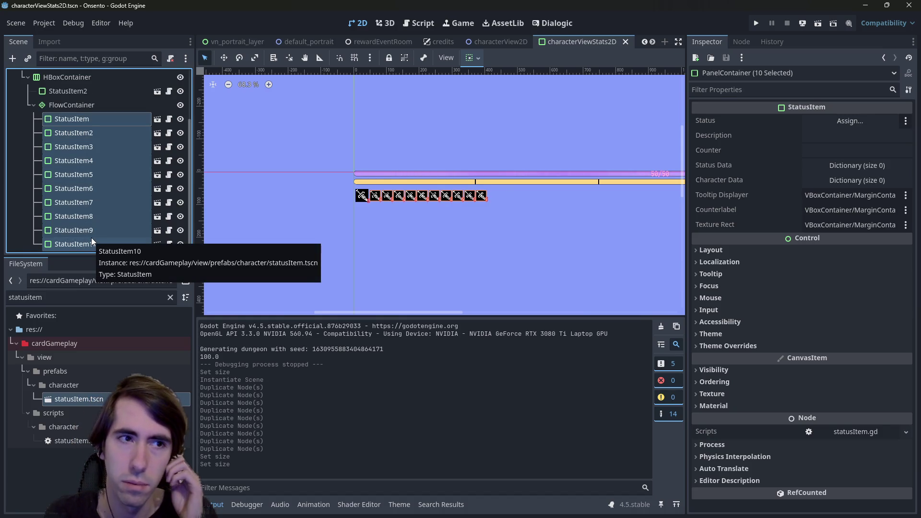
pyautogui.press('Delete')
pyautogui.press('Return')
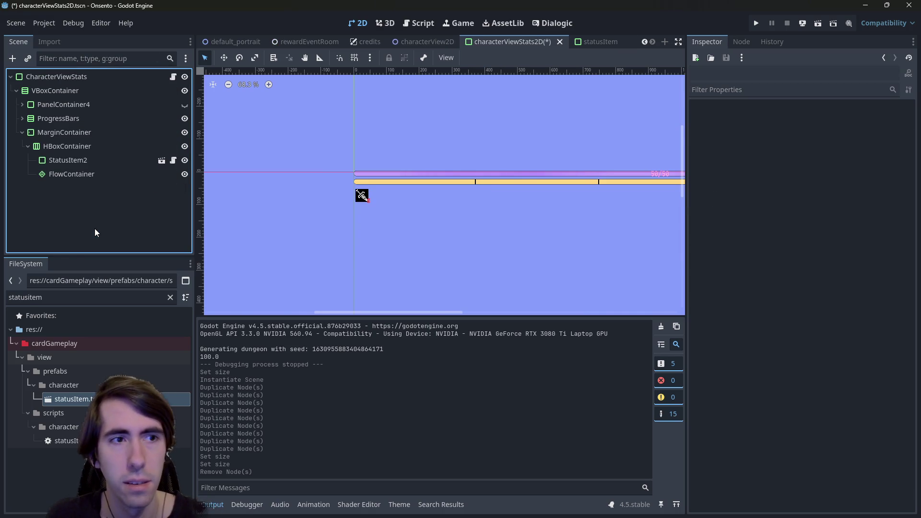
pyautogui.hotkey('ctrl', 's')
pyautogui.scroll(-3, 267, 40)
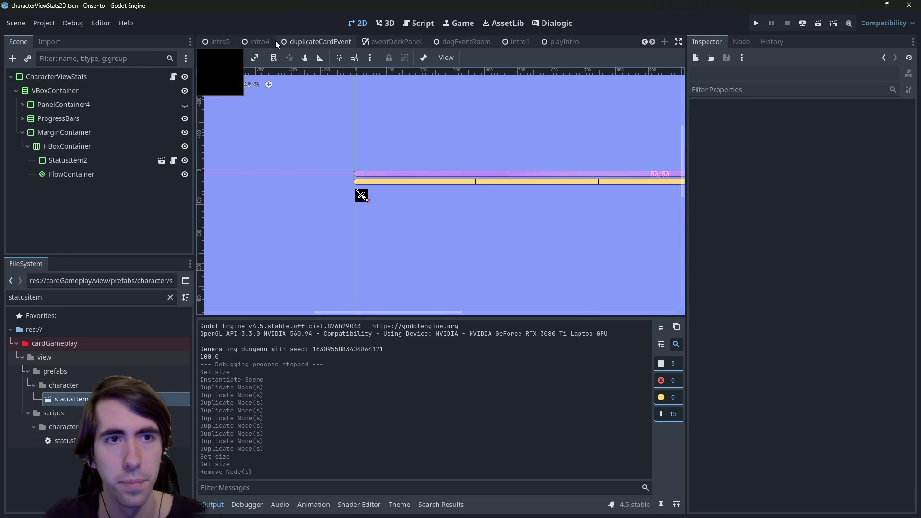
pyautogui.scroll(3, 277, 42)
# Step: Open playQuest.tscn through quick scene search and run it
pyautogui.hotkey('ctrl', 'shift', 'o')
pyautogui.write('playquest')
pyautogui.press('Down')
pyautogui.press('Return')
pyautogui.click(829, 21)
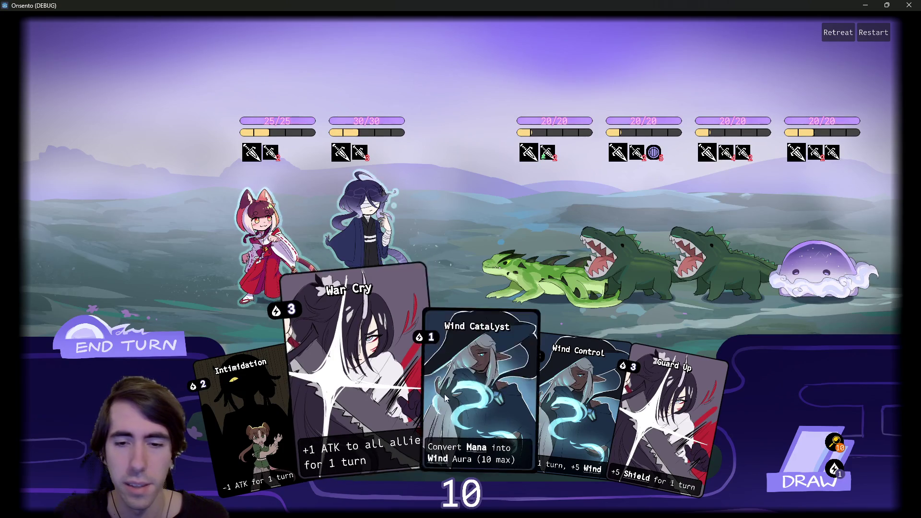
# Step: Play Wind Control and Guard Up on the allies, draw two cards, end the turn, restart, then close
pyautogui.moveTo(571, 393); pyautogui.dragTo(290, 262)
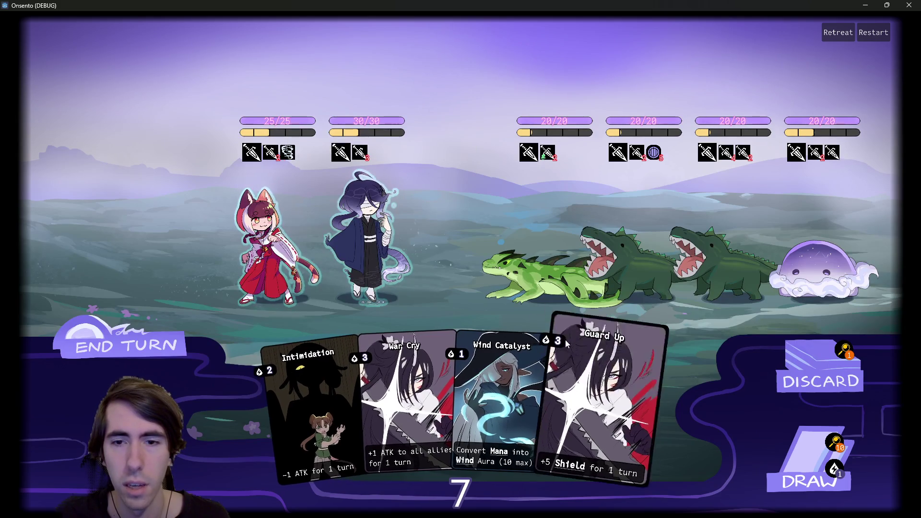
pyautogui.moveTo(600, 408); pyautogui.dragTo(269, 238)
pyautogui.click(793, 461)
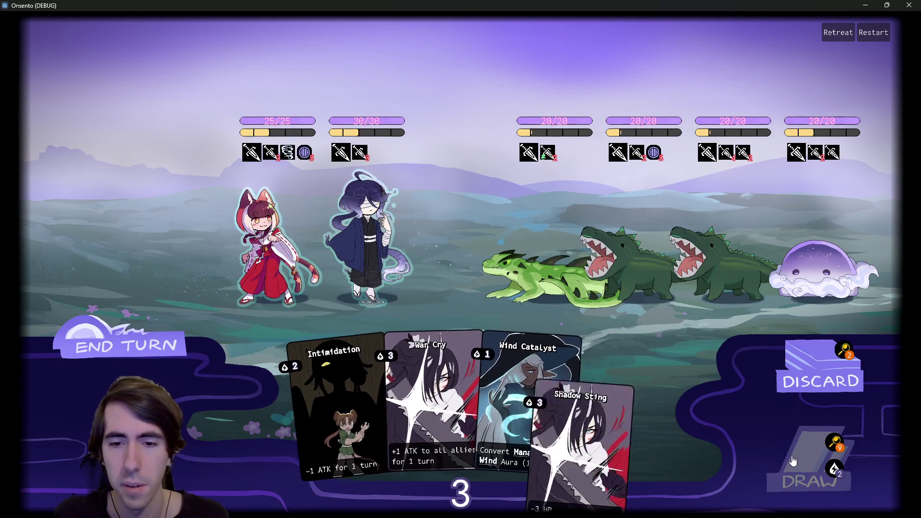
pyautogui.click(793, 461)
pyautogui.click(126, 345)
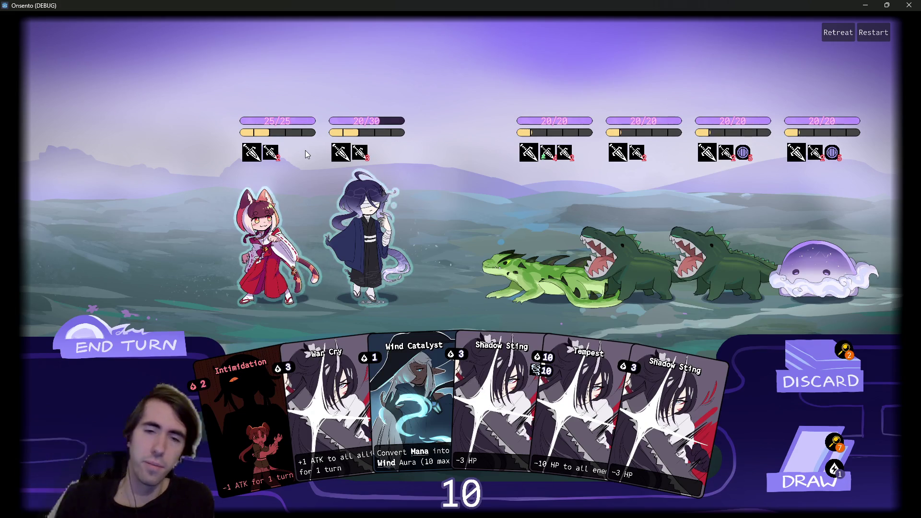
pyautogui.click(875, 34)
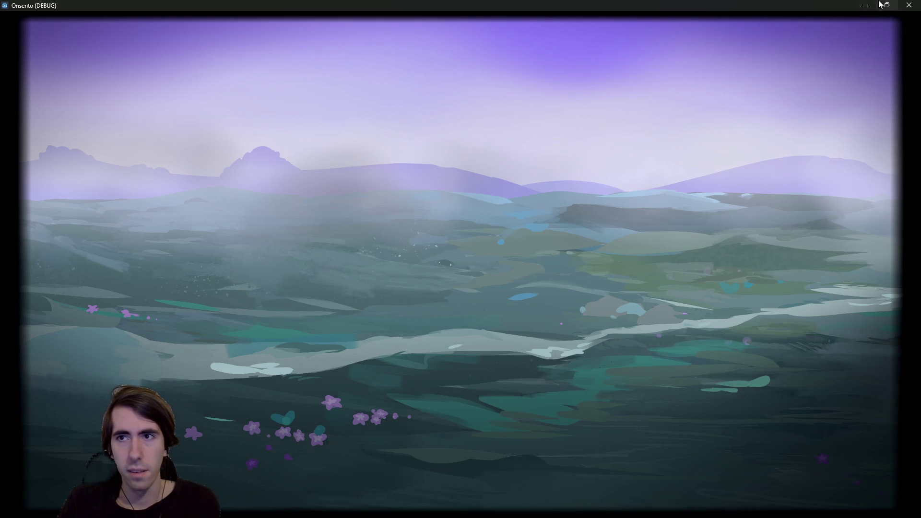
pyautogui.click(907, 4)
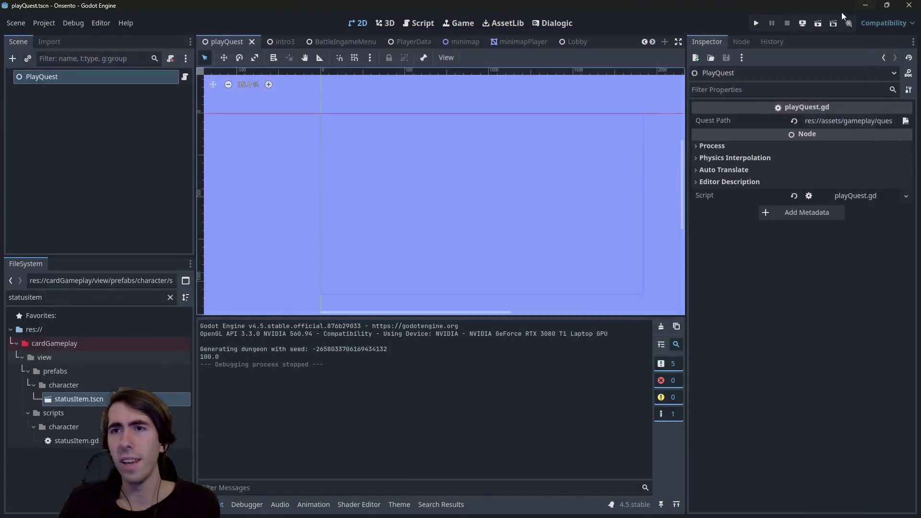
# Step: Rerun the playQuest scene, hide the game window, and open playQuest.gd at the script's end
pyautogui.click(815, 23)
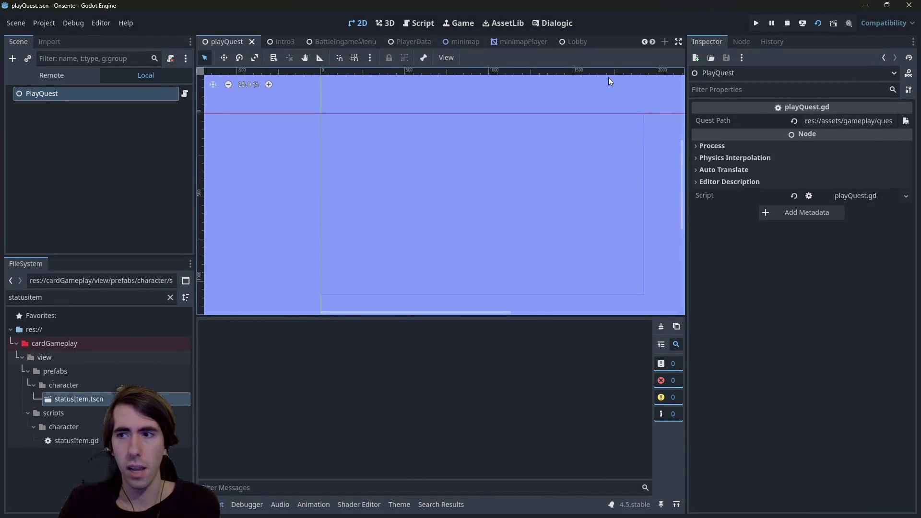
pyautogui.moveTo(434, 4)
pyautogui.mouseDown()
pyautogui.moveTo(445, 6)
pyautogui.moveTo(442, 34)
pyautogui.moveTo(417, 1)
pyautogui.mouseUp()
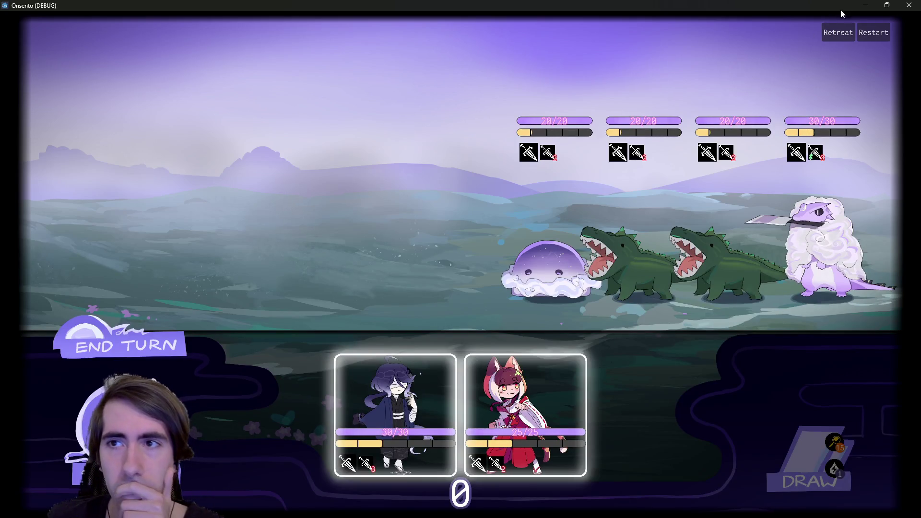
pyautogui.click(866, 5)
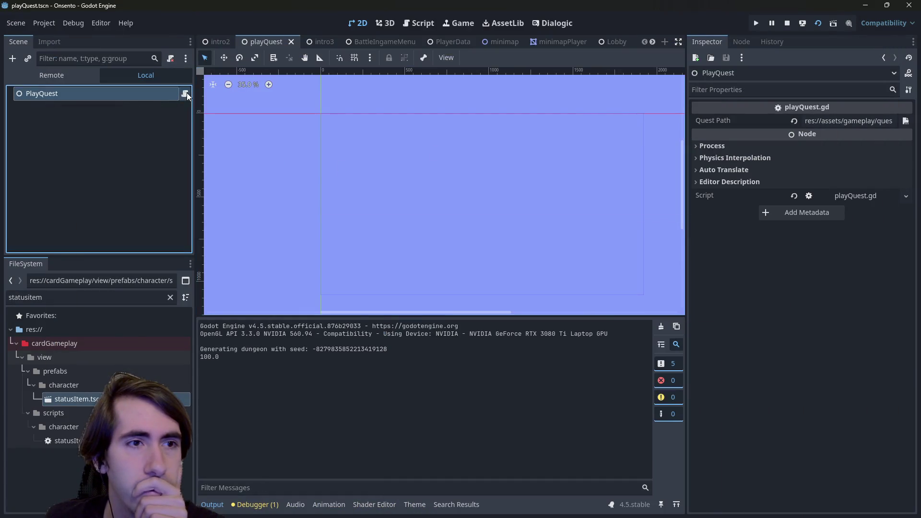
pyautogui.click(186, 93)
pyautogui.click(443, 193)
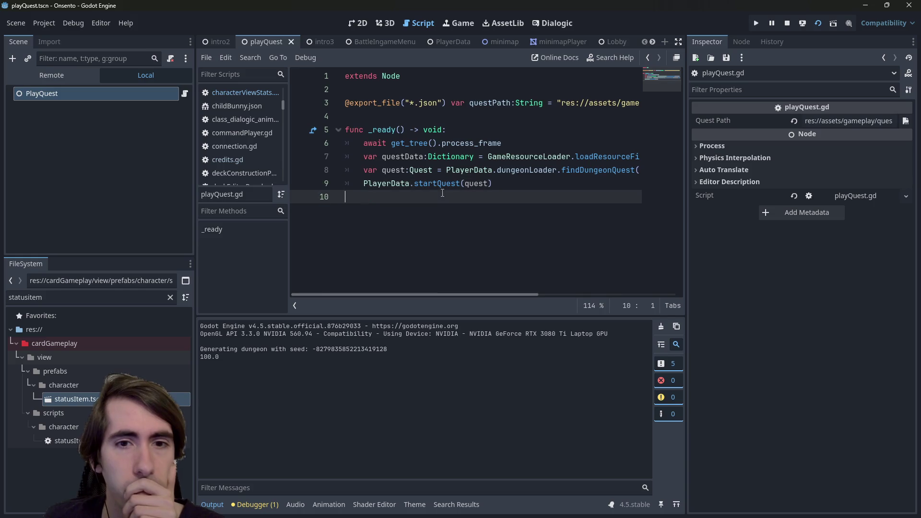